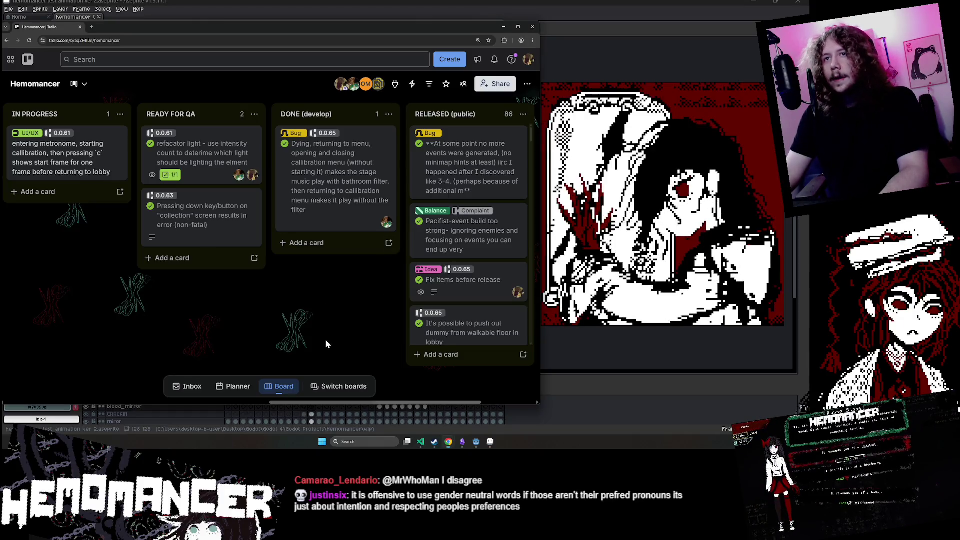
- Scroll the Hemomancer board left to the TODO list and down to the Bullet fest todo list card
{"action": "left_click_drag", "start_coordinate": [398, 404], "coordinate": [348, 398]}
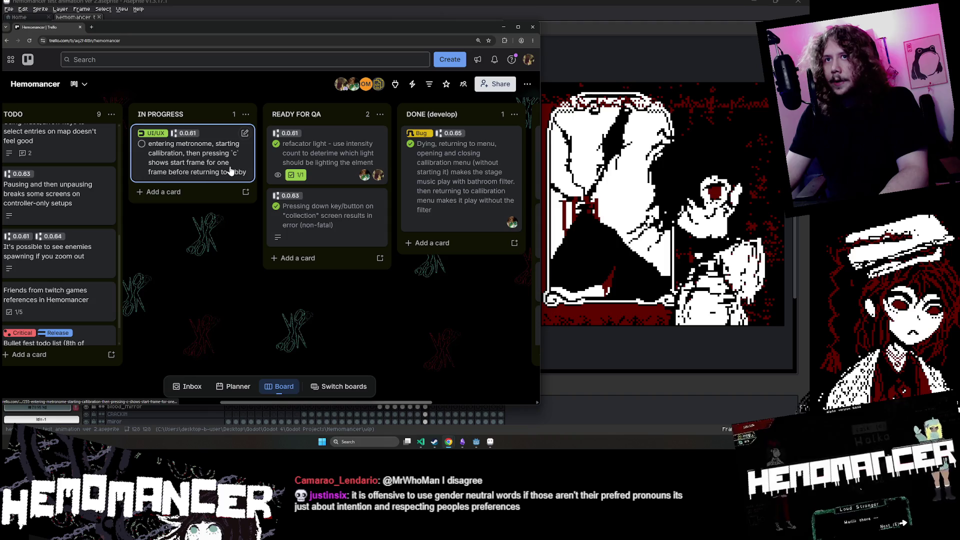
{"action": "mouse_move", "coordinate": [334, 403]}
{"action": "left_mouse_down"}
{"action": "mouse_move", "coordinate": [311, 403]}
{"action": "mouse_move", "coordinate": [327, 403]}
{"action": "left_mouse_up"}
{"action": "scroll", "coordinate": [100, 280], "scroll_direction": "down", "scroll_amount": 2}
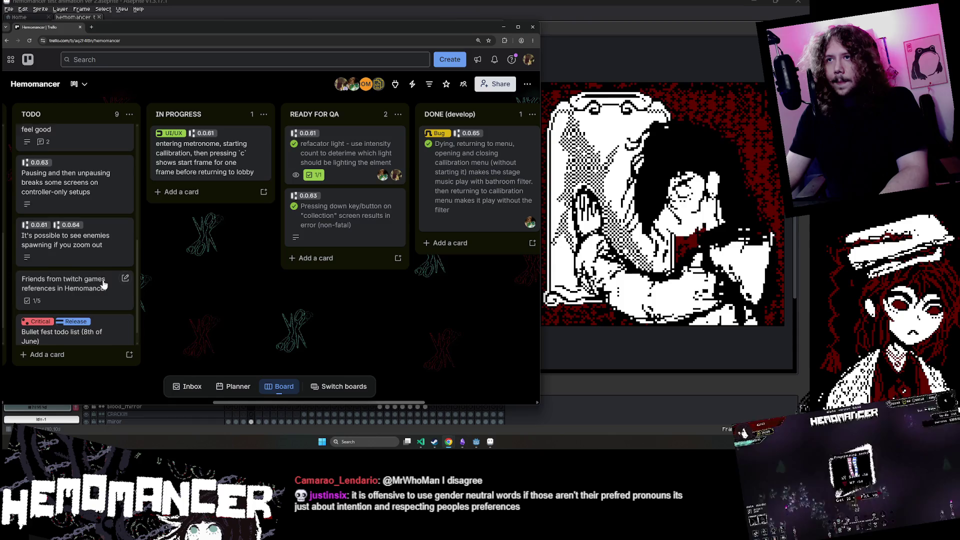
- Open the Bullet fest todo list card and scroll to its god to have checklist
{"action": "left_click", "coordinate": [90, 317]}
{"action": "scroll", "coordinate": [203, 205], "scroll_direction": "down", "scroll_amount": 3}
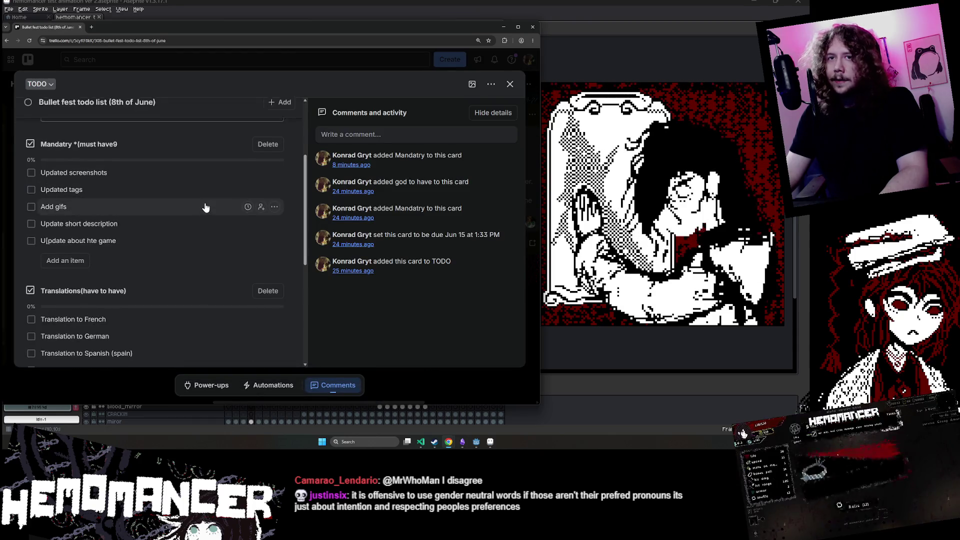
{"action": "scroll", "coordinate": [203, 205], "scroll_direction": "up", "scroll_amount": 2}
{"action": "scroll", "coordinate": [203, 202], "scroll_direction": "down", "scroll_amount": 2}
{"action": "scroll", "coordinate": [203, 202], "scroll_direction": "down", "scroll_amount": 2}
{"action": "scroll", "coordinate": [203, 200], "scroll_direction": "up", "scroll_amount": 2}
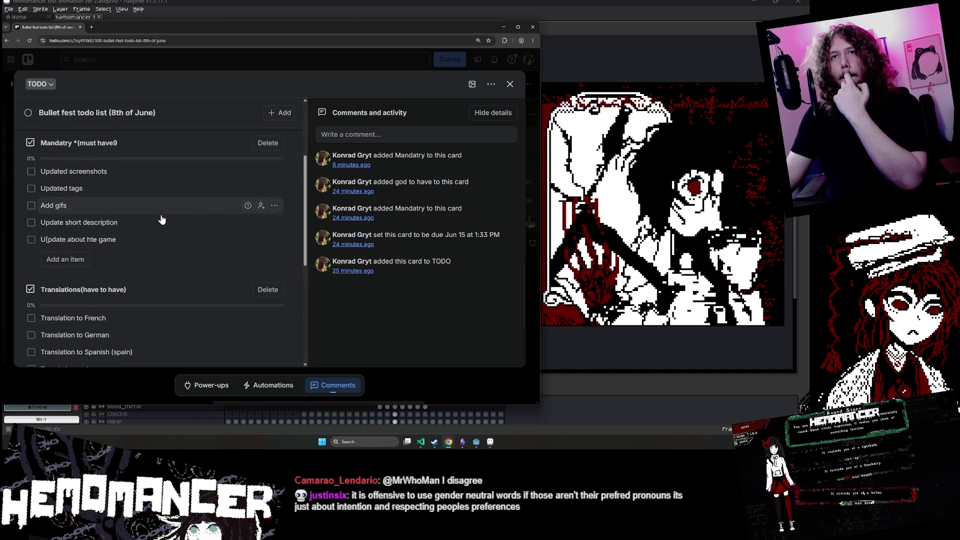
{"action": "scroll", "coordinate": [165, 215], "scroll_direction": "down", "scroll_amount": 4}
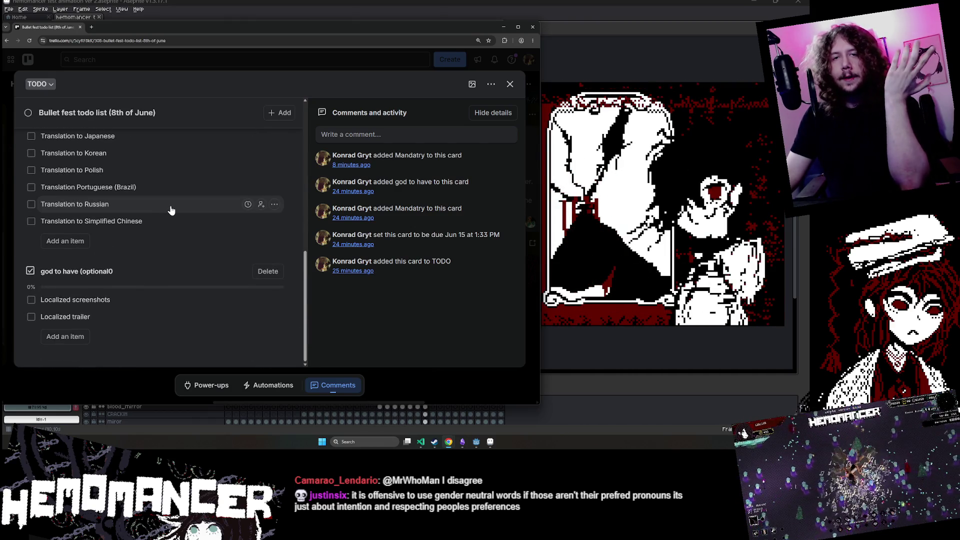
- Add 'Update trailer' as a new item in the god to have checklist
{"action": "left_click", "coordinate": [65, 336]}
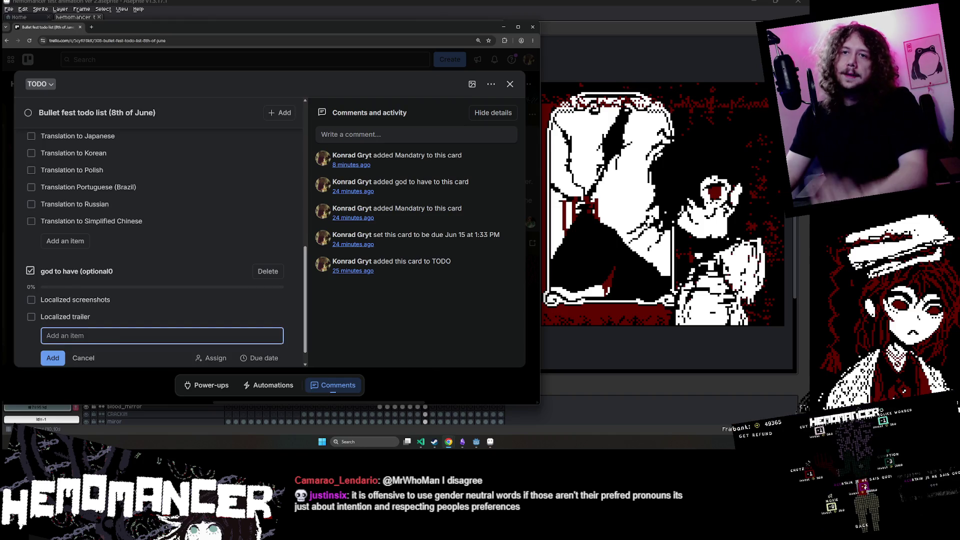
{"action": "type", "text": "Update tra"}
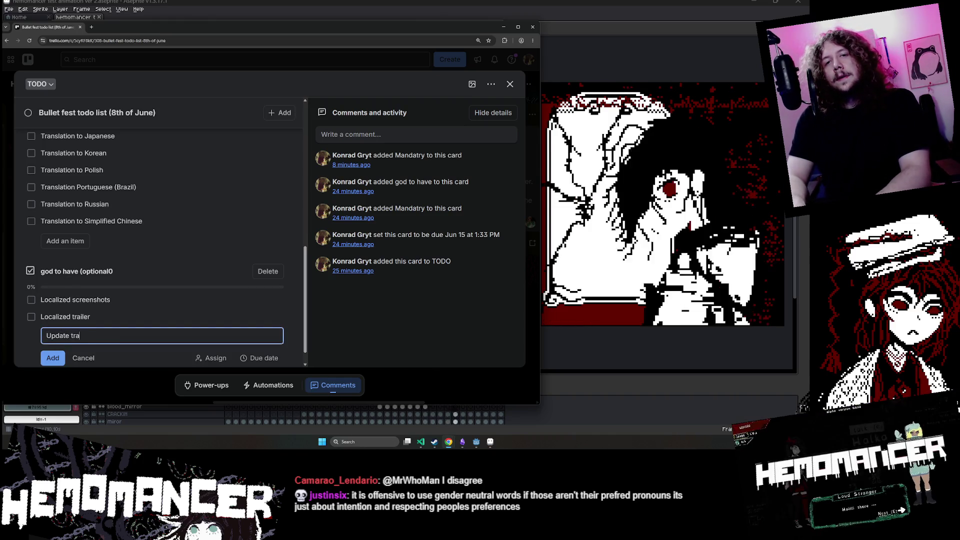
{"action": "type", "text": "iler"}
{"action": "key", "text": "Return"}
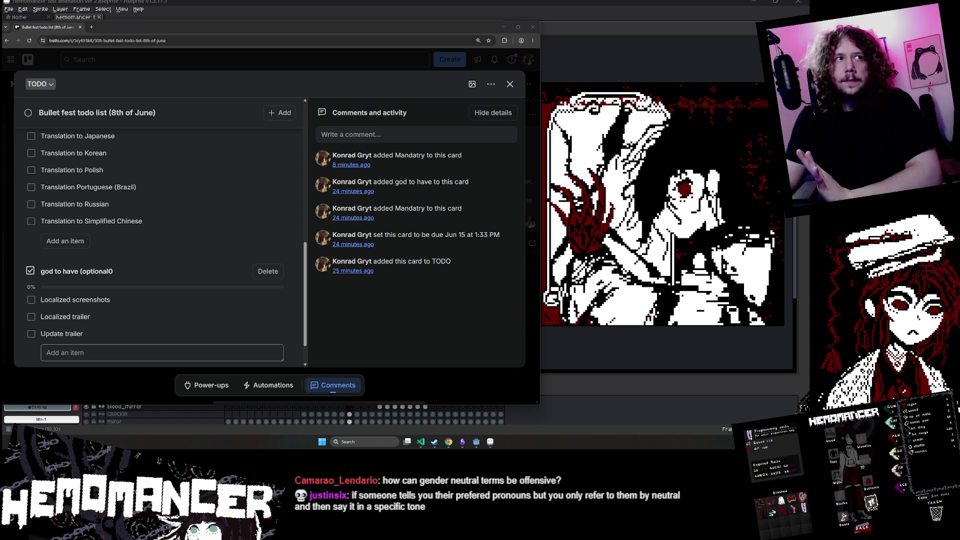
- Review the Bullet fest card's checklists and drag the browser window's corner down to make it taller
{"action": "scroll", "coordinate": [193, 262], "scroll_direction": "up", "scroll_amount": 5}
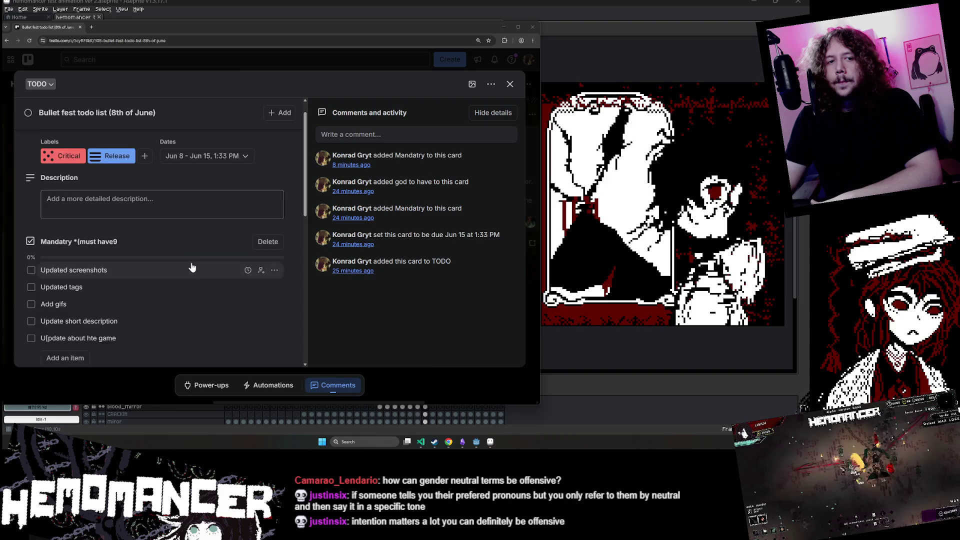
{"action": "scroll", "coordinate": [191, 265], "scroll_direction": "up", "scroll_amount": 2}
{"action": "scroll", "coordinate": [191, 265], "scroll_direction": "down", "scroll_amount": 8}
{"action": "scroll", "coordinate": [190, 266], "scroll_direction": "up", "scroll_amount": 5}
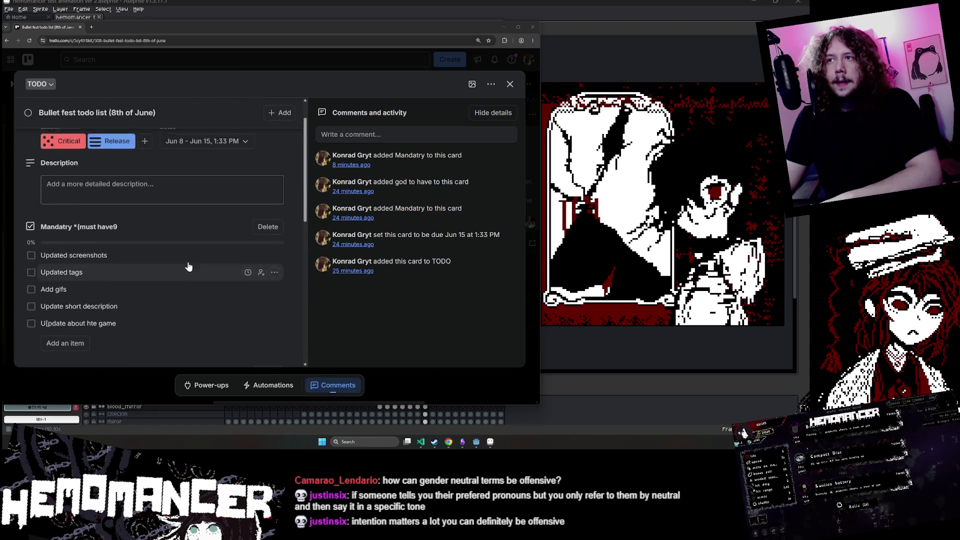
{"action": "scroll", "coordinate": [188, 266], "scroll_direction": "up", "scroll_amount": 2}
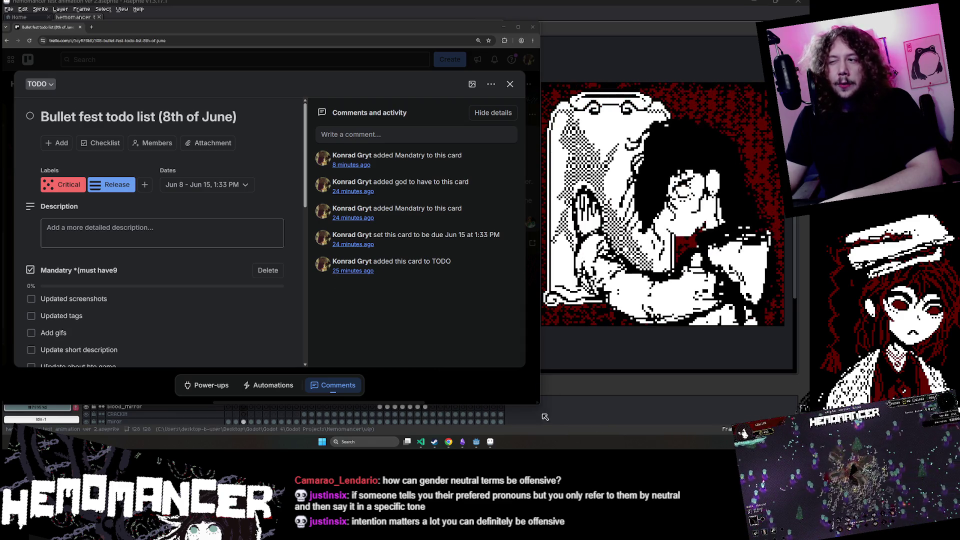
{"action": "mouse_move", "coordinate": [545, 417]}
{"action": "left_mouse_down"}
{"action": "mouse_move", "coordinate": [531, 408]}
{"action": "mouse_move", "coordinate": [544, 420]}
{"action": "left_mouse_up"}
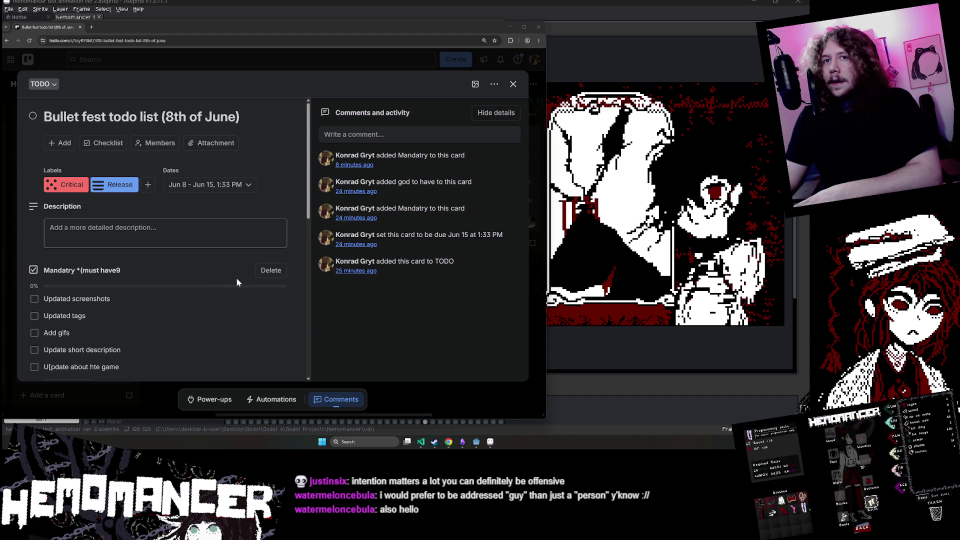
{"action": "scroll", "coordinate": [40, 220], "scroll_direction": "down", "scroll_amount": 10}
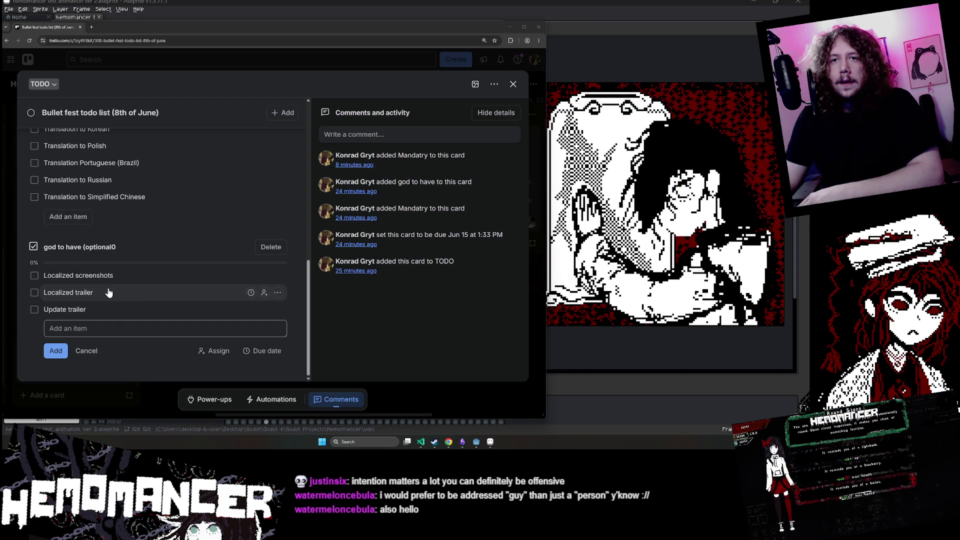
{"action": "scroll", "coordinate": [111, 270], "scroll_direction": "up", "scroll_amount": 10}
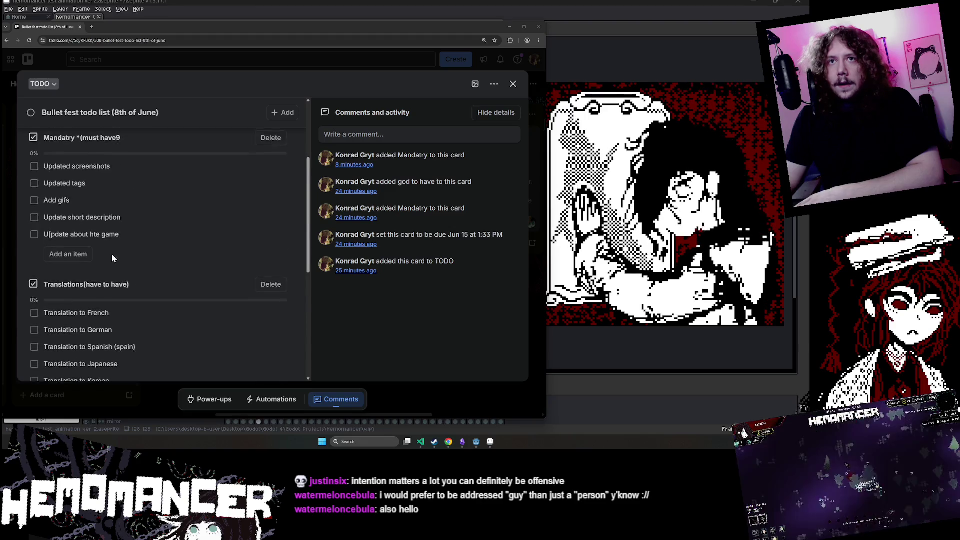
{"action": "scroll", "coordinate": [62, 220], "scroll_direction": "down", "scroll_amount": 3}
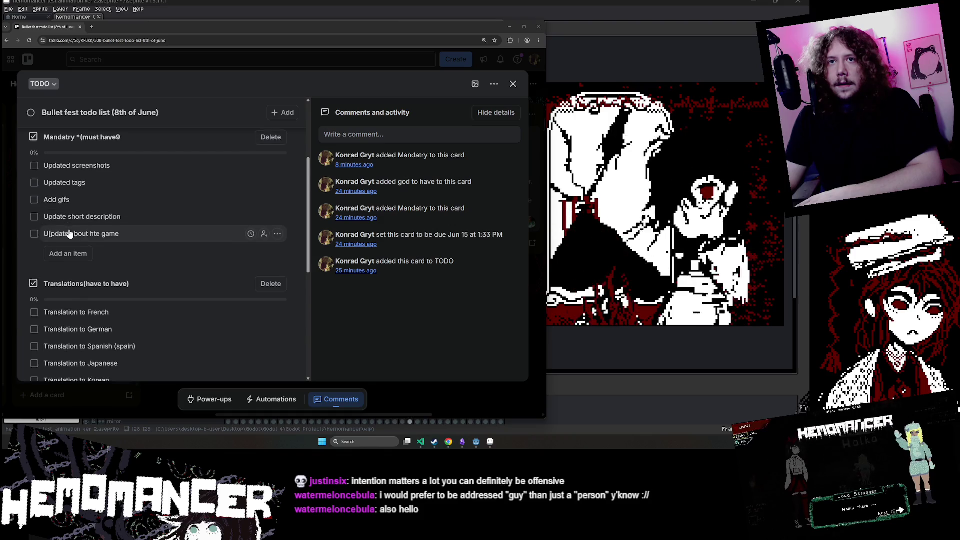
{"action": "scroll", "coordinate": [71, 225], "scroll_direction": "down", "scroll_amount": 5}
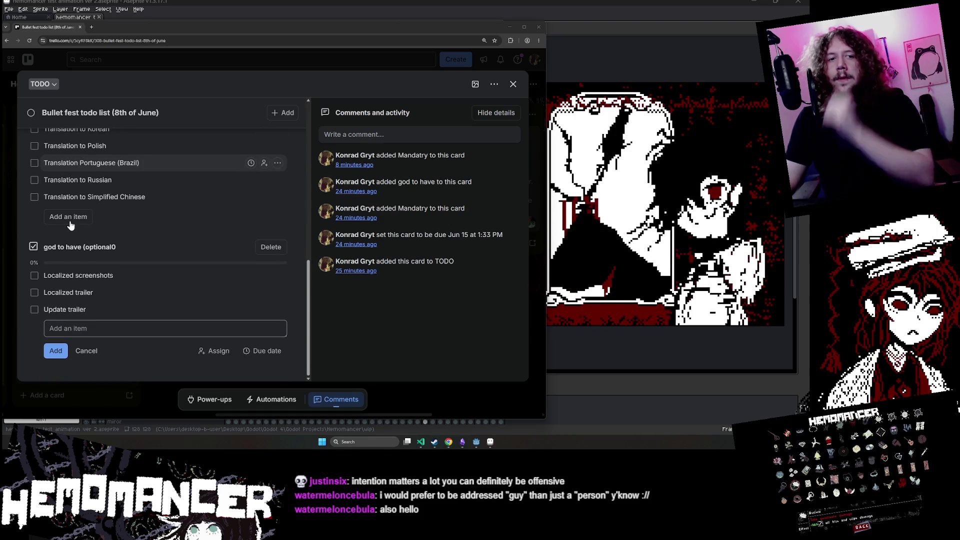
{"action": "scroll", "coordinate": [70, 220], "scroll_direction": "up", "scroll_amount": 10}
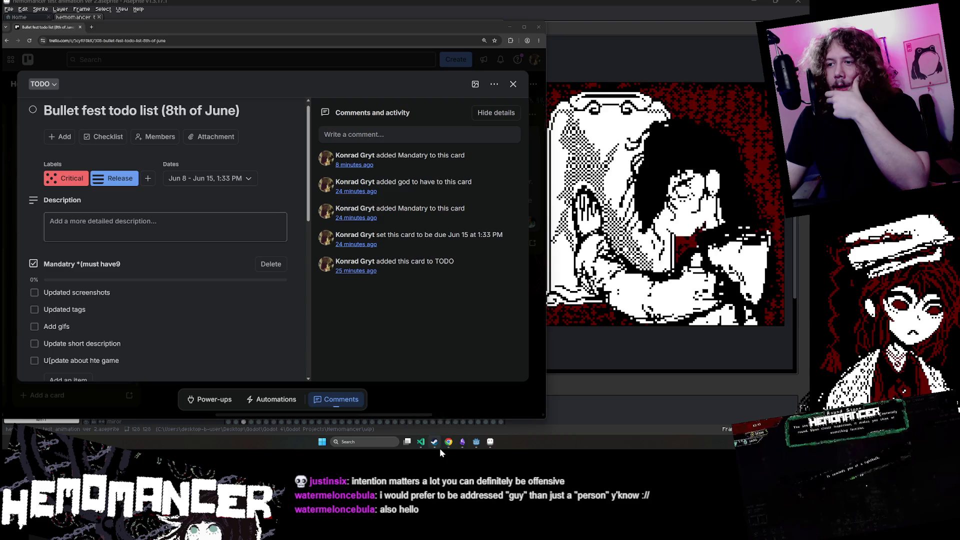
{"action": "mouse_move", "coordinate": [448, 443]}
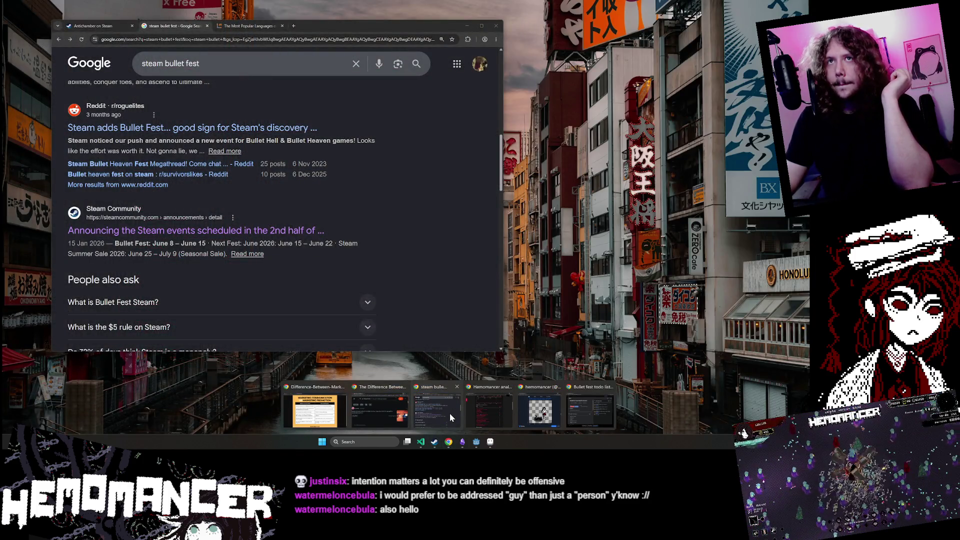
- Search the Steam store for 'hemomancer' and open the Hemomancer store page
{"action": "left_click", "coordinate": [449, 413]}
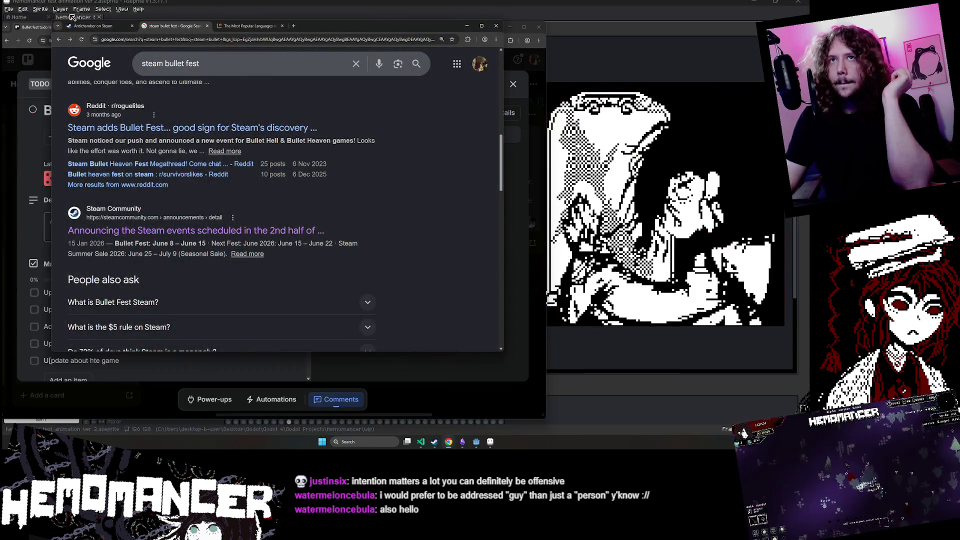
{"action": "left_click", "coordinate": [90, 26]}
{"action": "left_click", "coordinate": [350, 94]}
{"action": "type", "text": "g"}
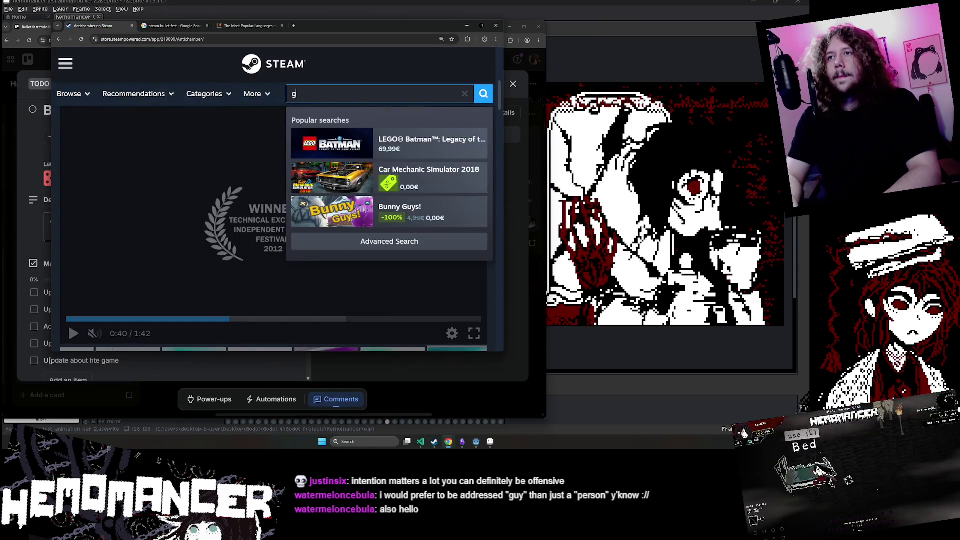
{"action": "type", "text": "hemoma"}
{"action": "key", "text": "Down"}
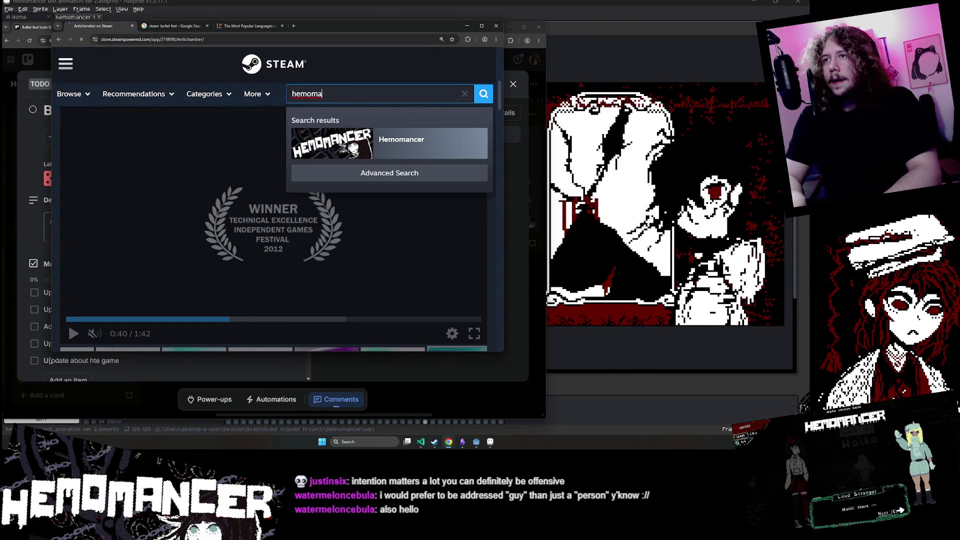
{"action": "key", "text": "Return"}
- Read through the About This Game description and features list, then return to the Trello card
{"action": "scroll", "coordinate": [318, 161], "scroll_direction": "down", "scroll_amount": 10}
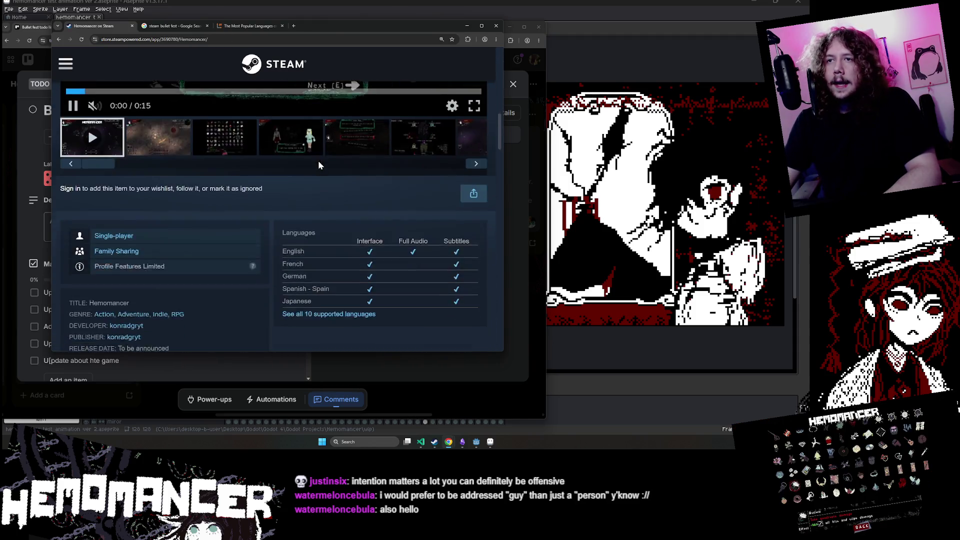
{"action": "scroll", "coordinate": [230, 158], "scroll_direction": "down", "scroll_amount": 5}
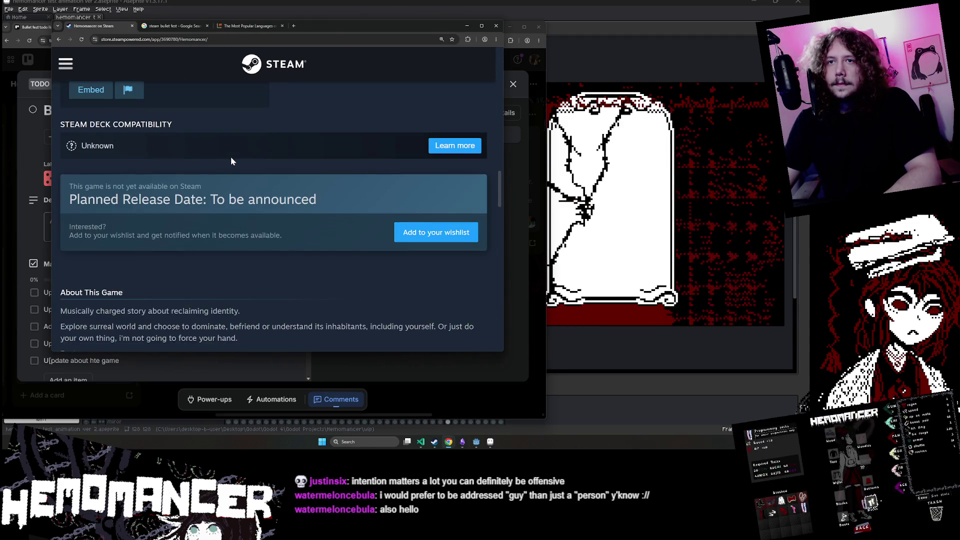
{"action": "scroll", "coordinate": [230, 158], "scroll_direction": "up", "scroll_amount": 6}
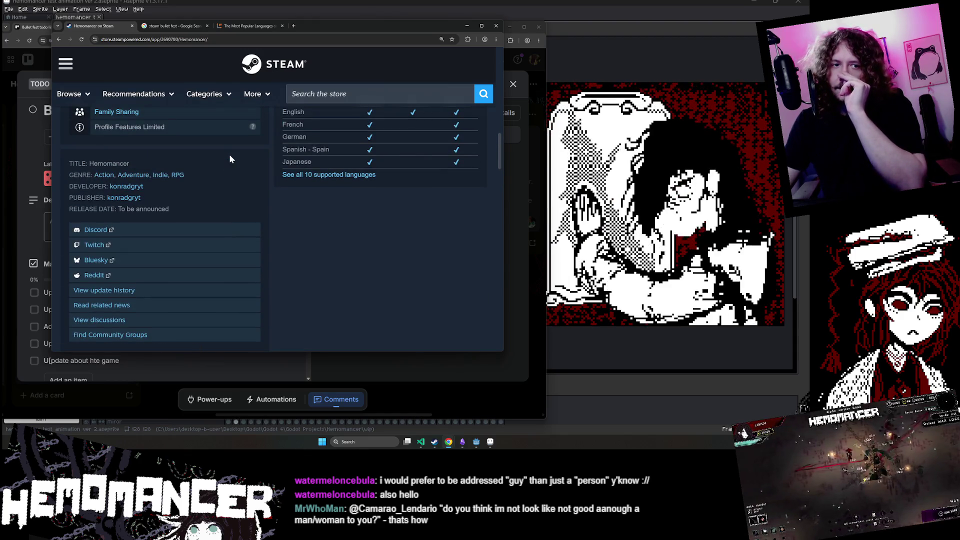
{"action": "scroll", "coordinate": [230, 159], "scroll_direction": "down", "scroll_amount": 1}
{"action": "scroll", "coordinate": [229, 159], "scroll_direction": "down", "scroll_amount": 4}
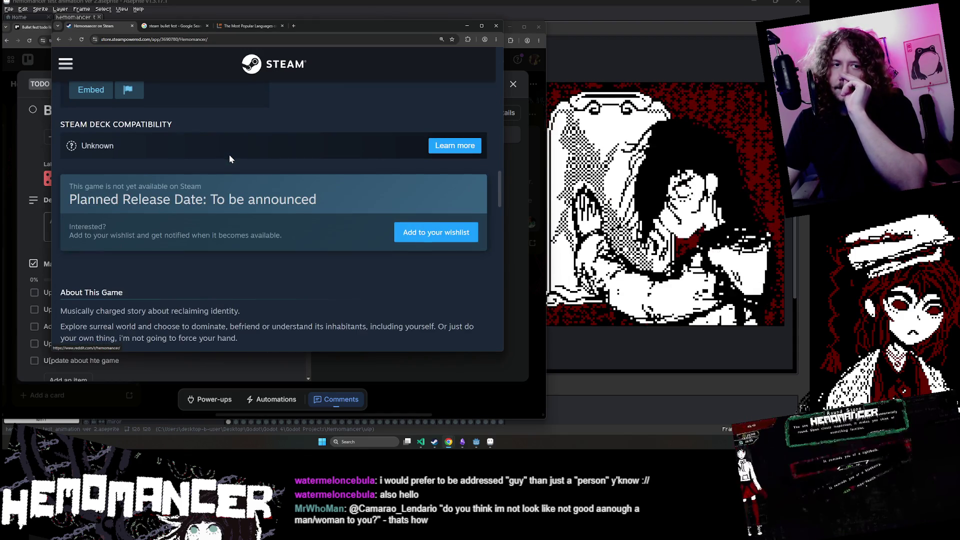
{"action": "scroll", "coordinate": [220, 165], "scroll_direction": "down", "scroll_amount": 3}
{"action": "scroll", "coordinate": [220, 165], "scroll_direction": "down", "scroll_amount": 1}
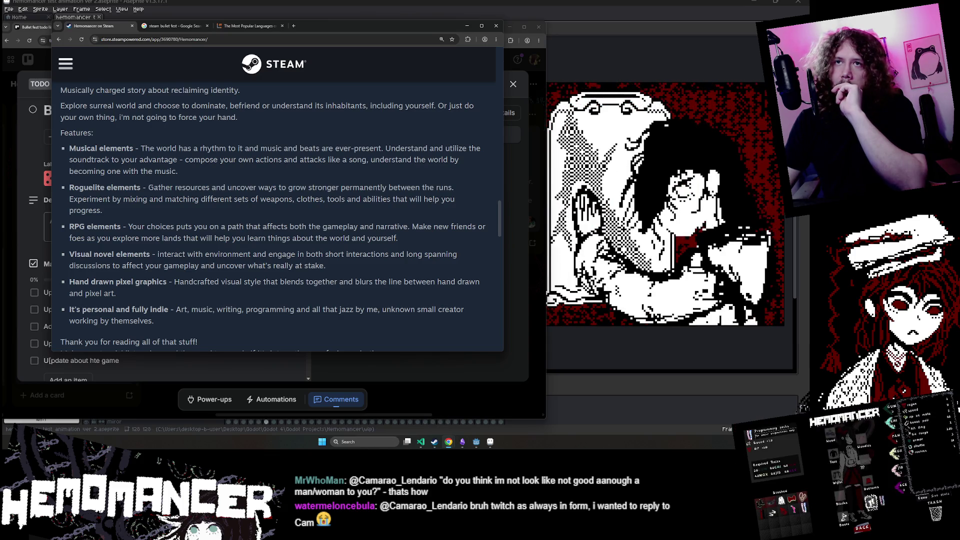
{"action": "scroll", "coordinate": [69, 148], "scroll_direction": "down", "scroll_amount": 3}
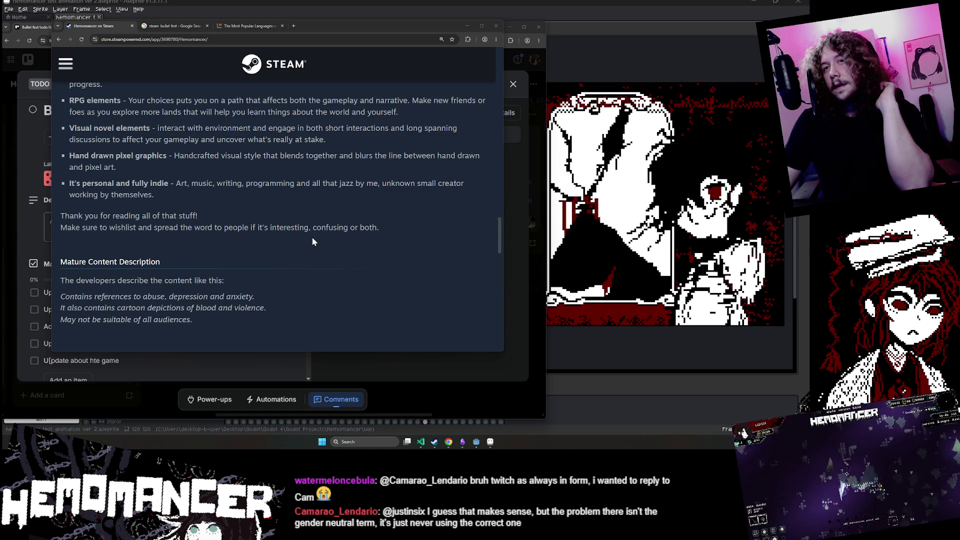
{"action": "scroll", "coordinate": [312, 241], "scroll_direction": "up", "scroll_amount": 4}
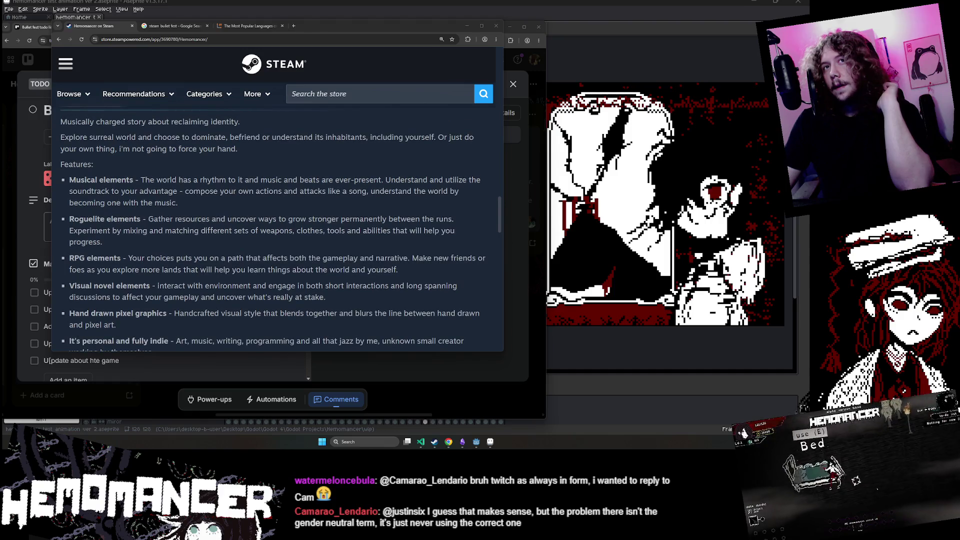
{"action": "left_click", "coordinate": [39, 125]}
- Add 'Write bluesky post about bullet fest' to the Mandatry checklist
{"action": "scroll", "coordinate": [210, 247], "scroll_direction": "down", "scroll_amount": 8}
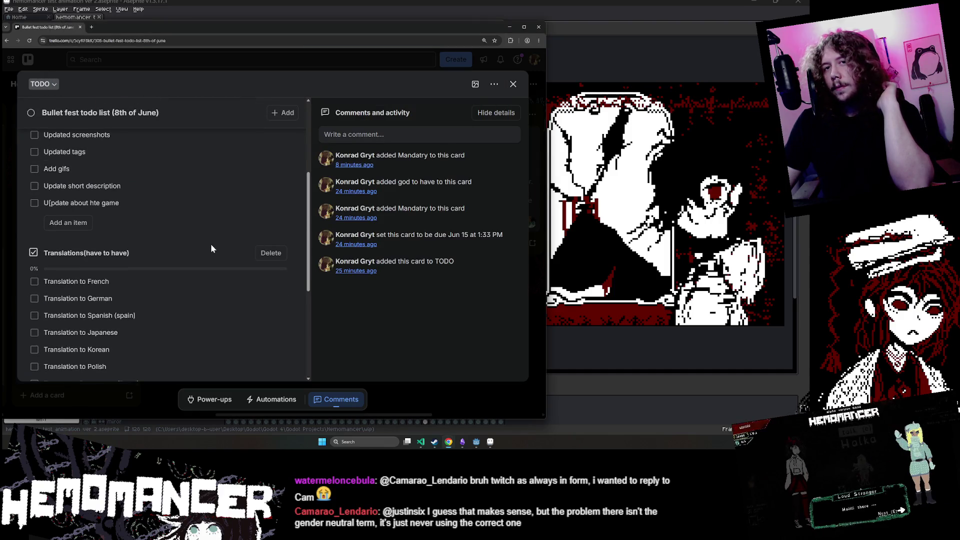
{"action": "scroll", "coordinate": [210, 247], "scroll_direction": "up", "scroll_amount": 5}
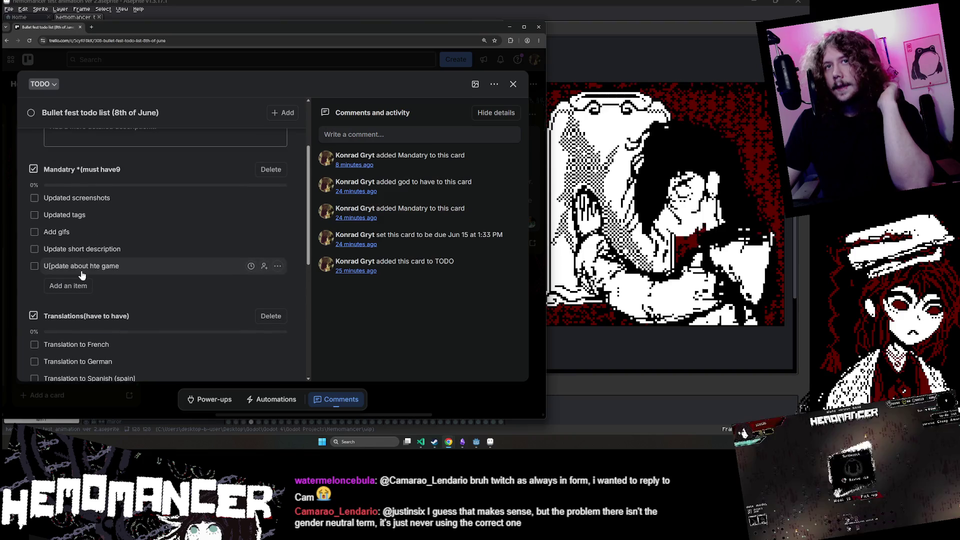
{"action": "left_click", "coordinate": [83, 288]}
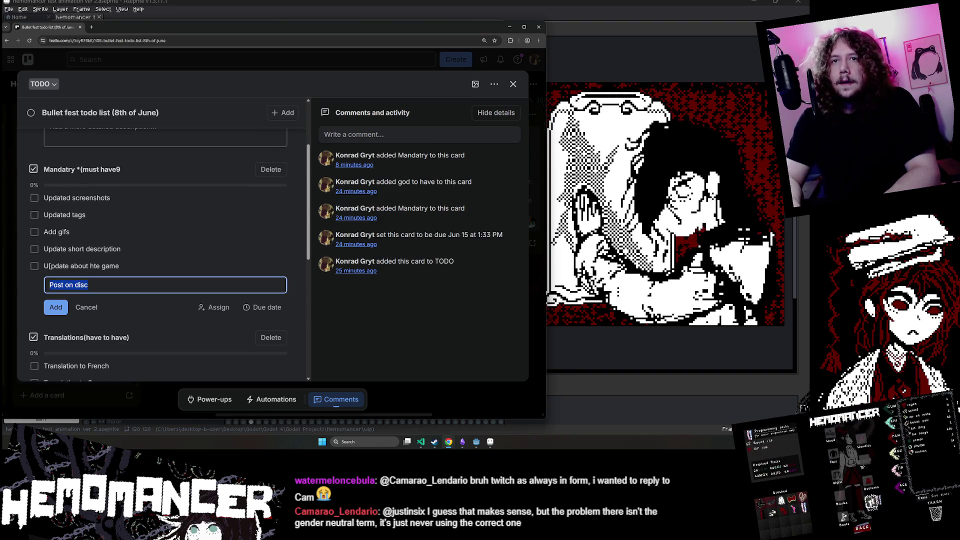
{"action": "type", "text": "Write "}
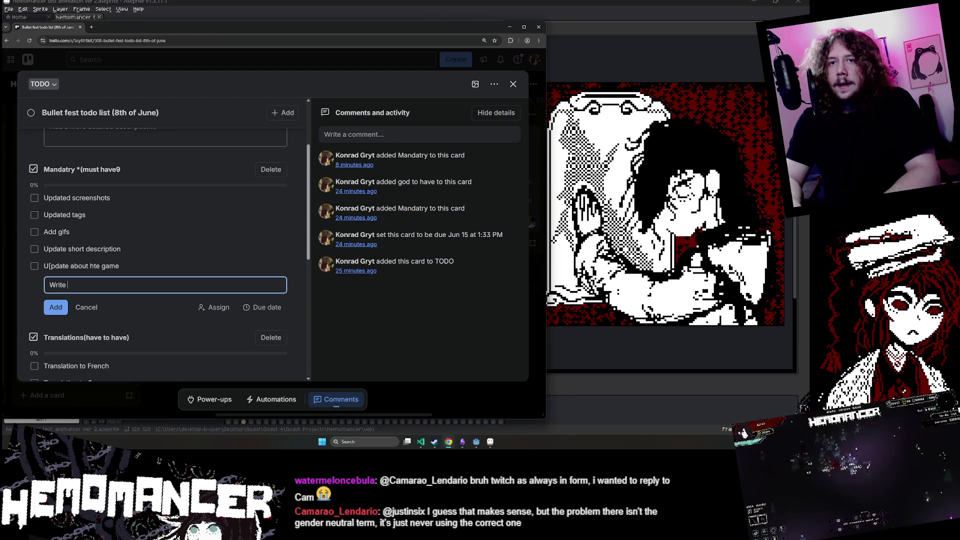
{"action": "type", "text": "blueskypo"}
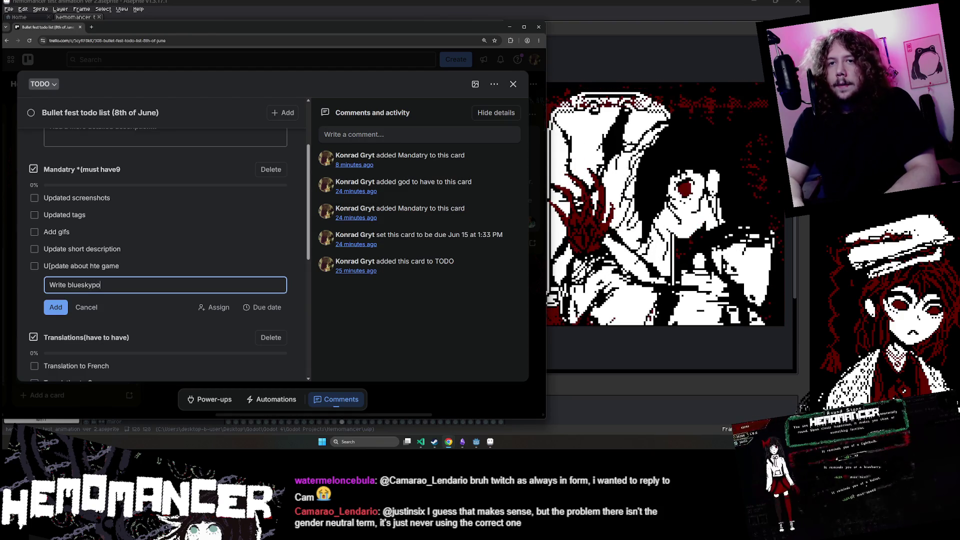
{"action": "key", "text": "BackSpace"}
{"action": "key", "text": "BackSpace"}
{"action": "type", "text": "post"}
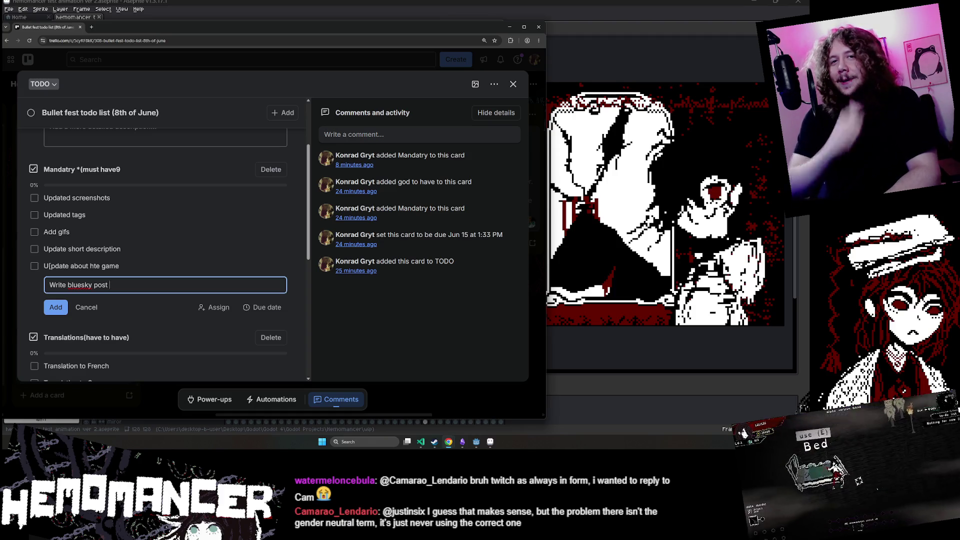
{"action": "type", "text": "about"}
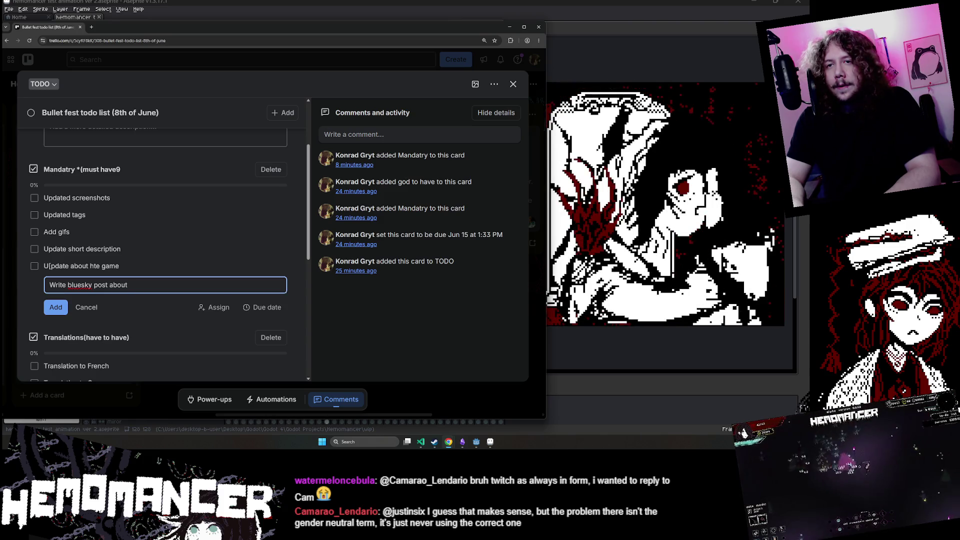
{"action": "type", "text": " bullet fest"}
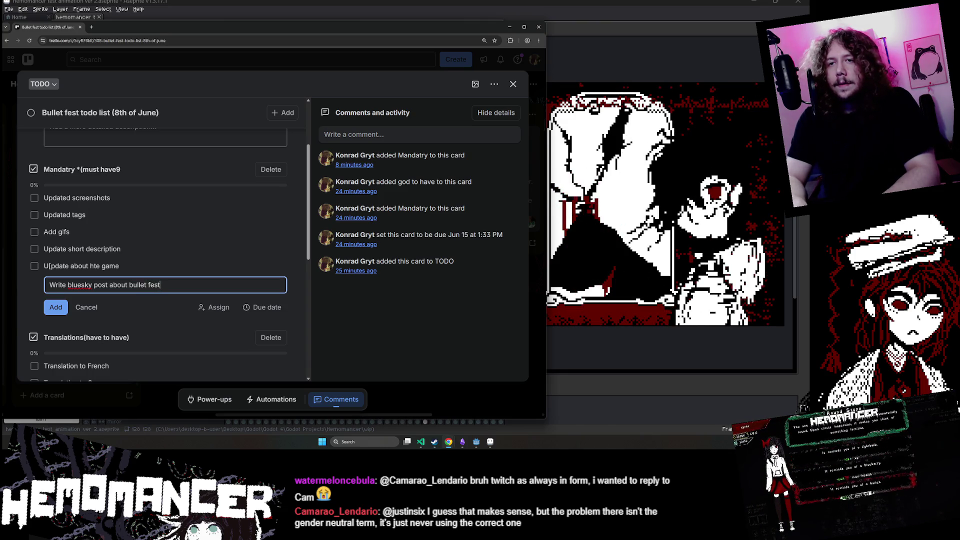
{"action": "type", "text": "bullet fest"}
{"action": "key", "text": "Return"}
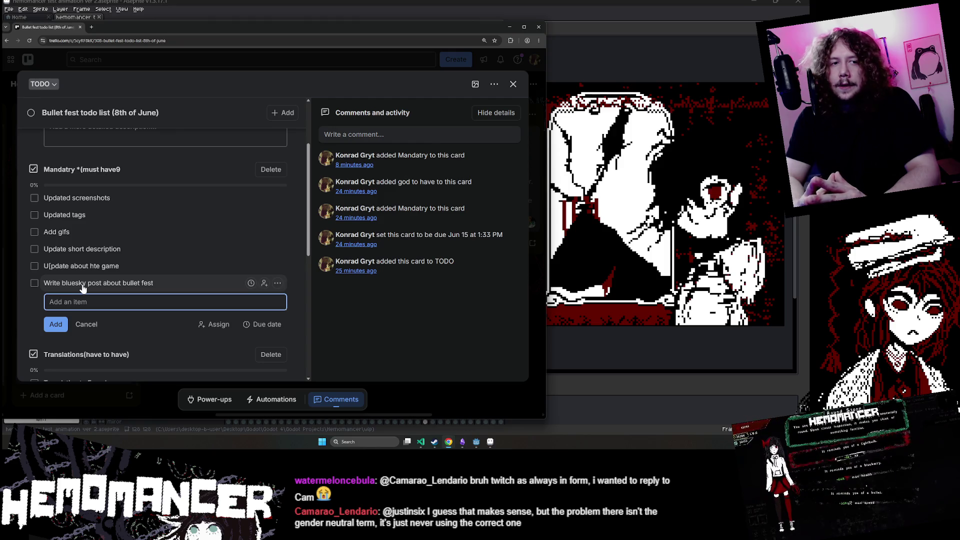
- Switch back to the Hemomancer Steam store page and scroll through its features list
{"action": "key", "text": "alt+Tab"}
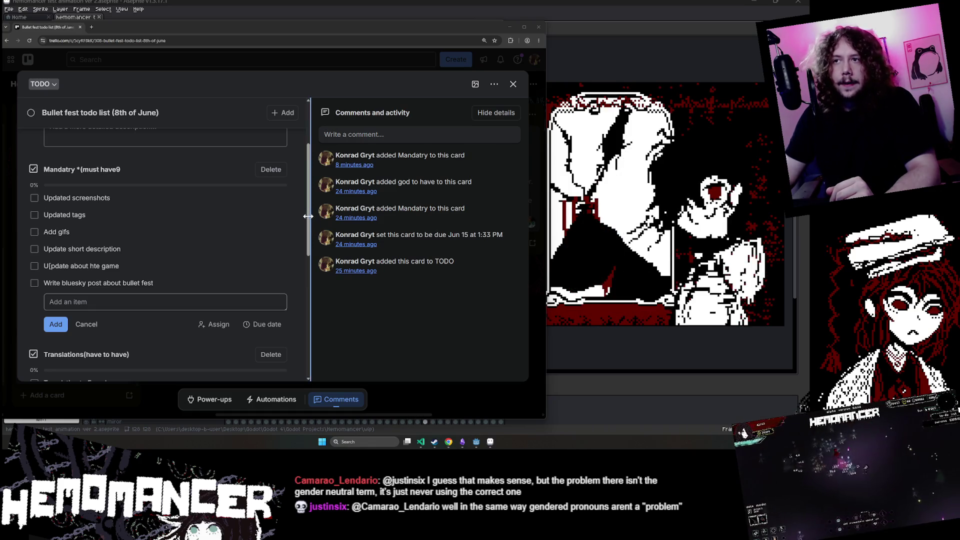
{"action": "mouse_move", "coordinate": [308, 220]}
{"action": "left_mouse_down"}
{"action": "mouse_move", "coordinate": [310, 178]}
{"action": "mouse_move", "coordinate": [299, 339]}
{"action": "mouse_move", "coordinate": [310, 226]}
{"action": "left_mouse_up"}
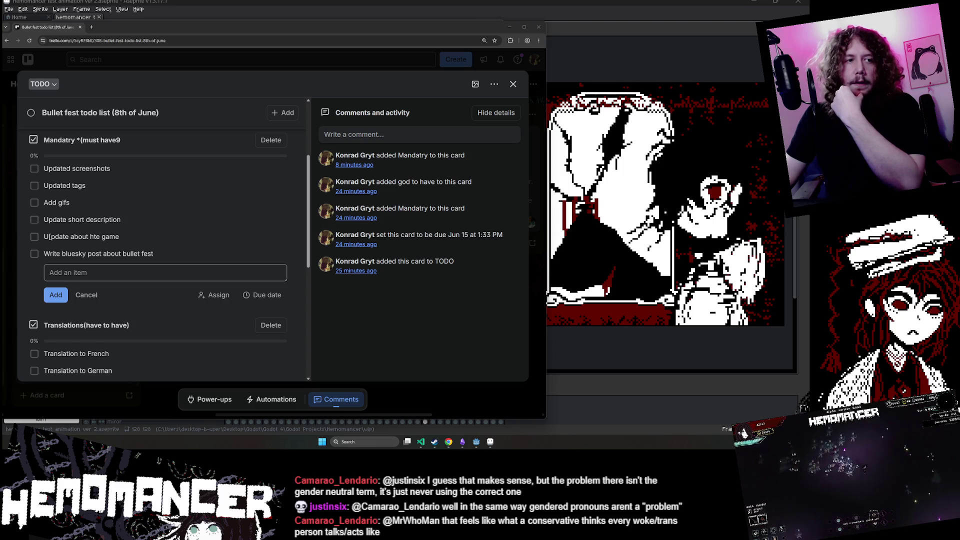
{"action": "scroll", "coordinate": [169, 250], "scroll_direction": "down", "scroll_amount": 5}
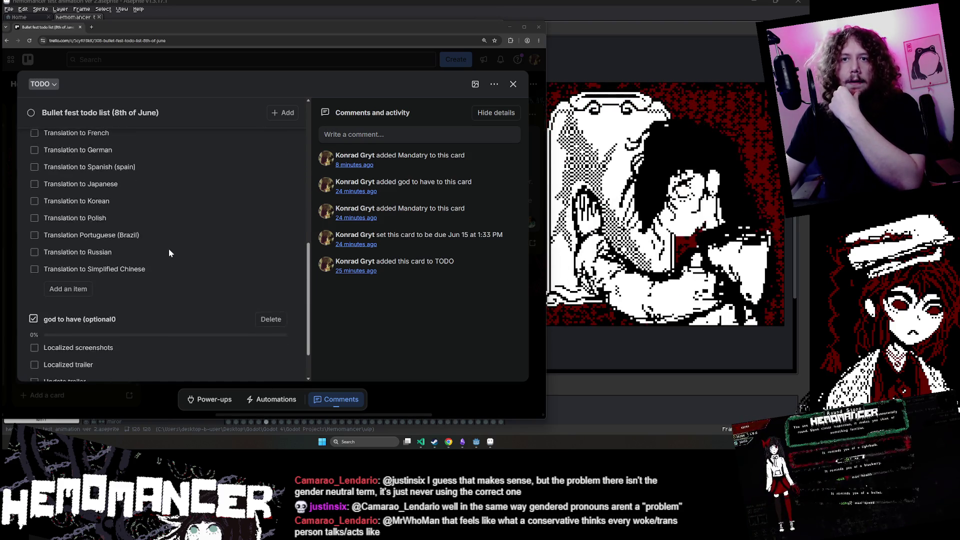
{"action": "scroll", "coordinate": [102, 281], "scroll_direction": "up", "scroll_amount": 5}
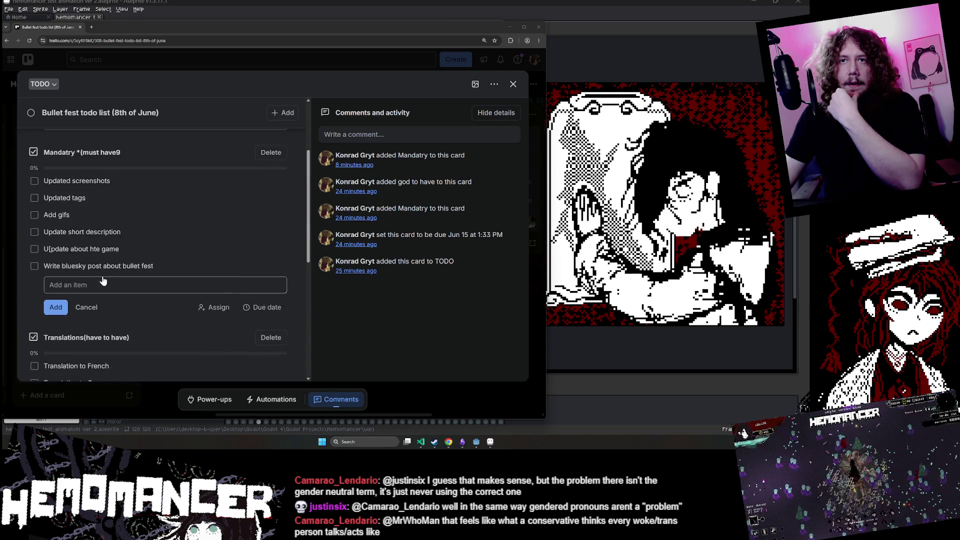
{"action": "scroll", "coordinate": [102, 281], "scroll_direction": "up", "scroll_amount": 1}
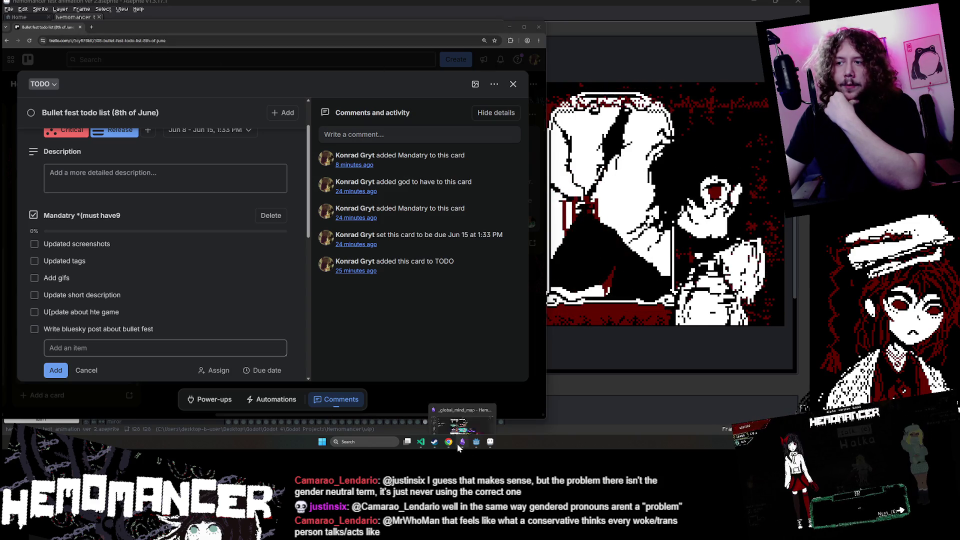
{"action": "mouse_move", "coordinate": [452, 442]}
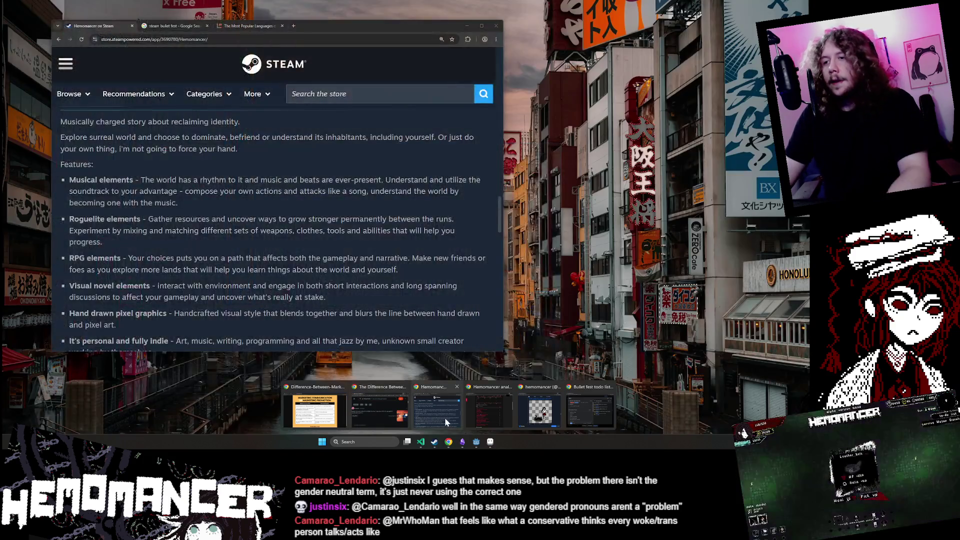
- Bring the Hemomancer store page forward, view a gameplay screenshot, then resume the trailer
{"action": "left_click", "coordinate": [442, 416]}
{"action": "scroll", "coordinate": [325, 250], "scroll_direction": "up", "scroll_amount": 10}
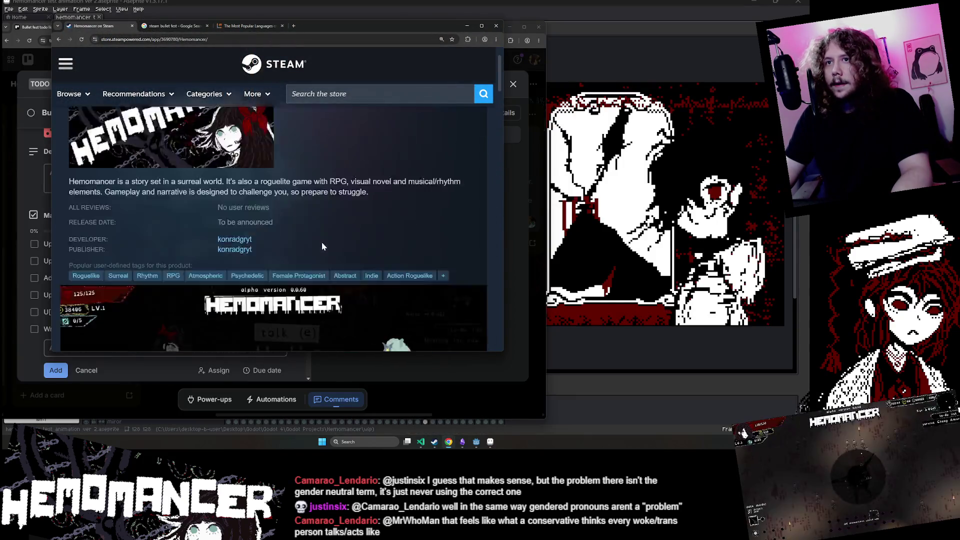
{"action": "left_click", "coordinate": [475, 172]}
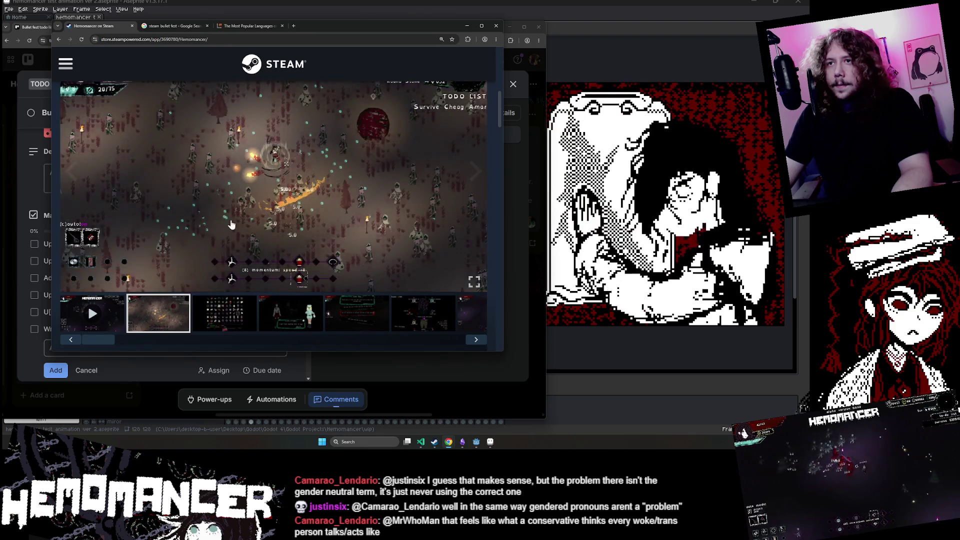
{"action": "left_click", "coordinate": [94, 311]}
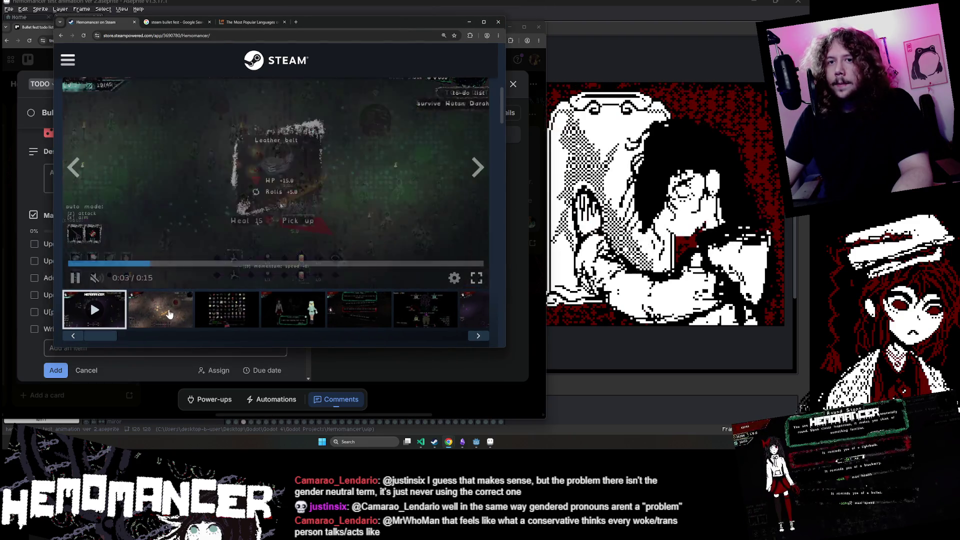
- Pause the gameplay trailer and rewind it to 0:06
{"action": "scroll", "coordinate": [199, 235], "scroll_direction": "up", "scroll_amount": 1}
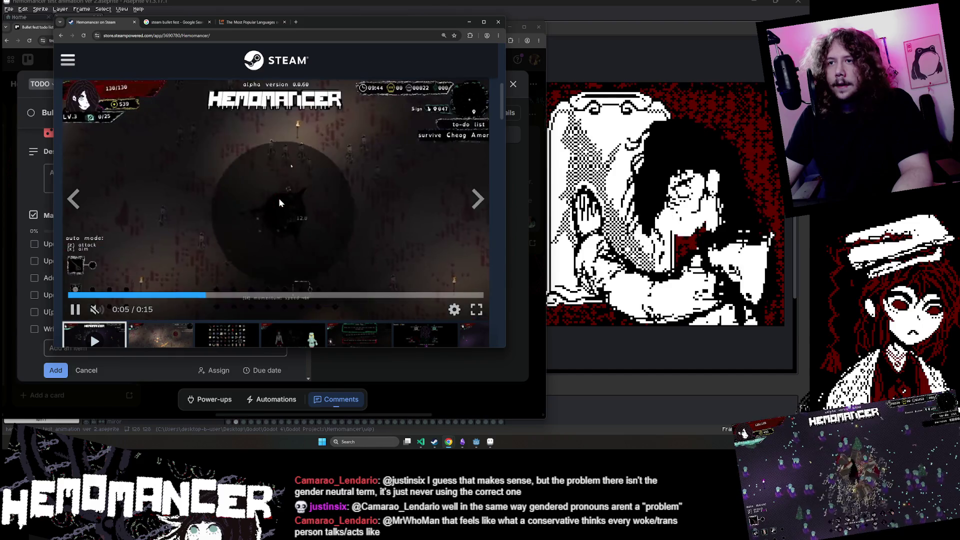
{"action": "scroll", "coordinate": [278, 200], "scroll_direction": "up", "scroll_amount": 1}
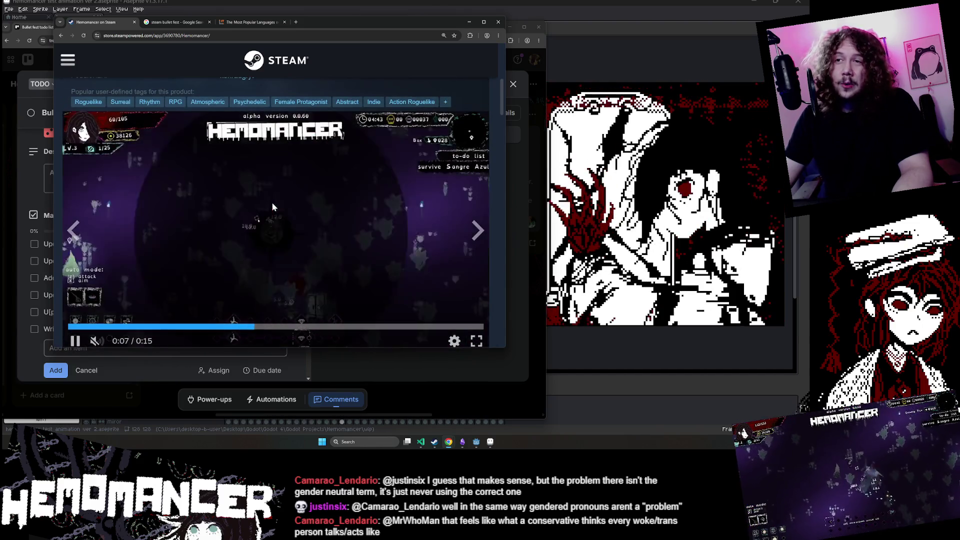
{"action": "left_click", "coordinate": [329, 136]}
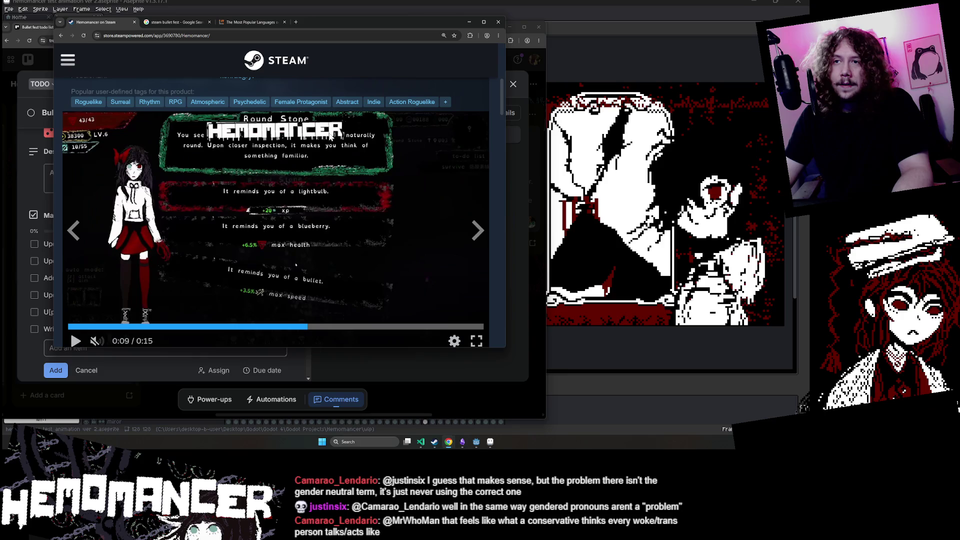
{"action": "scroll", "coordinate": [386, 205], "scroll_direction": "down", "scroll_amount": 1}
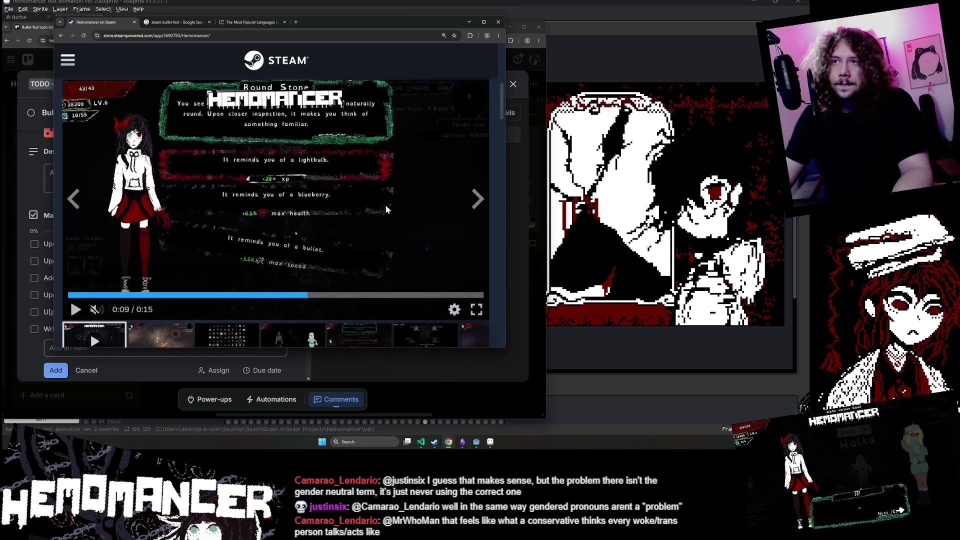
{"action": "scroll", "coordinate": [385, 205], "scroll_direction": "up", "scroll_amount": 1}
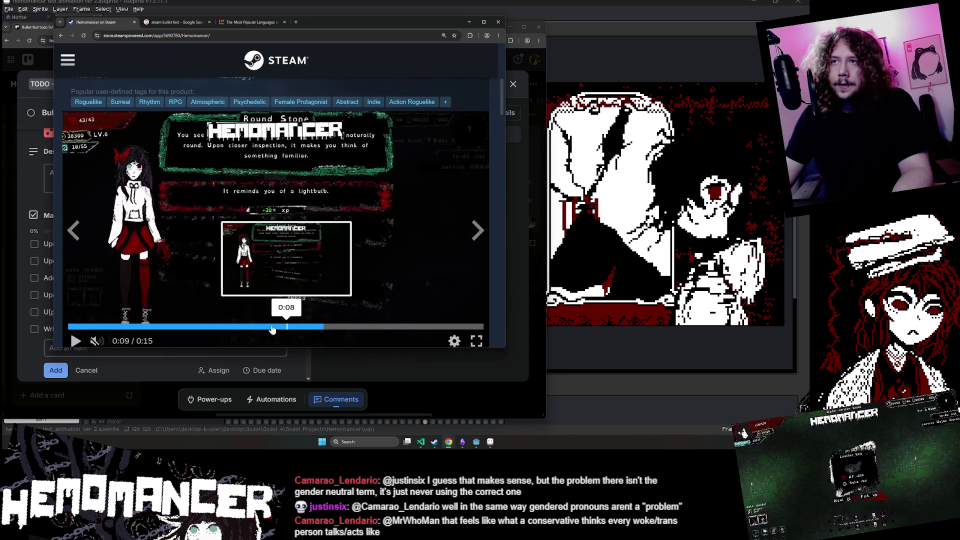
{"action": "left_click", "coordinate": [232, 326]}
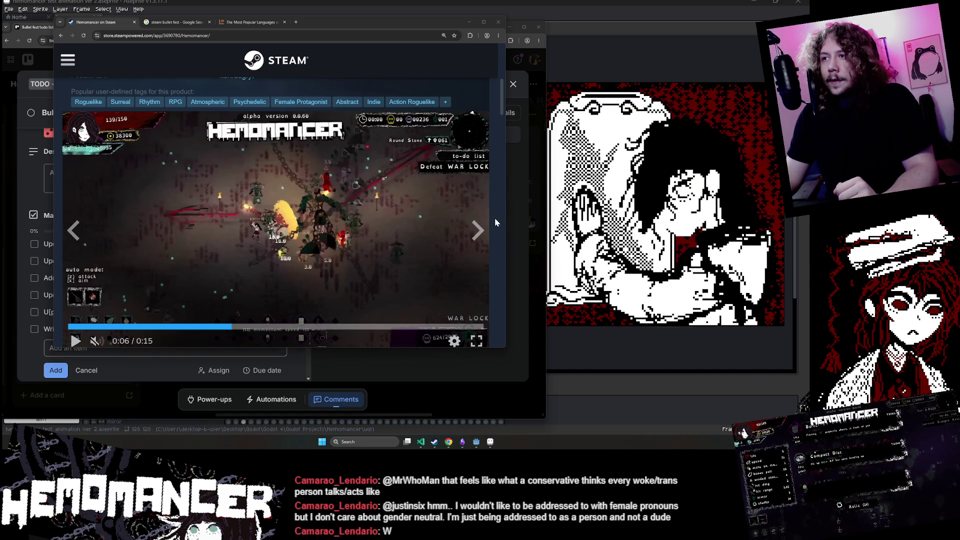
{"action": "left_click", "coordinate": [495, 222]}
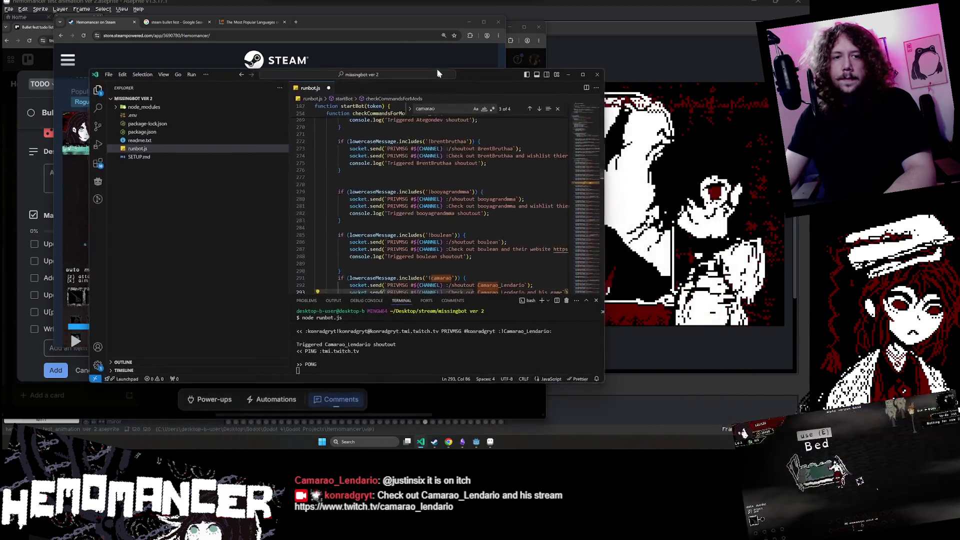
- Enlarge the VS Code window on runbot.js and open the itch.io traffic benchmark article from the terminal link
{"action": "left_click_drag", "start_coordinate": [436, 68], "coordinate": [368, 50]}
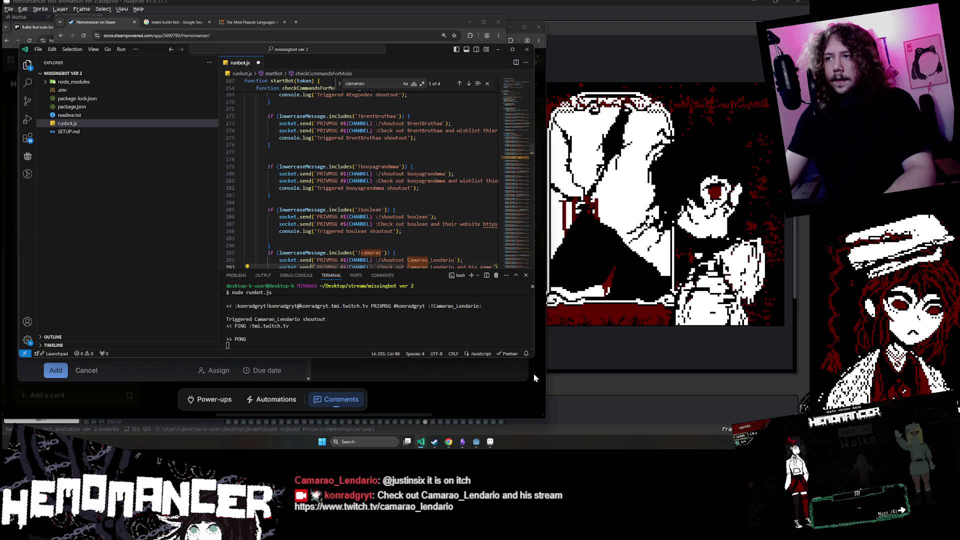
{"action": "left_click_drag", "start_coordinate": [534, 358], "coordinate": [606, 419]}
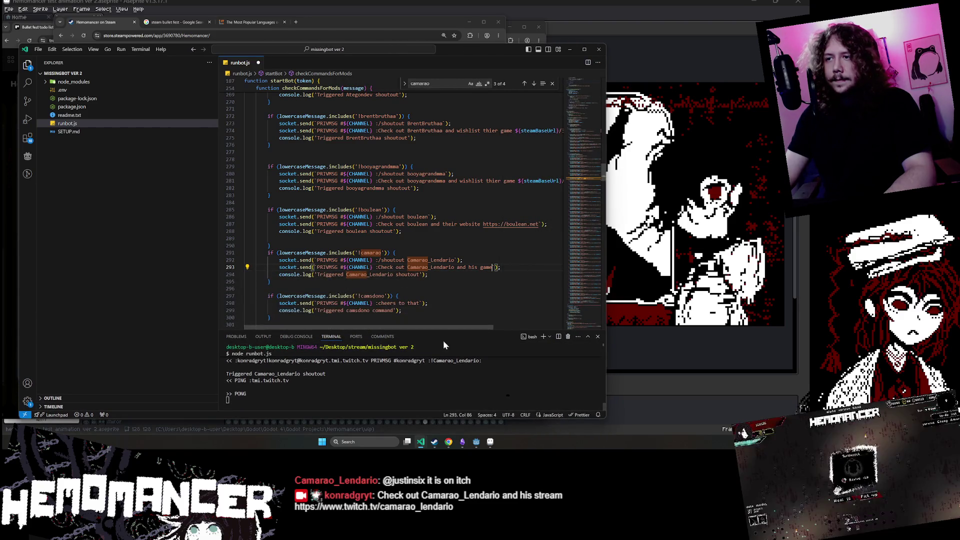
{"action": "left_click_drag", "start_coordinate": [440, 327], "coordinate": [478, 328]}
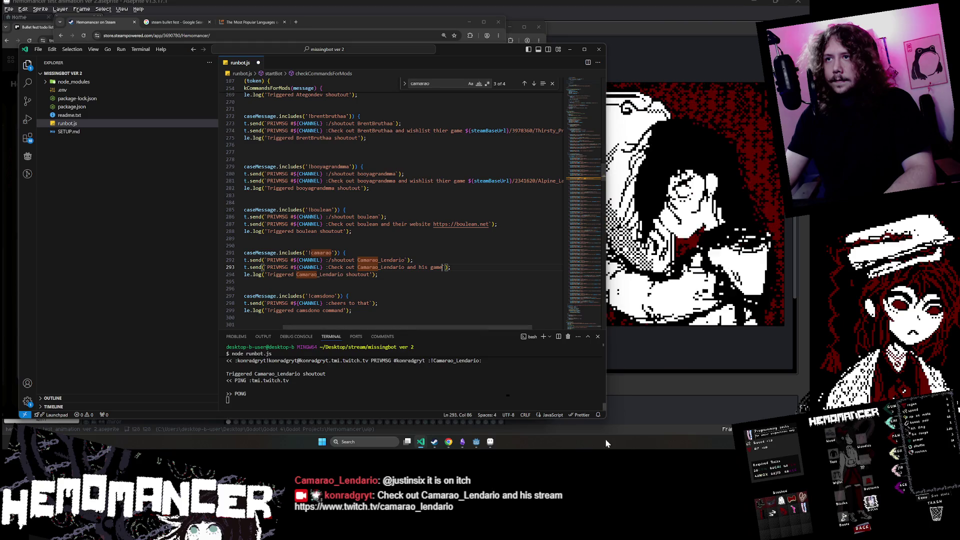
{"action": "scroll", "coordinate": [390, 200], "scroll_direction": "down", "scroll_amount": 2}
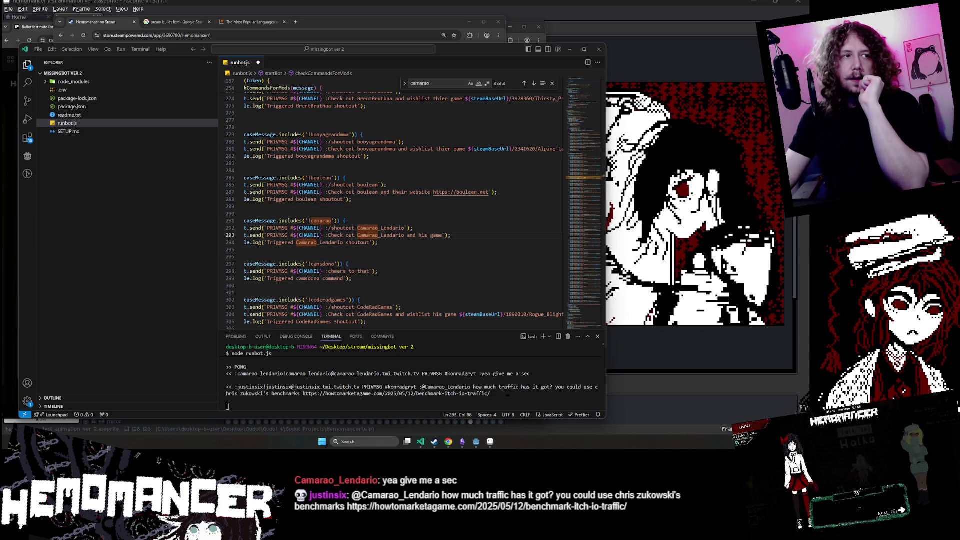
{"action": "left_click", "coordinate": [350, 393], "text": "ctrl"}
{"action": "left_click_drag", "start_coordinate": [190, 414], "coordinate": [286, 95]}
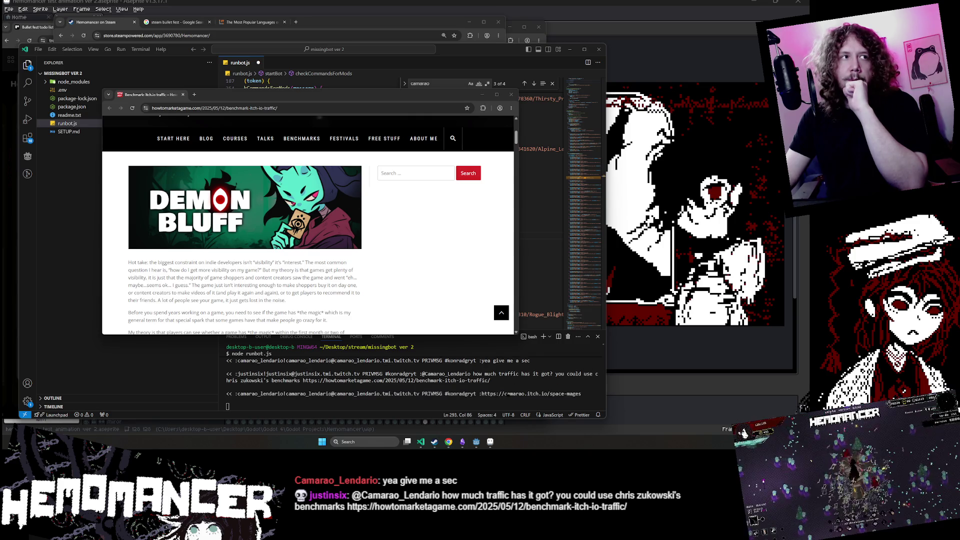
{"action": "scroll", "coordinate": [259, 298], "scroll_direction": "down", "scroll_amount": 5}
{"action": "scroll", "coordinate": [259, 299], "scroll_direction": "down", "scroll_amount": 5}
{"action": "scroll", "coordinate": [259, 298], "scroll_direction": "down", "scroll_amount": 5}
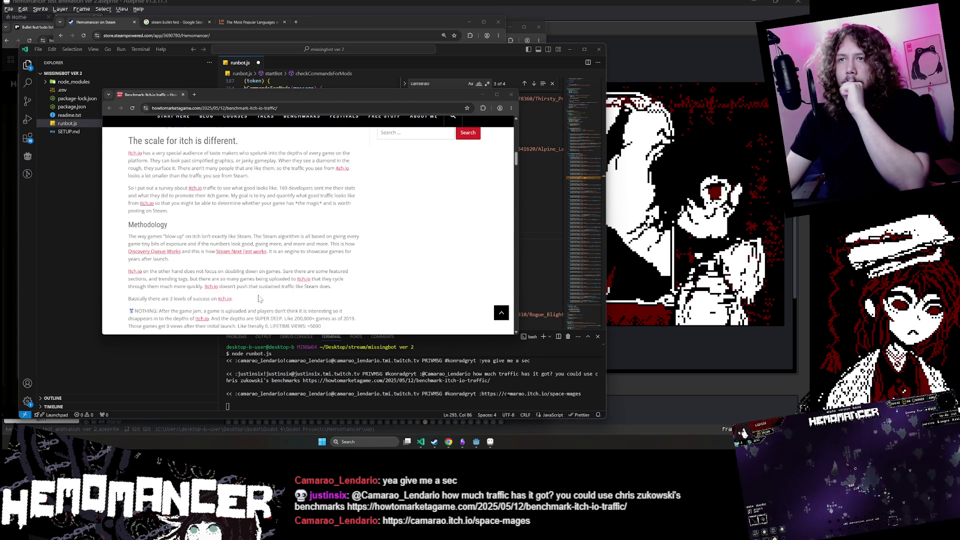
{"action": "scroll", "coordinate": [258, 297], "scroll_direction": "up", "scroll_amount": 15}
{"action": "scroll", "coordinate": [256, 298], "scroll_direction": "down", "scroll_amount": 10}
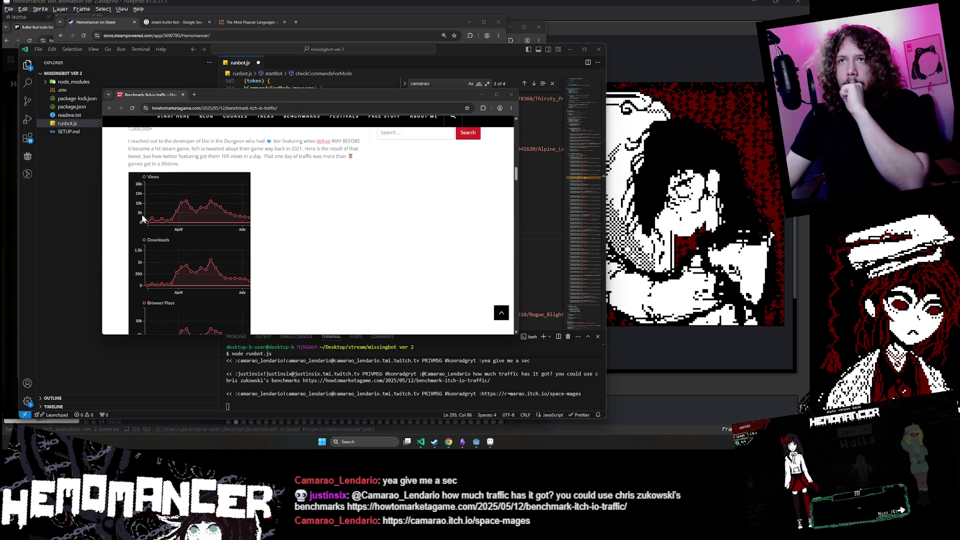
{"action": "scroll", "coordinate": [163, 223], "scroll_direction": "up", "scroll_amount": 1}
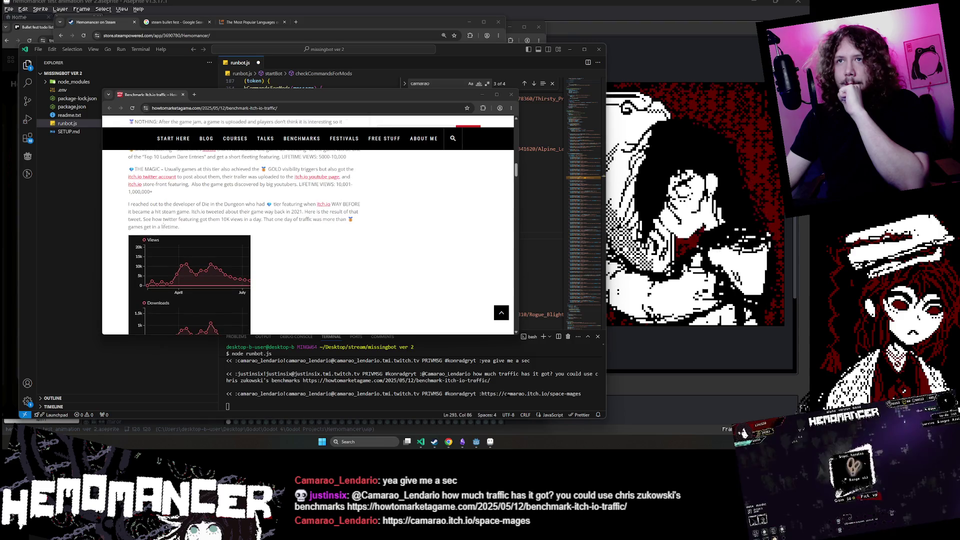
{"action": "scroll", "coordinate": [163, 226], "scroll_direction": "down", "scroll_amount": 10}
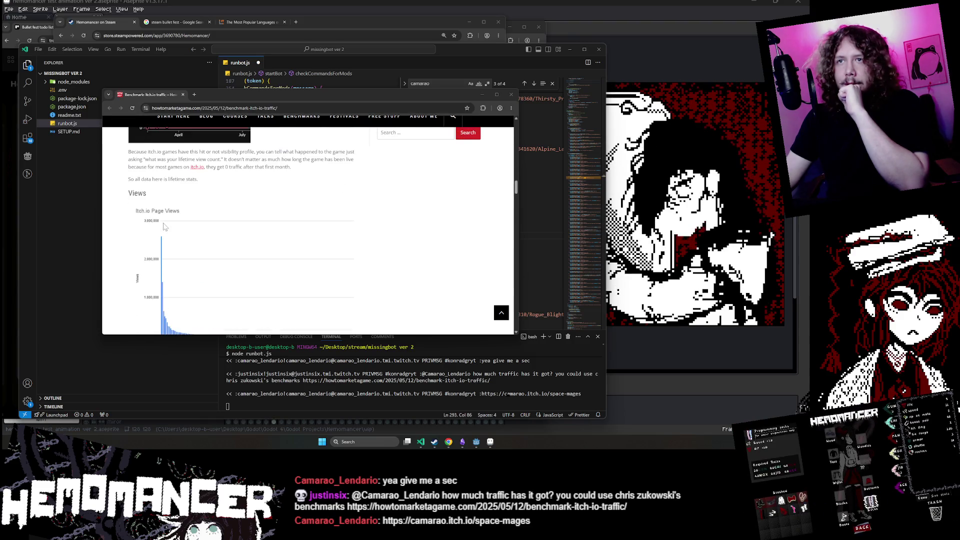
{"action": "scroll", "coordinate": [164, 226], "scroll_direction": "up", "scroll_amount": 2}
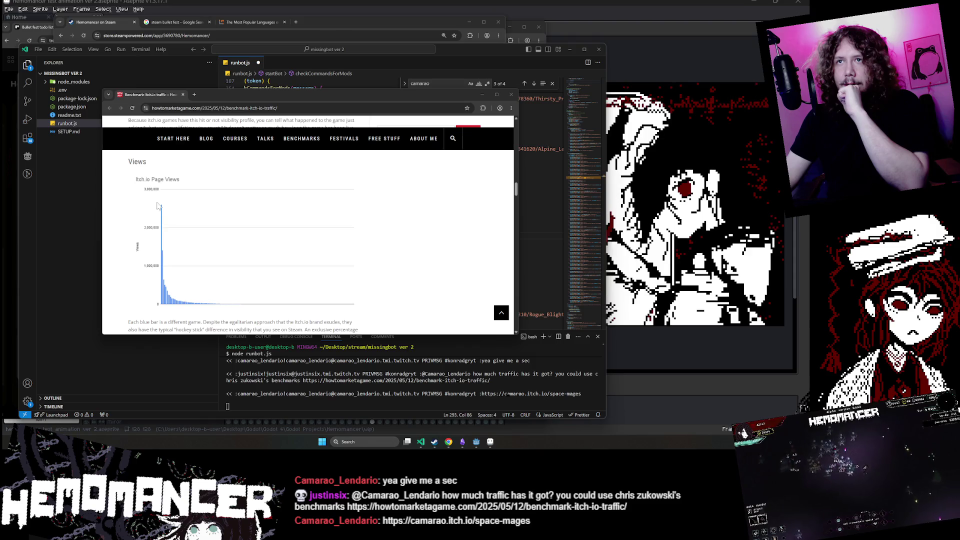
{"action": "scroll", "coordinate": [159, 206], "scroll_direction": "down", "scroll_amount": 4}
{"action": "scroll", "coordinate": [193, 208], "scroll_direction": "down", "scroll_amount": 3}
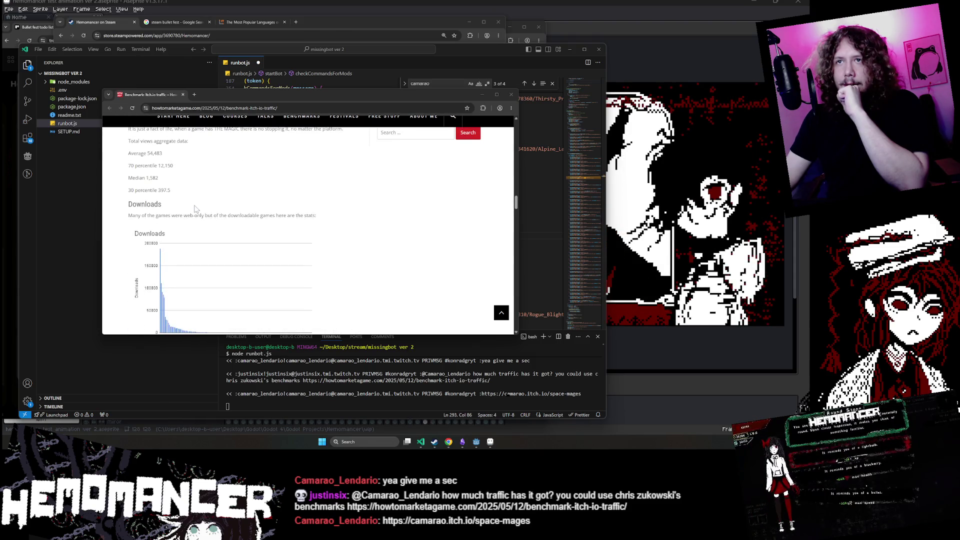
{"action": "scroll", "coordinate": [194, 209], "scroll_direction": "down", "scroll_amount": 2}
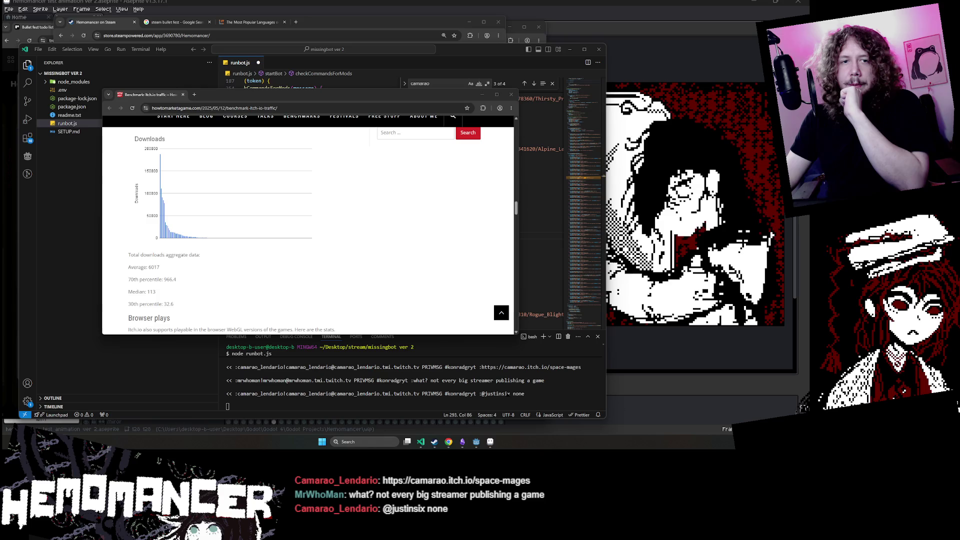
{"action": "scroll", "coordinate": [280, 225], "scroll_direction": "down", "scroll_amount": 8}
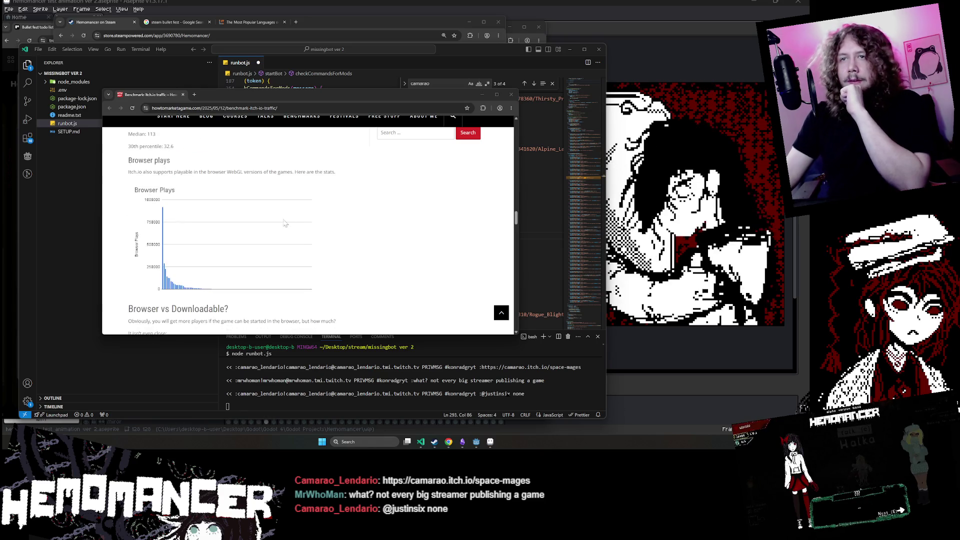
{"action": "scroll", "coordinate": [299, 211], "scroll_direction": "down", "scroll_amount": 10}
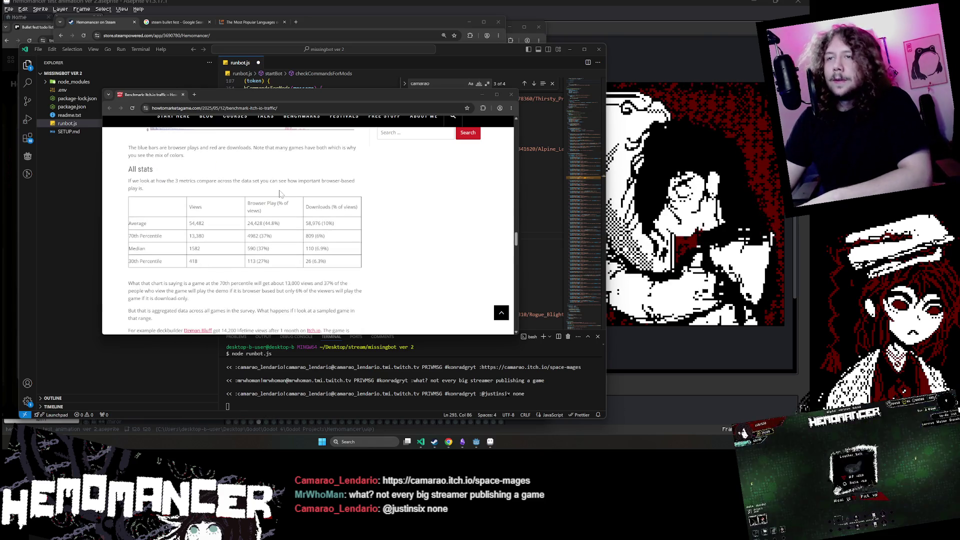
{"action": "scroll", "coordinate": [278, 196], "scroll_direction": "down", "scroll_amount": 10}
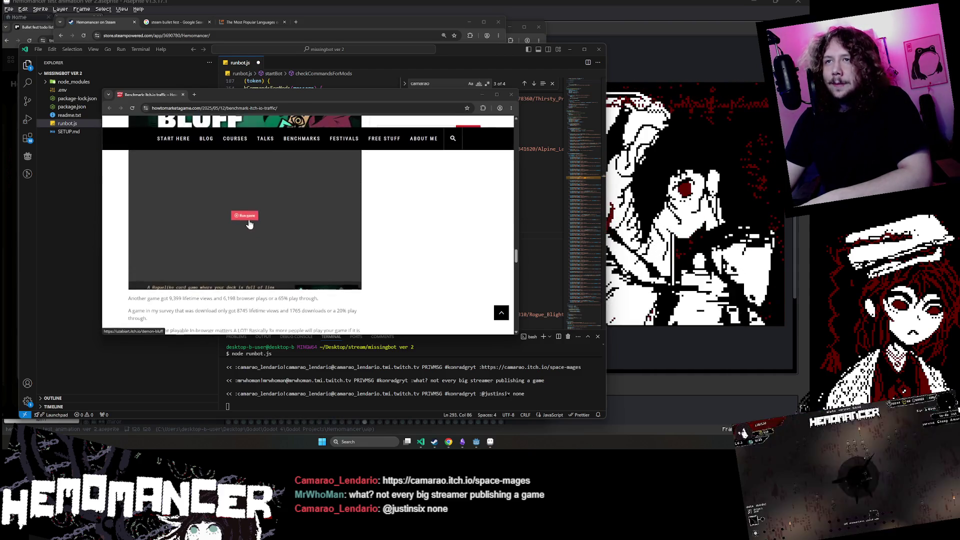
{"action": "scroll", "coordinate": [287, 214], "scroll_direction": "down", "scroll_amount": 10}
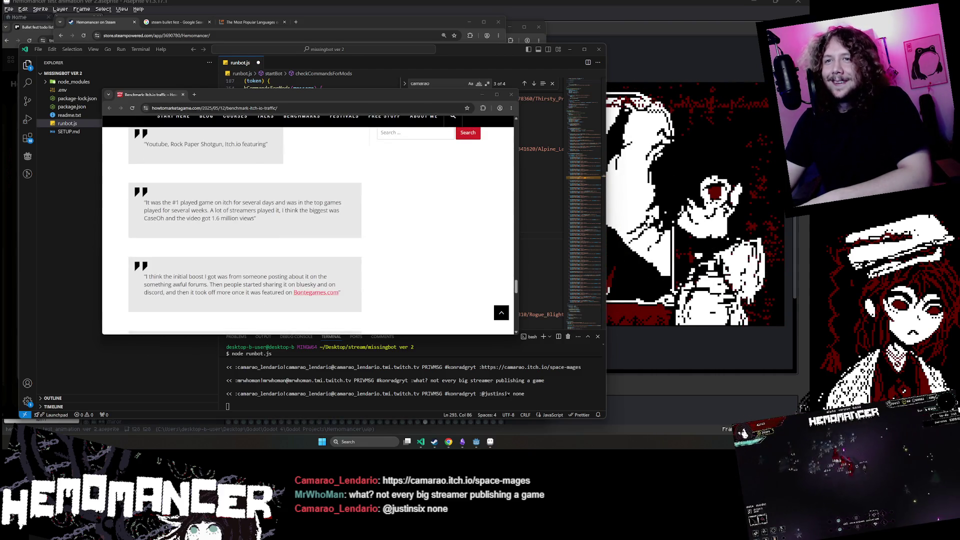
{"action": "scroll", "coordinate": [274, 206], "scroll_direction": "up", "scroll_amount": 20}
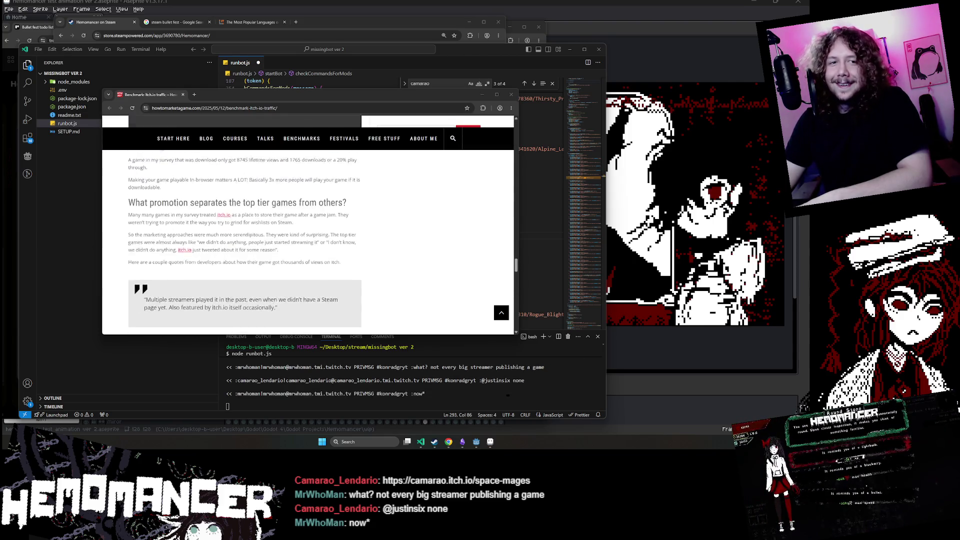
{"action": "scroll", "coordinate": [265, 199], "scroll_direction": "up", "scroll_amount": 3}
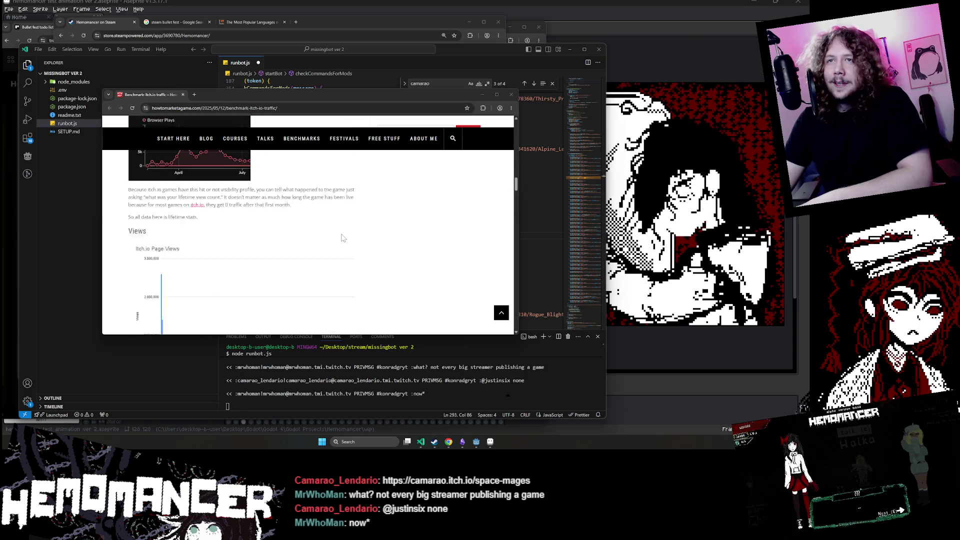
- Scroll through the benchmark article, selecting and then clearing the intro text
{"action": "scroll", "coordinate": [343, 237], "scroll_direction": "up", "scroll_amount": 10}
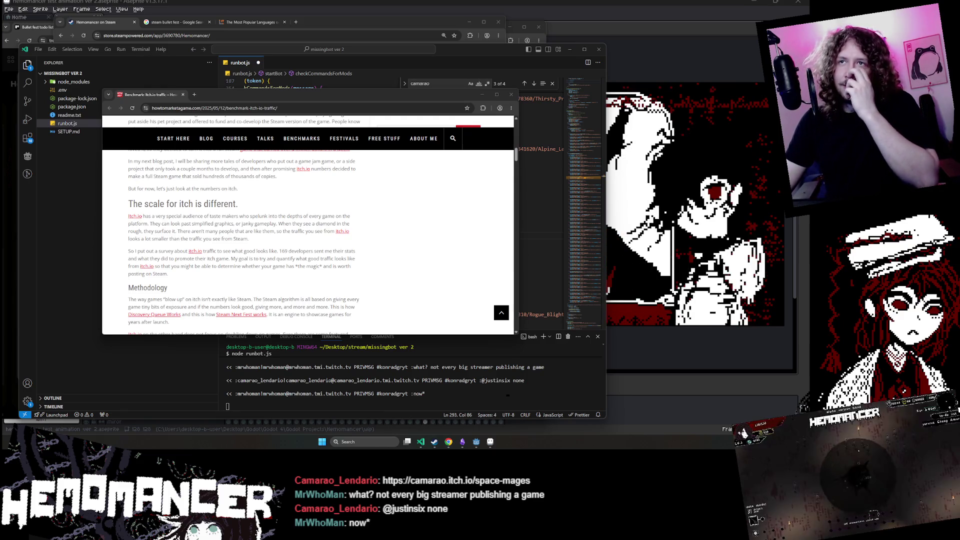
{"action": "scroll", "coordinate": [301, 245], "scroll_direction": "up", "scroll_amount": 3}
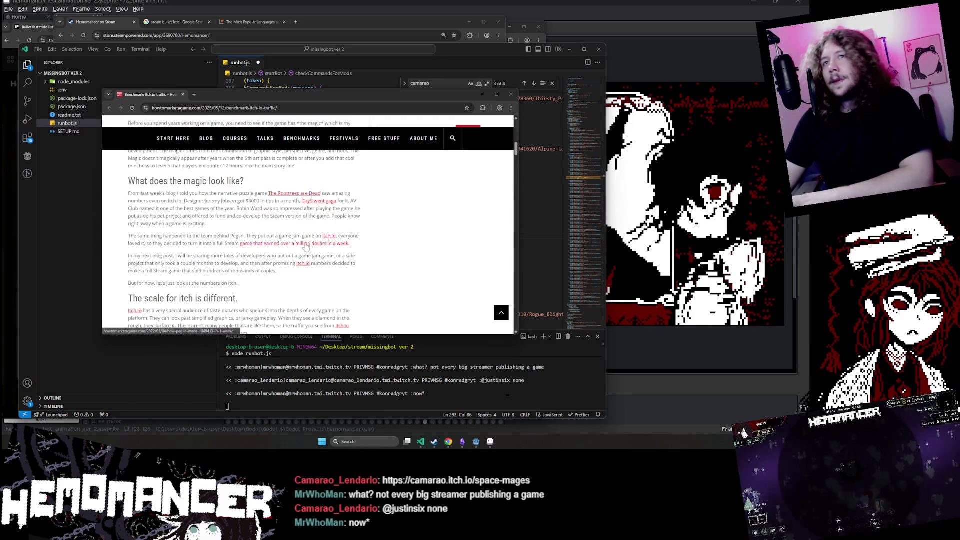
{"action": "scroll", "coordinate": [300, 246], "scroll_direction": "up", "scroll_amount": 2}
{"action": "left_click_drag", "start_coordinate": [129, 219], "coordinate": [254, 234]}
{"action": "scroll", "coordinate": [256, 245], "scroll_direction": "down", "scroll_amount": 2}
{"action": "left_click", "coordinate": [255, 245]}
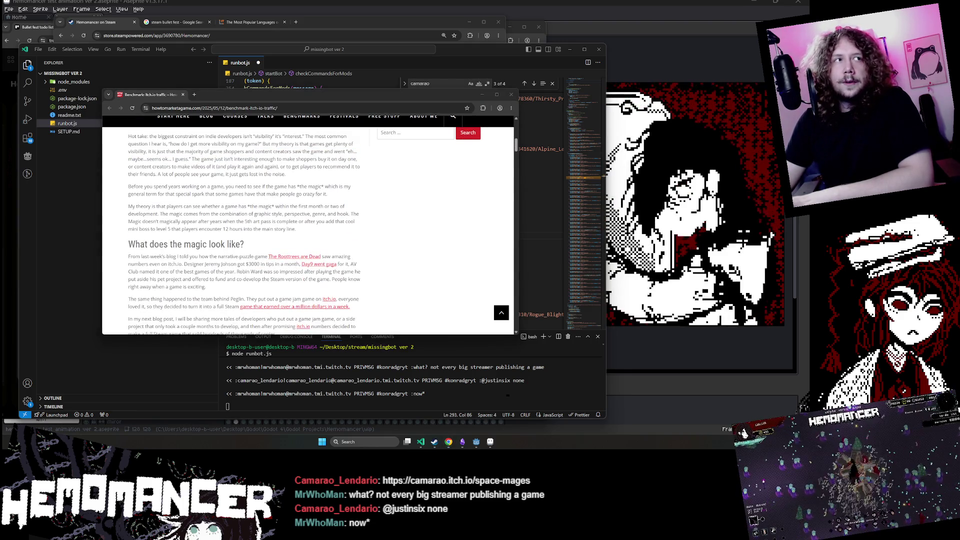
{"action": "scroll", "coordinate": [382, 220], "scroll_direction": "up", "scroll_amount": 3}
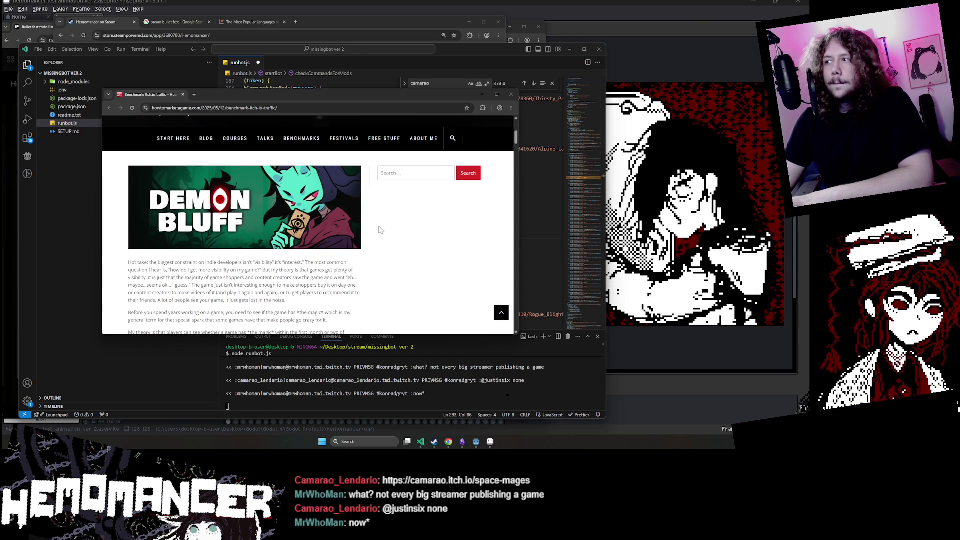
{"action": "scroll", "coordinate": [367, 228], "scroll_direction": "down", "scroll_amount": 8}
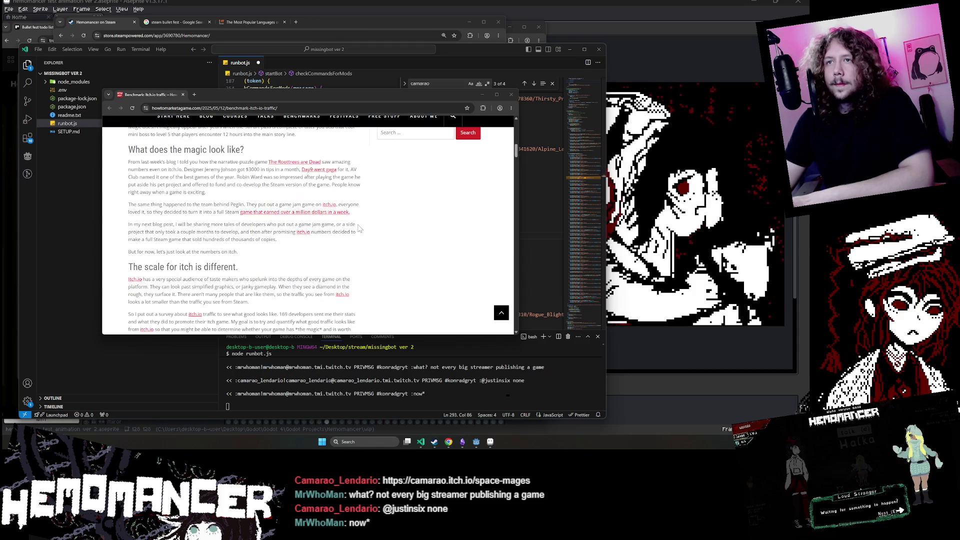
{"action": "scroll", "coordinate": [357, 226], "scroll_direction": "down", "scroll_amount": 2}
{"action": "scroll", "coordinate": [353, 220], "scroll_direction": "down", "scroll_amount": 2}
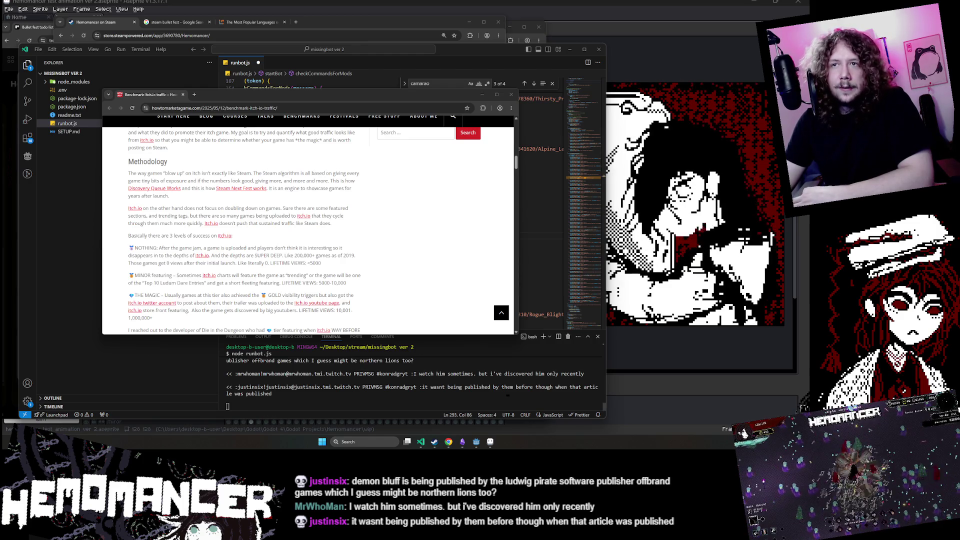
{"action": "scroll", "coordinate": [316, 229], "scroll_direction": "down", "scroll_amount": 2}
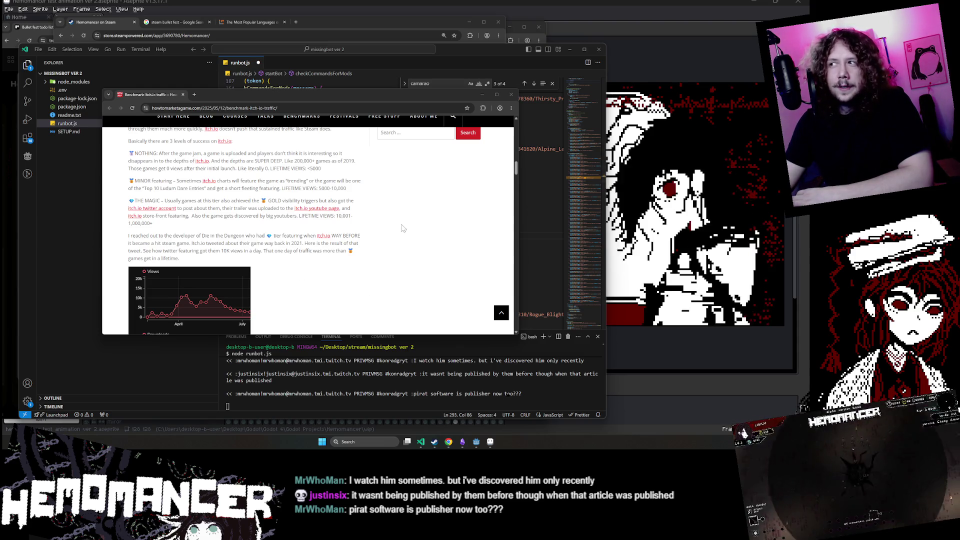
- Shift the article window slightly left and scroll to the views, downloads and browser plays charts
{"action": "left_click_drag", "start_coordinate": [365, 97], "coordinate": [343, 105]}
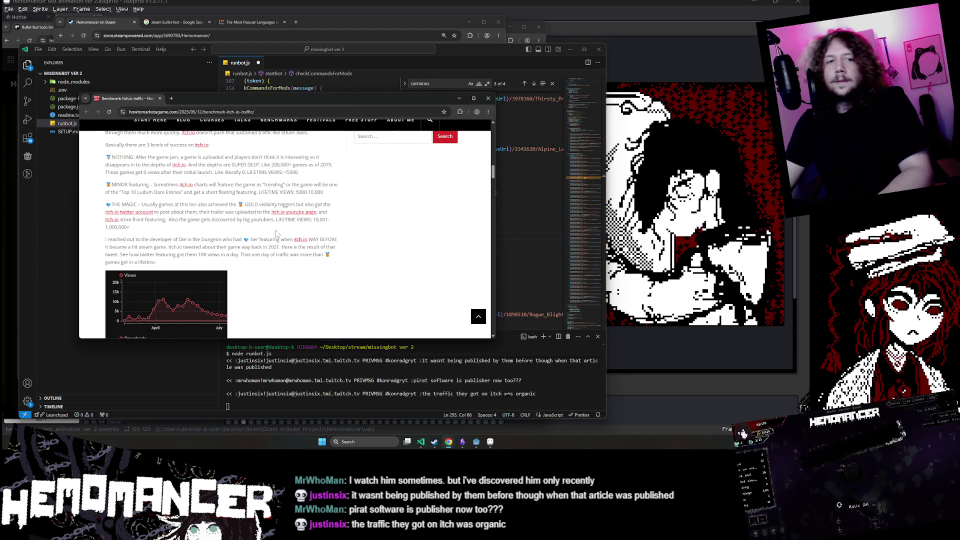
{"action": "scroll", "coordinate": [274, 244], "scroll_direction": "down", "scroll_amount": 1}
{"action": "scroll", "coordinate": [269, 237], "scroll_direction": "down", "scroll_amount": 2}
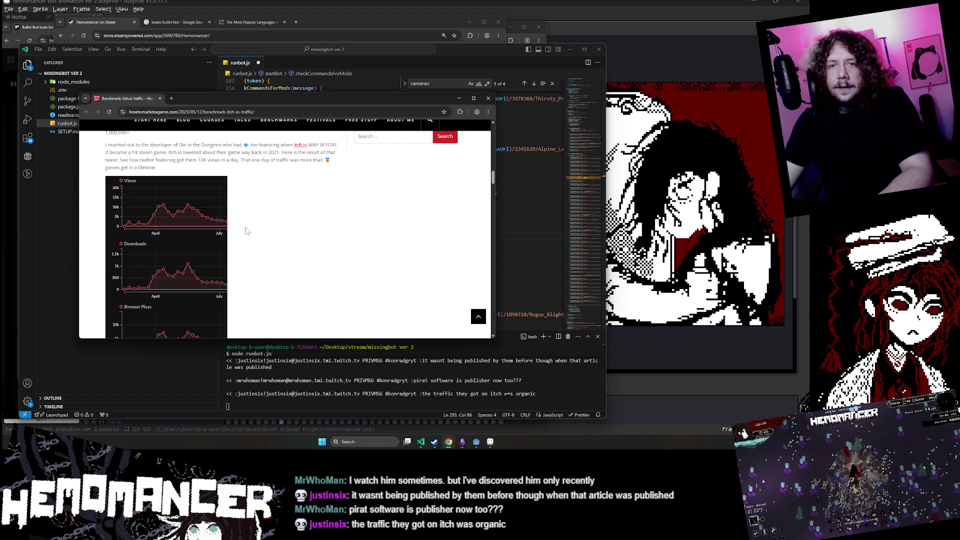
{"action": "scroll", "coordinate": [148, 225], "scroll_direction": "up", "scroll_amount": 1}
{"action": "scroll", "coordinate": [149, 225], "scroll_direction": "down", "scroll_amount": 4}
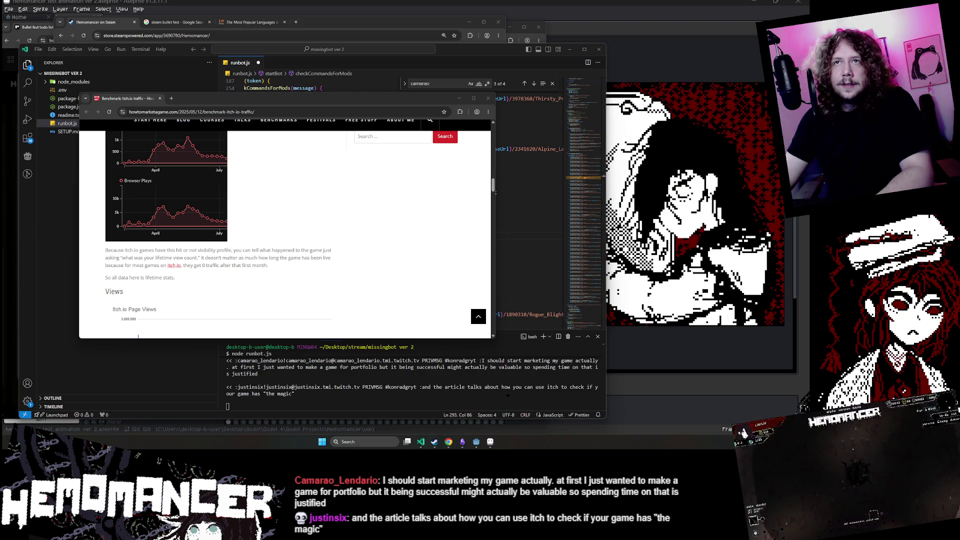
{"action": "left_click", "coordinate": [460, 98]}
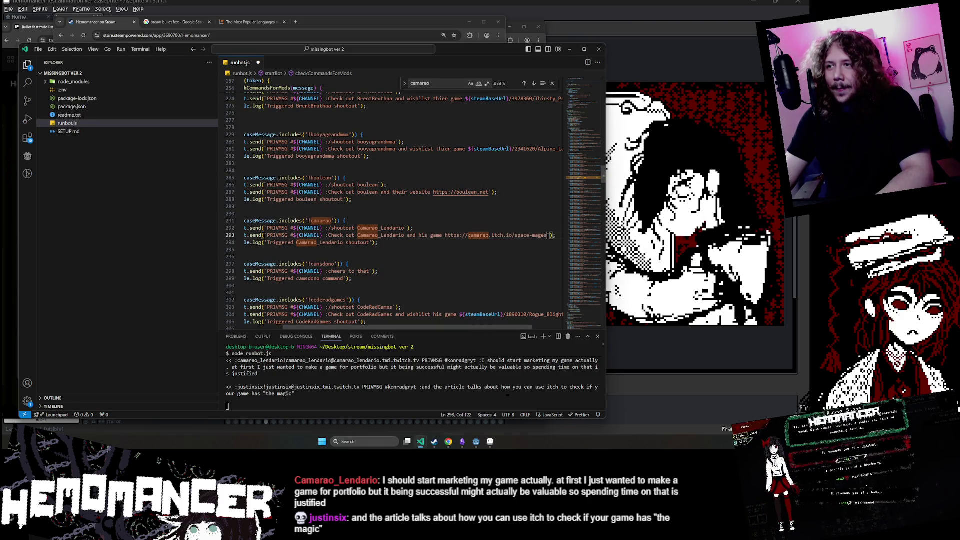
{"action": "key", "text": "ctrl+v"}
{"action": "key", "text": "Down"}
{"action": "key", "text": "ctrl+s"}
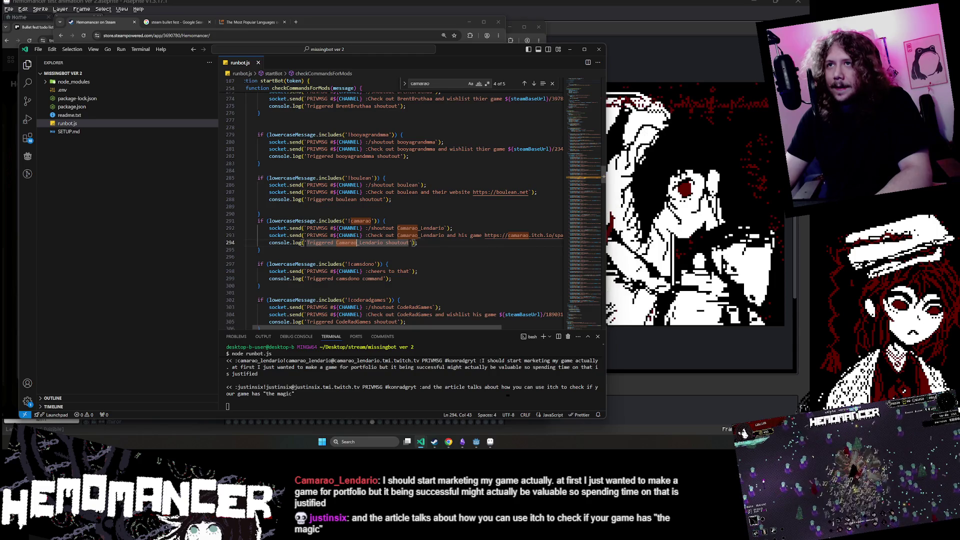
{"action": "left_click", "coordinate": [447, 228]}
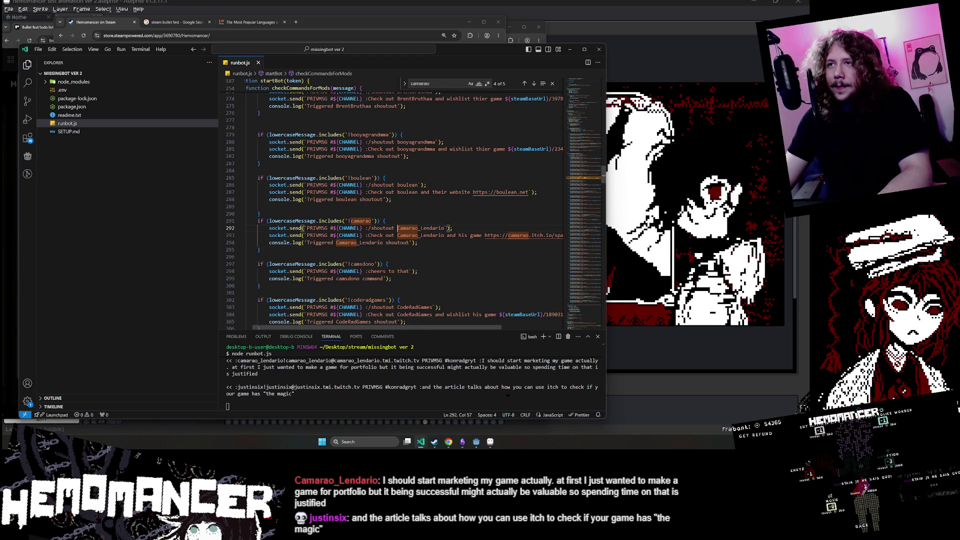
{"action": "scroll", "coordinate": [393, 205], "scroll_direction": "down", "scroll_amount": 5}
{"action": "scroll", "coordinate": [392, 210], "scroll_direction": "down", "scroll_amount": 10}
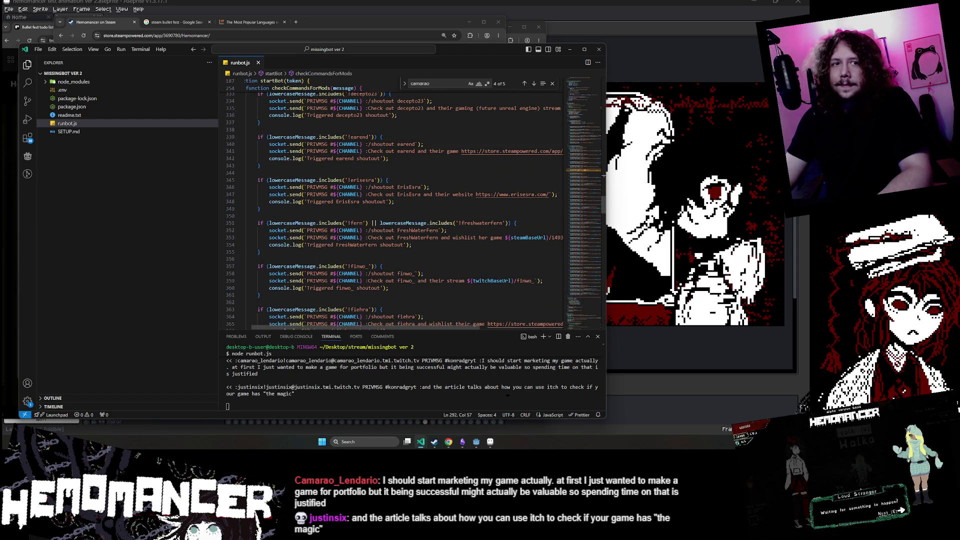
{"action": "scroll", "coordinate": [392, 210], "scroll_direction": "down", "scroll_amount": 5}
{"action": "scroll", "coordinate": [392, 210], "scroll_direction": "down", "scroll_amount": 10}
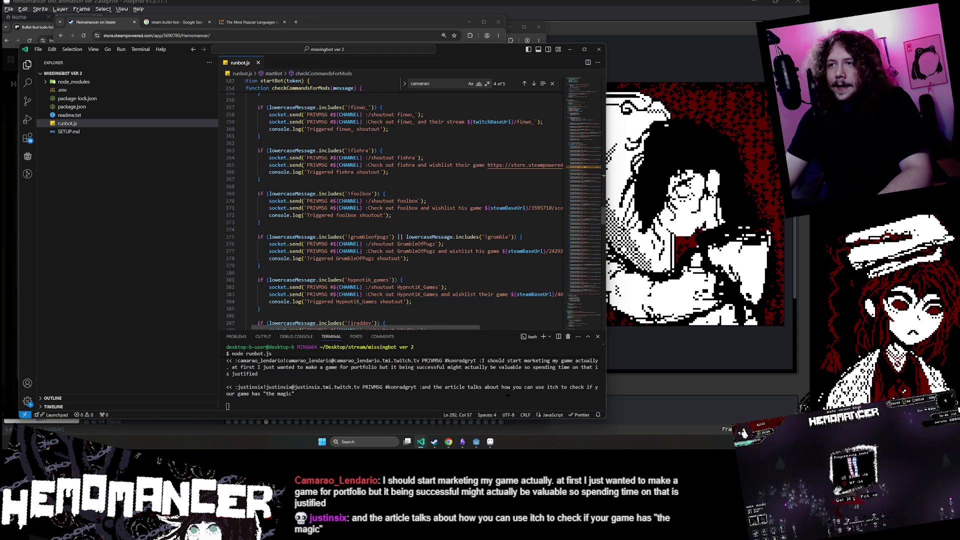
{"action": "scroll", "coordinate": [392, 210], "scroll_direction": "down", "scroll_amount": 8}
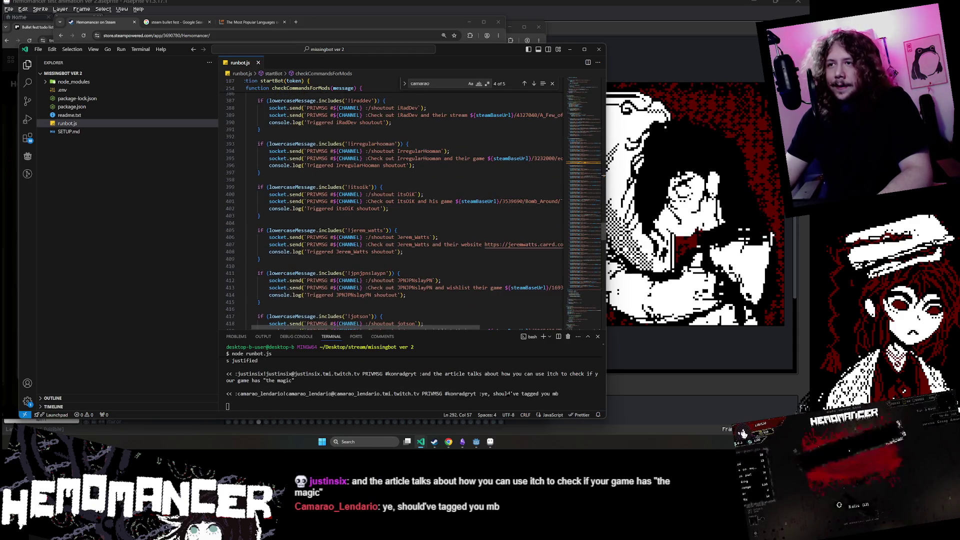
{"action": "scroll", "coordinate": [393, 210], "scroll_direction": "down", "scroll_amount": 7}
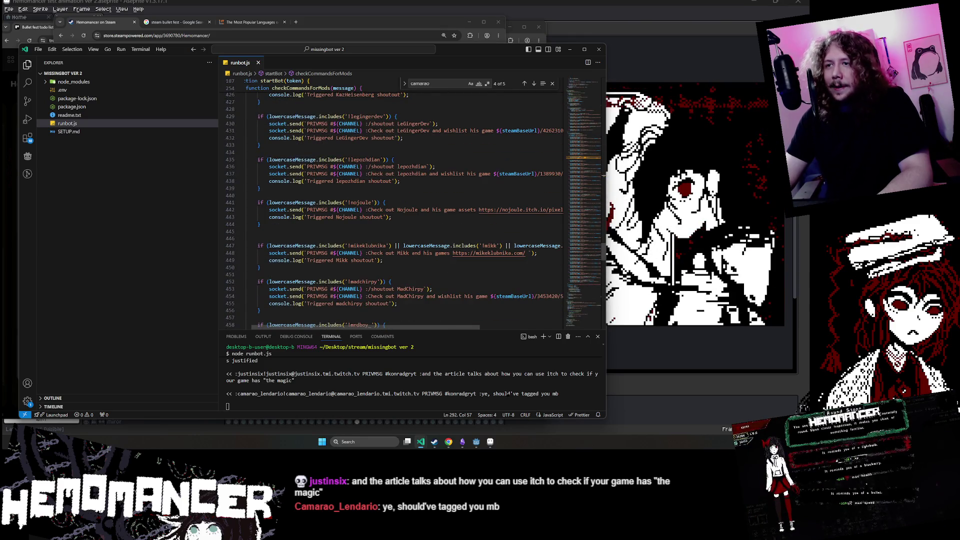
{"action": "scroll", "coordinate": [392, 210], "scroll_direction": "down", "scroll_amount": 4}
{"action": "scroll", "coordinate": [392, 210], "scroll_direction": "down", "scroll_amount": 2}
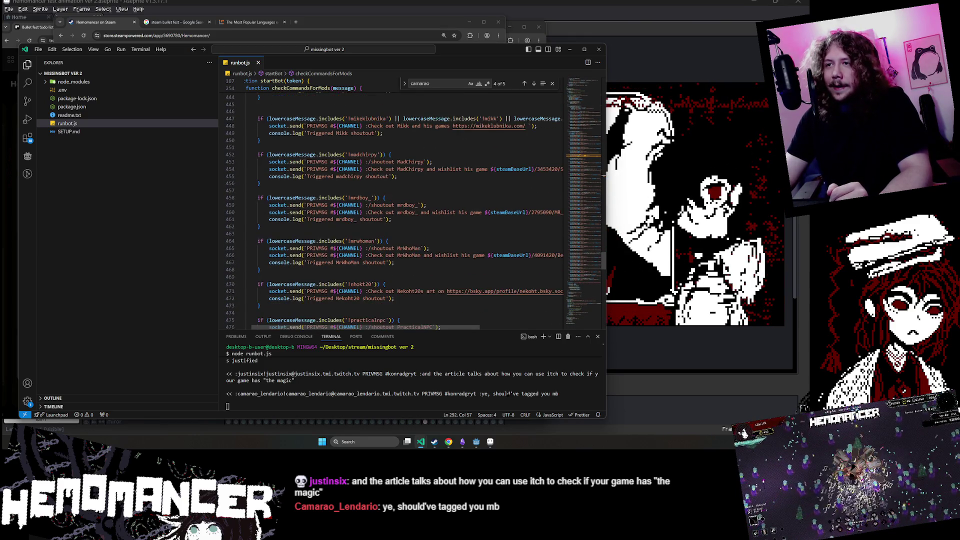
{"action": "scroll", "coordinate": [392, 210], "scroll_direction": "up", "scroll_amount": 14}
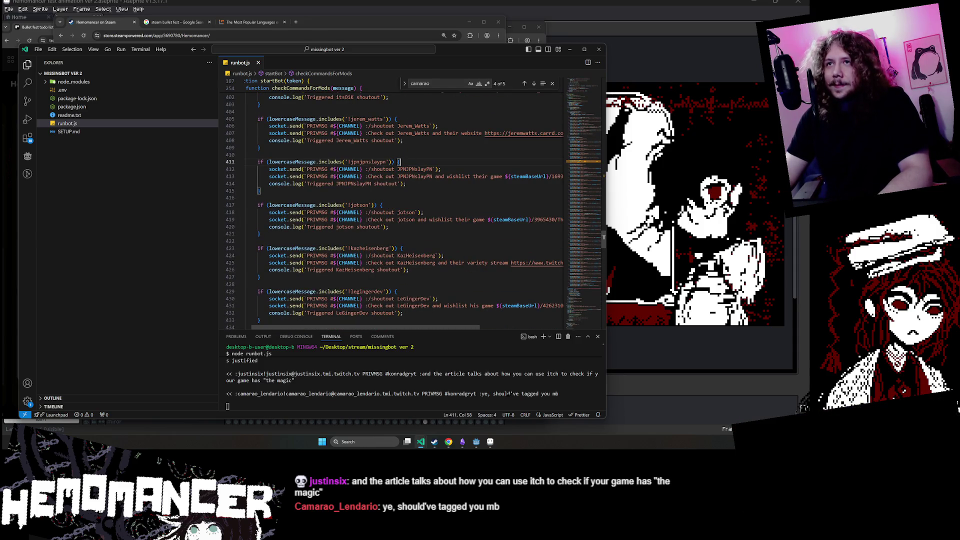
- Drag the code editor to the left edge, uncovering the Hemomancer Steam page with its trailer at 0:06
{"action": "mouse_move", "coordinate": [457, 48]}
{"action": "left_mouse_down"}
{"action": "mouse_move", "coordinate": [267, 171]}
{"action": "mouse_move", "coordinate": [0, 180]}
{"action": "left_mouse_up"}
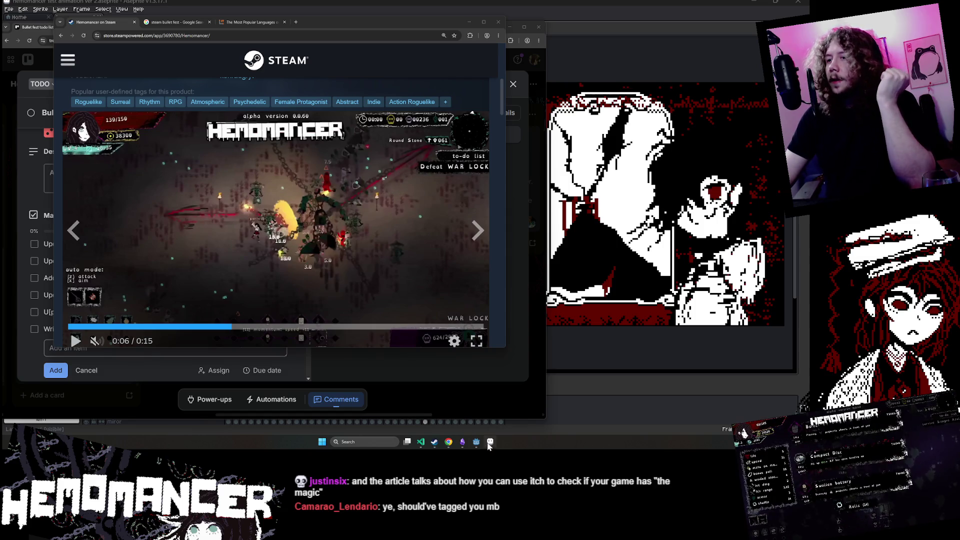
{"action": "mouse_move", "coordinate": [475, 445]}
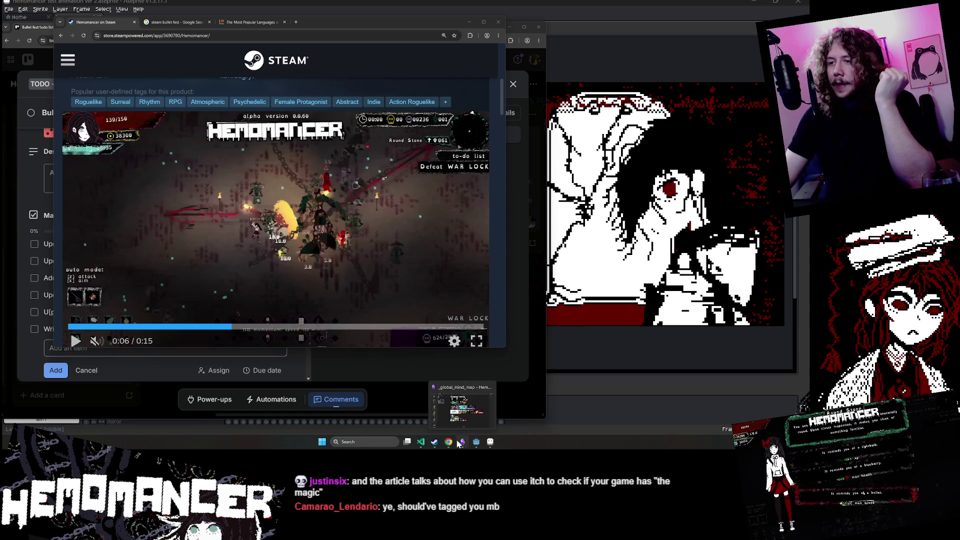
{"action": "mouse_move", "coordinate": [444, 445]}
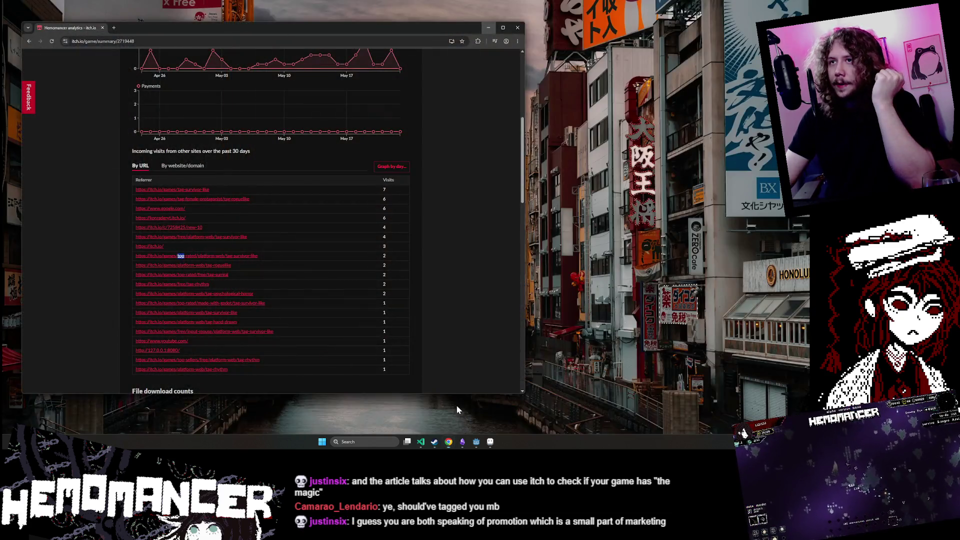
- Bring the itch.io Hemomancer analytics window forward, check notifications, and return to the 30-day graphs
{"action": "left_click", "coordinate": [456, 405]}
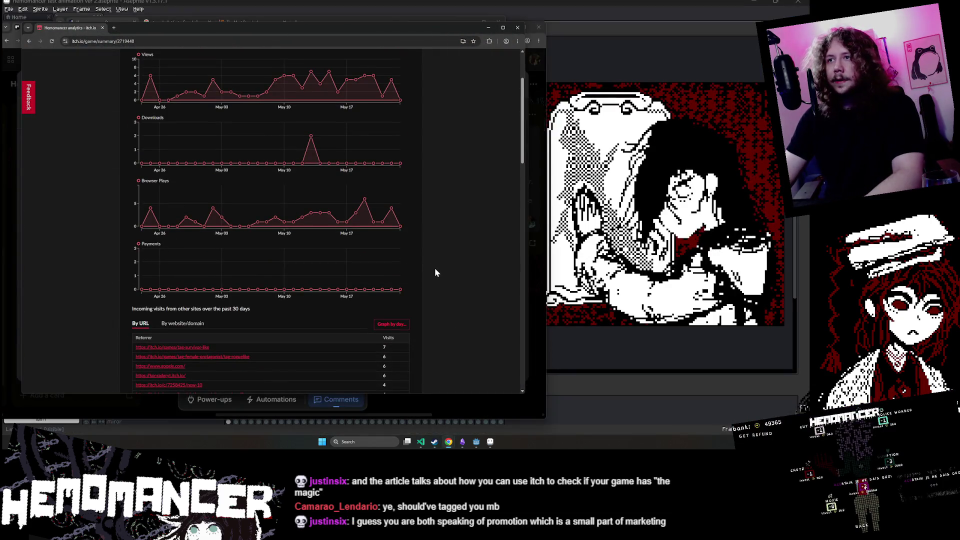
{"action": "scroll", "coordinate": [433, 268], "scroll_direction": "up", "scroll_amount": 3}
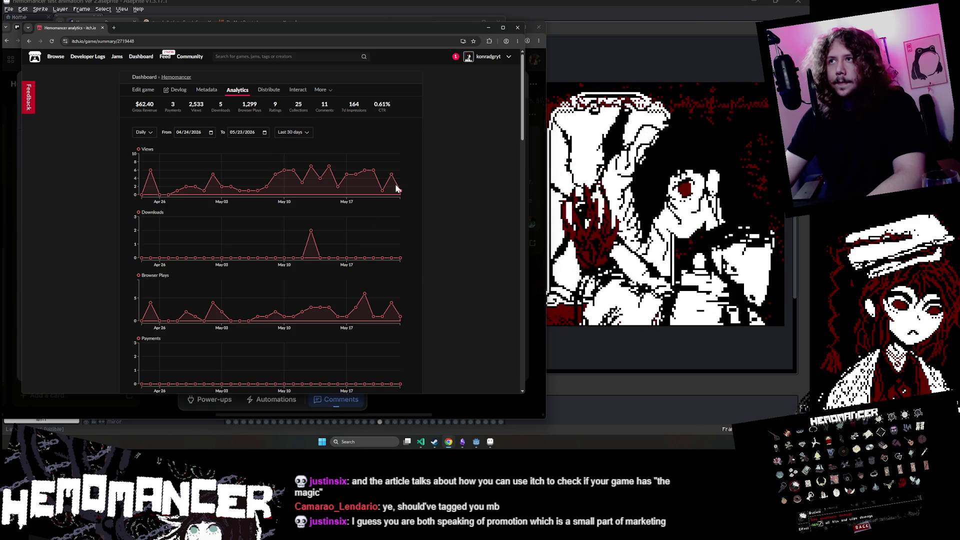
{"action": "left_click", "coordinate": [456, 58]}
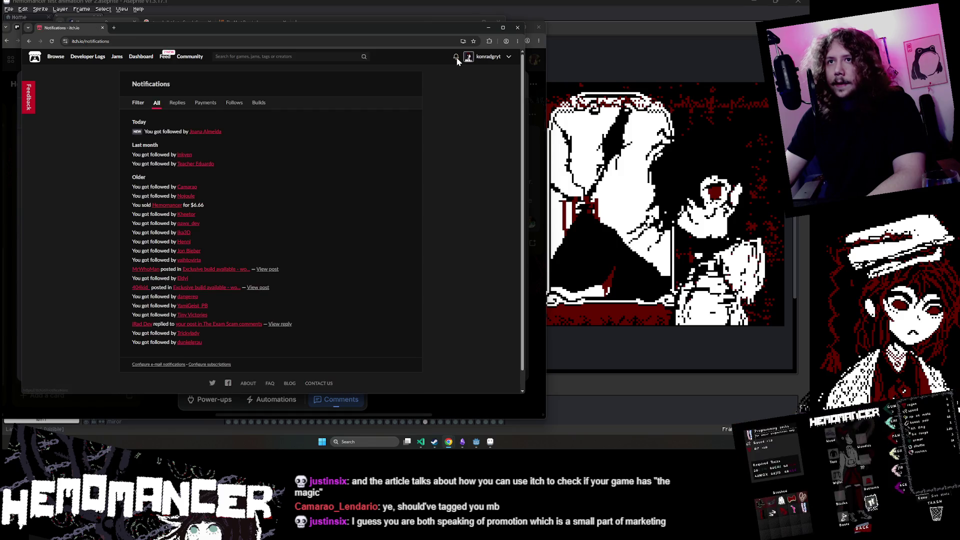
{"action": "mouse_move", "coordinate": [63, 64]}
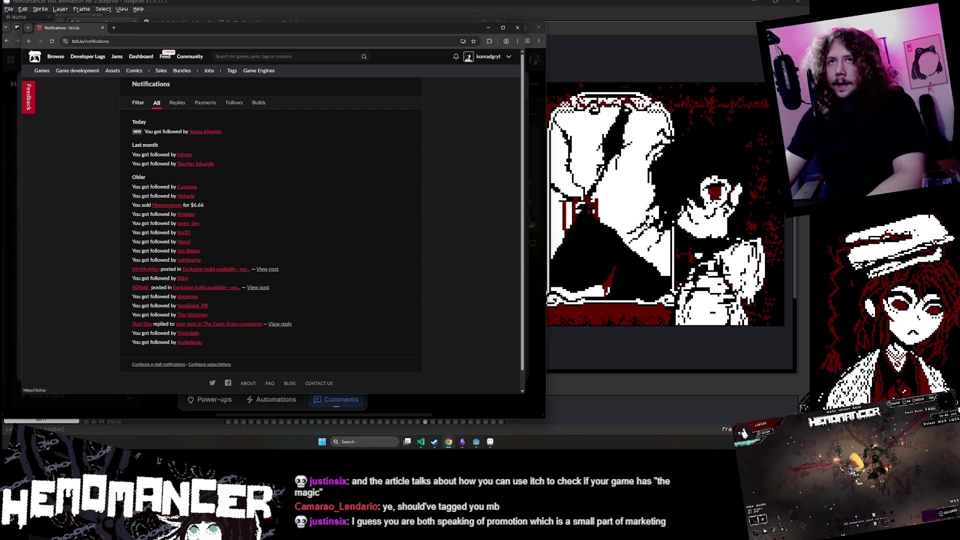
{"action": "left_click", "coordinate": [29, 41]}
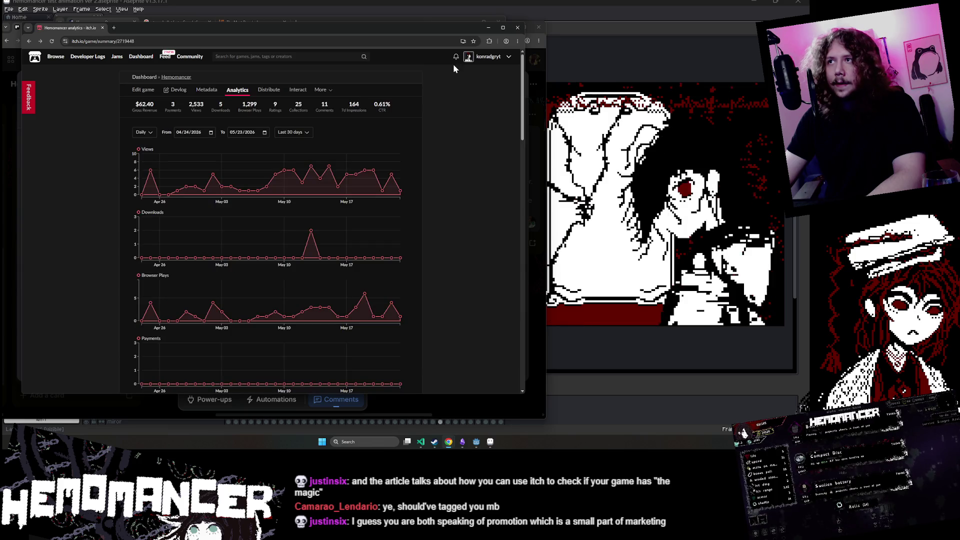
{"action": "mouse_move", "coordinate": [391, 175]}
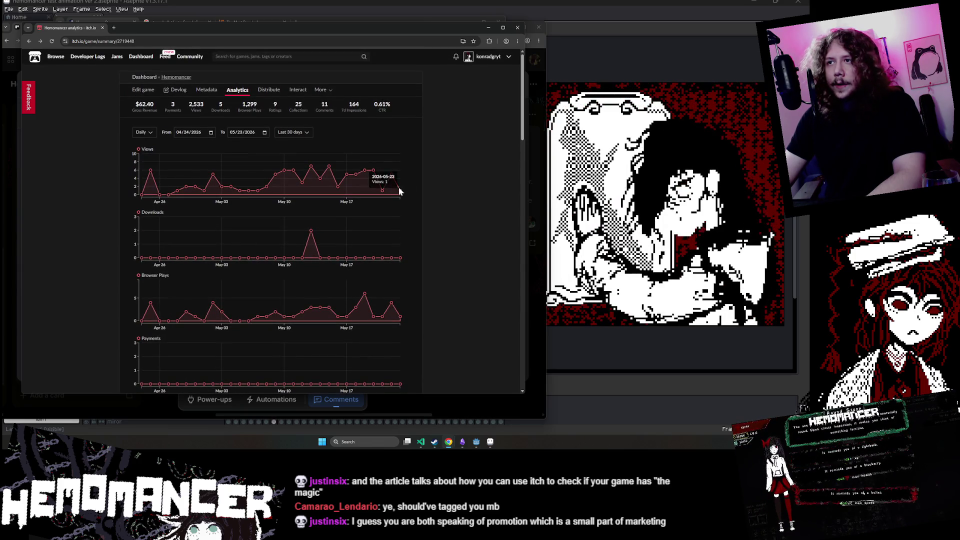
{"action": "scroll", "coordinate": [389, 170], "scroll_direction": "down", "scroll_amount": 2}
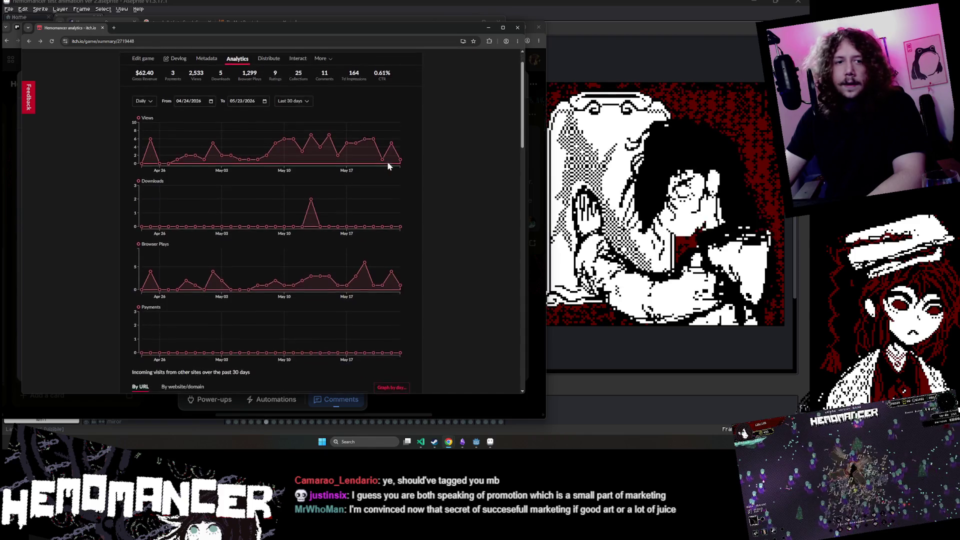
{"action": "scroll", "coordinate": [387, 163], "scroll_direction": "up", "scroll_amount": 2}
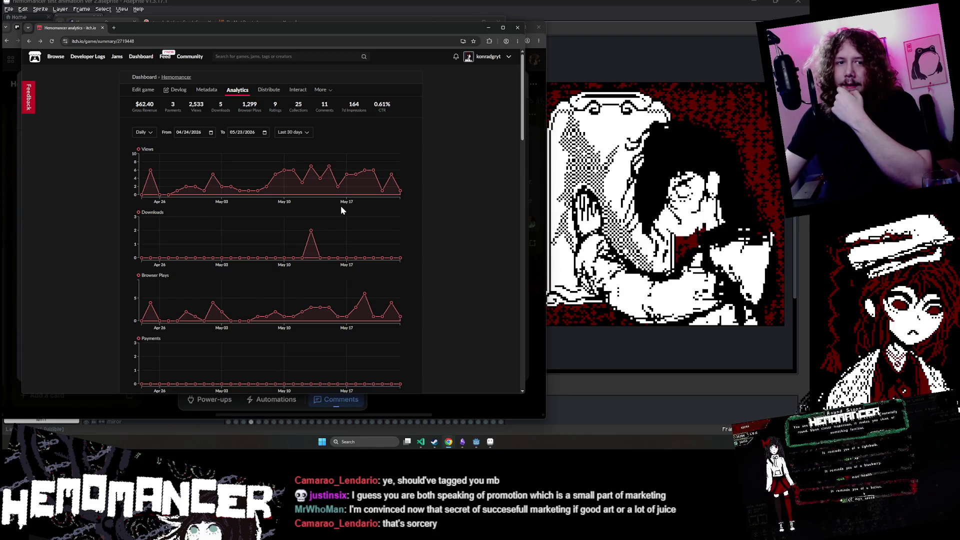
{"action": "mouse_move", "coordinate": [339, 205]}
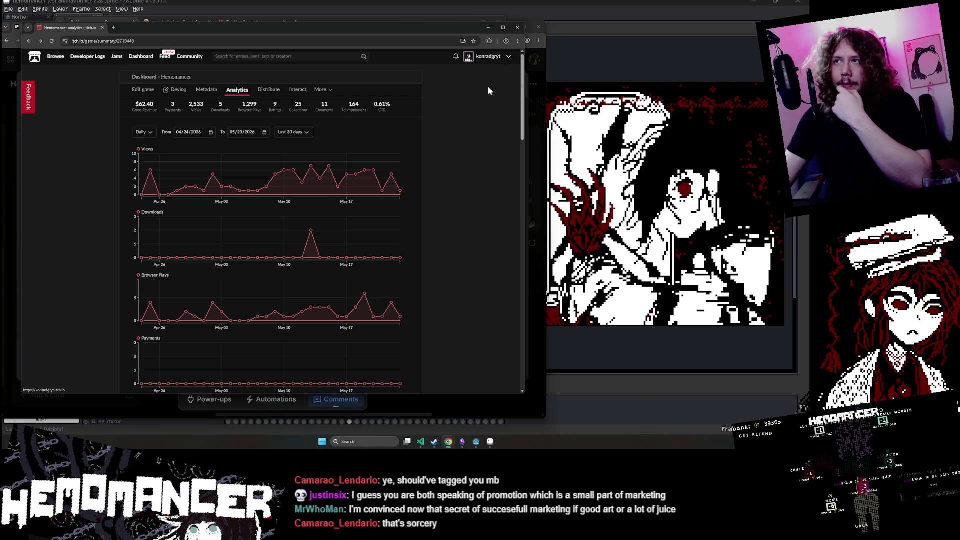
- Follow back the newest itch.io follower from the notifications list
{"action": "left_click", "coordinate": [455, 57]}
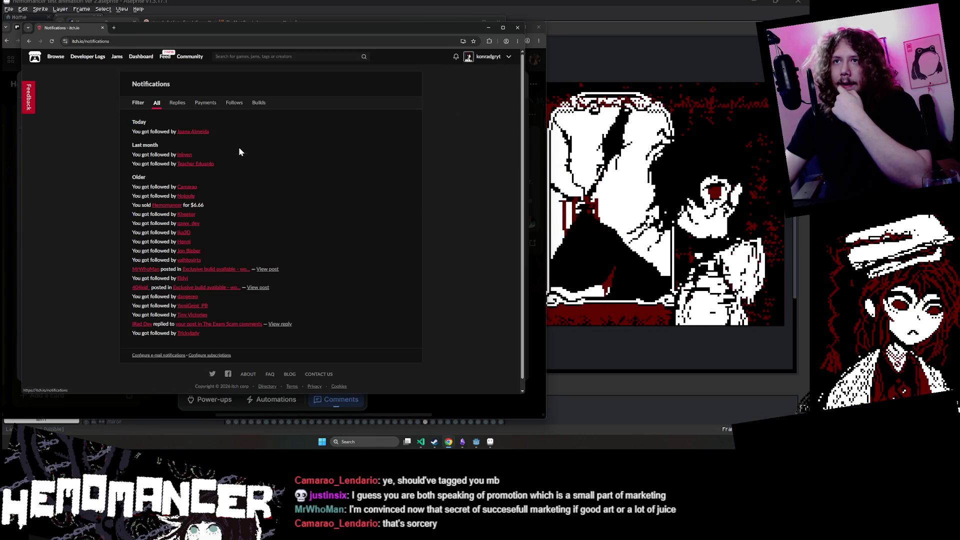
{"action": "left_click", "coordinate": [207, 134]}
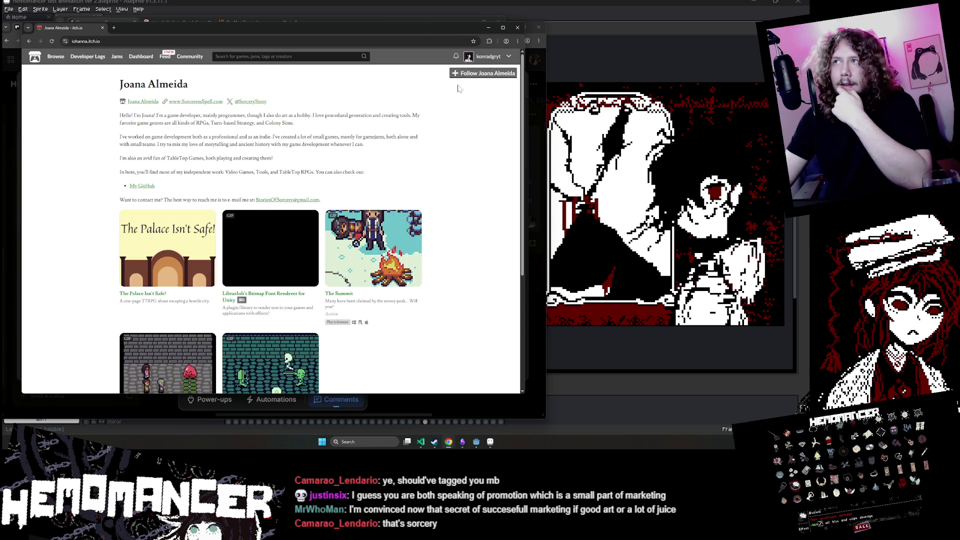
{"action": "left_click", "coordinate": [465, 73]}
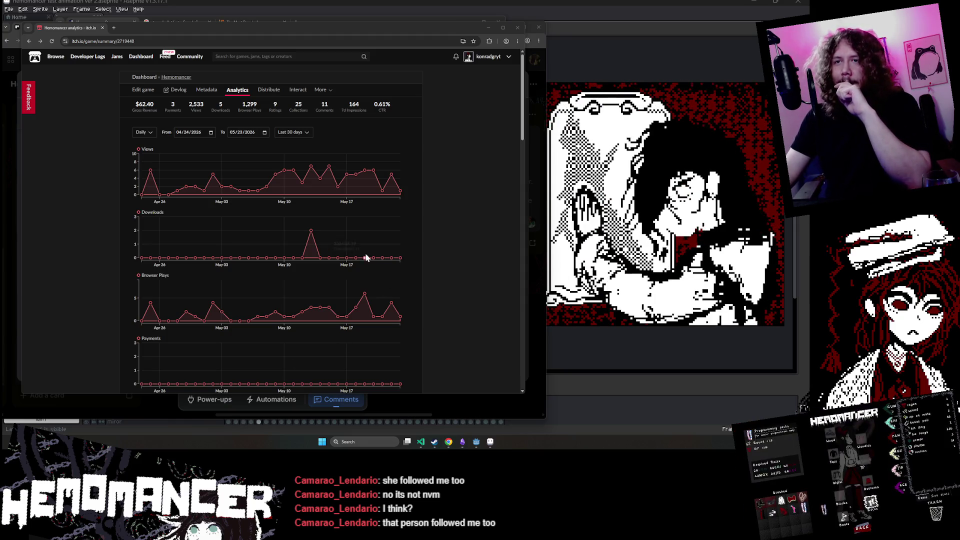
- Zoom the analytics page and highlight the 0.61% CTR and 164 impressions figures
{"action": "scroll", "coordinate": [377, 201], "scroll_direction": "up", "scroll_amount": 4, "text": "ctrl"}
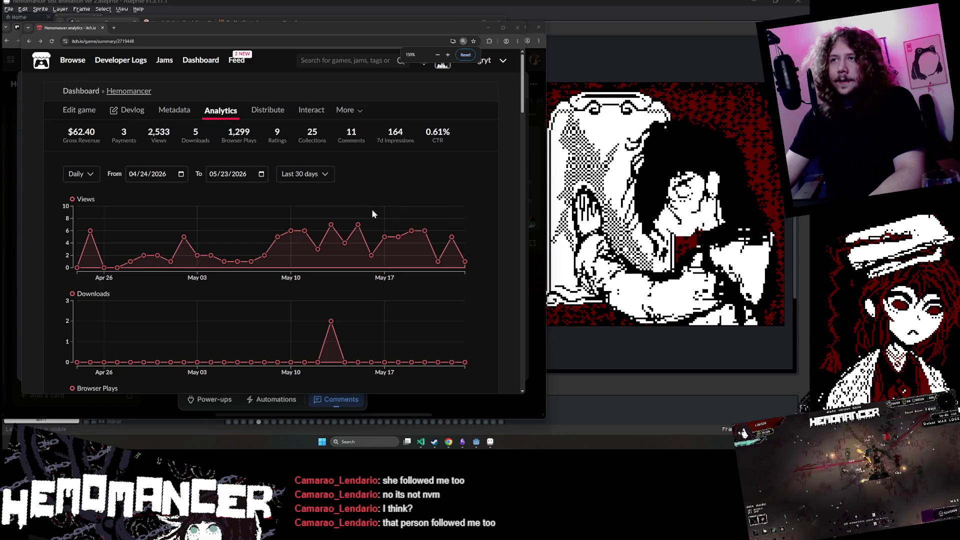
{"action": "scroll", "coordinate": [370, 212], "scroll_direction": "down", "scroll_amount": 1, "text": "ctrl"}
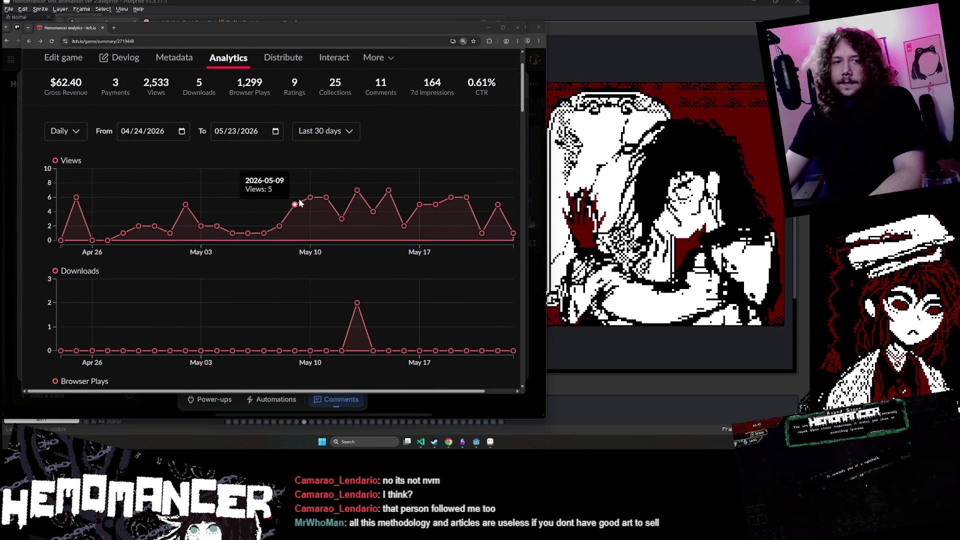
{"action": "scroll", "coordinate": [263, 235], "scroll_direction": "up", "scroll_amount": 1}
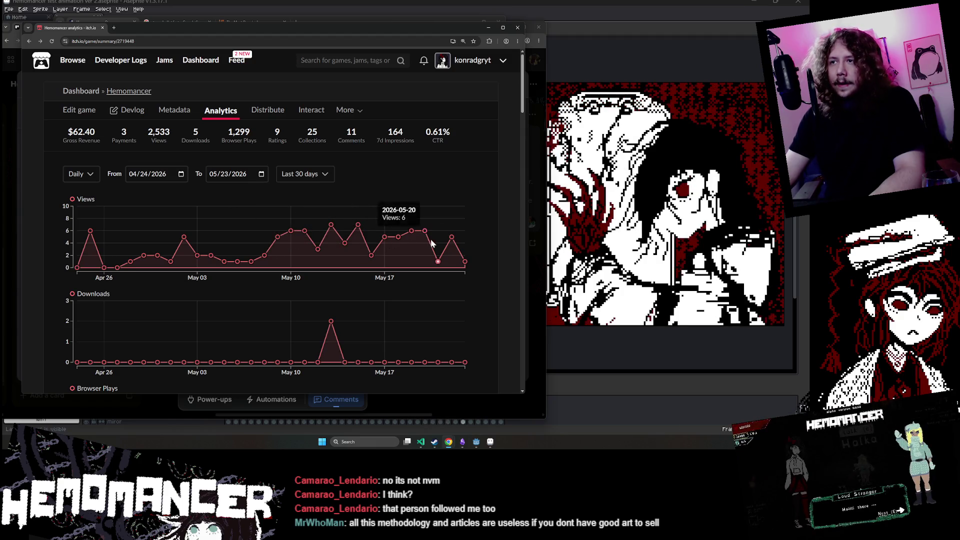
{"action": "scroll", "coordinate": [318, 213], "scroll_direction": "down", "scroll_amount": 1}
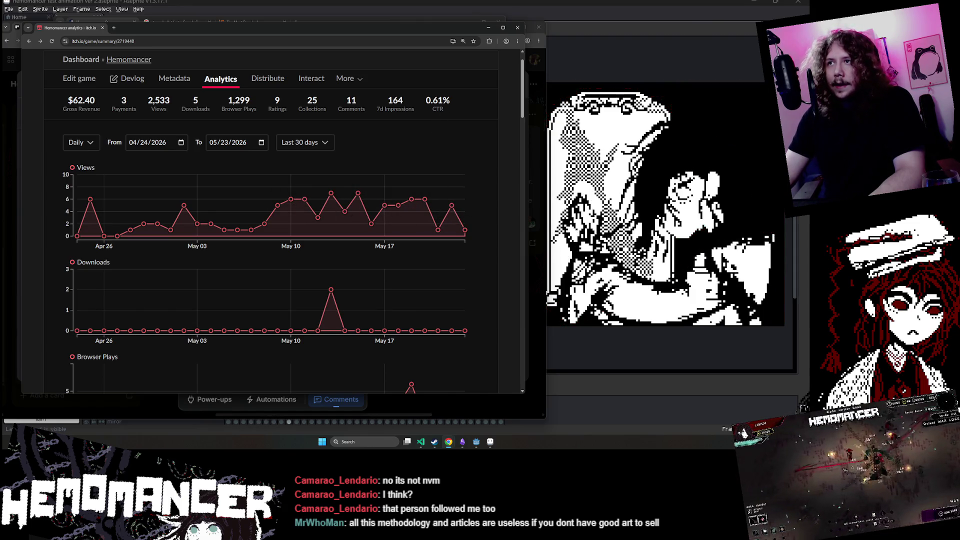
{"action": "left_click_drag", "start_coordinate": [449, 111], "coordinate": [421, 99]}
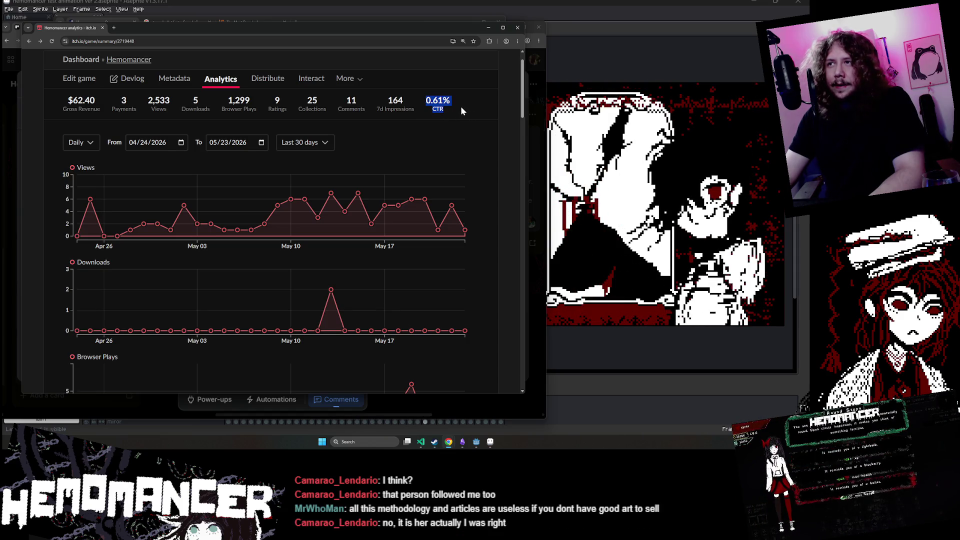
{"action": "left_click_drag", "start_coordinate": [458, 107], "coordinate": [407, 101]}
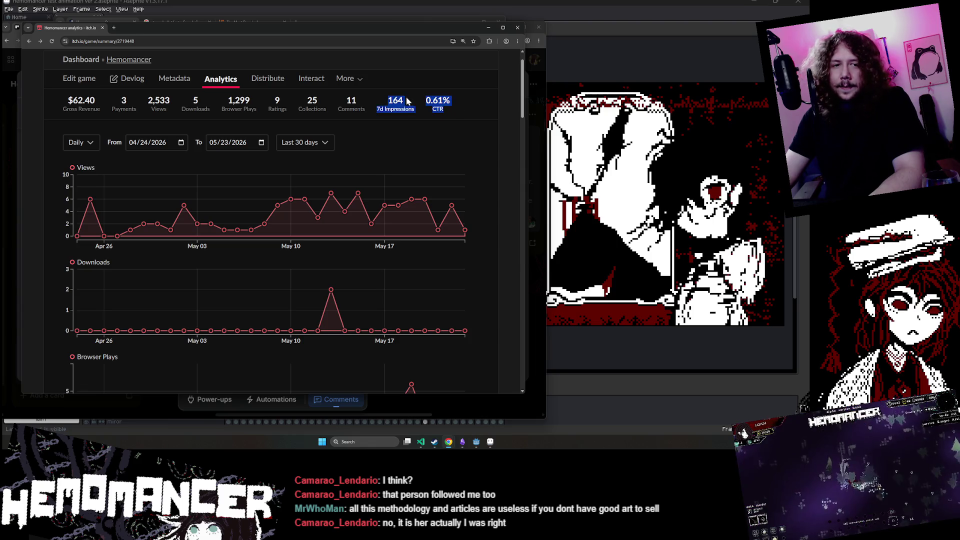
{"action": "left_click", "coordinate": [406, 101]}
- Scroll down to the 30-day By URL referrer table
{"action": "scroll", "coordinate": [415, 175], "scroll_direction": "down", "scroll_amount": 4}
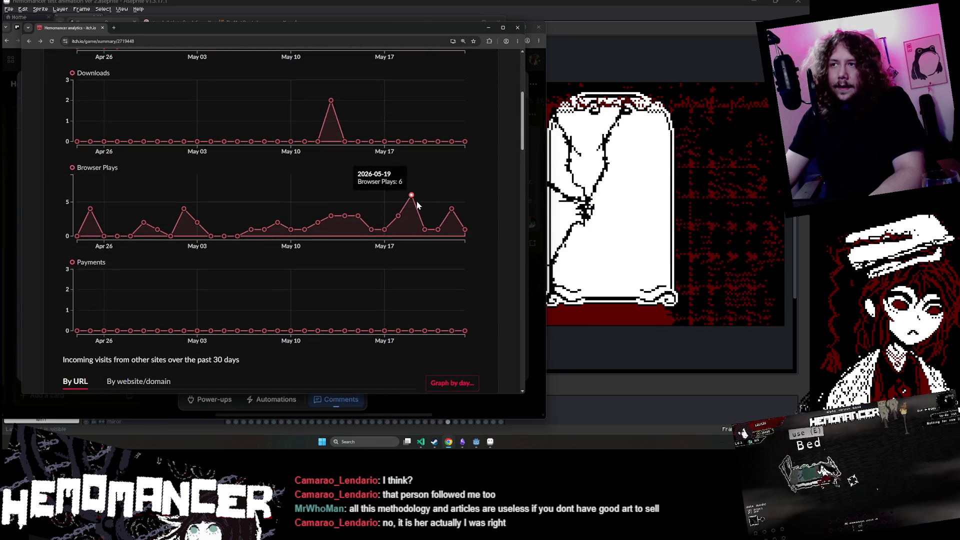
{"action": "scroll", "coordinate": [450, 210], "scroll_direction": "down", "scroll_amount": 3}
{"action": "scroll", "coordinate": [445, 208], "scroll_direction": "down", "scroll_amount": 1}
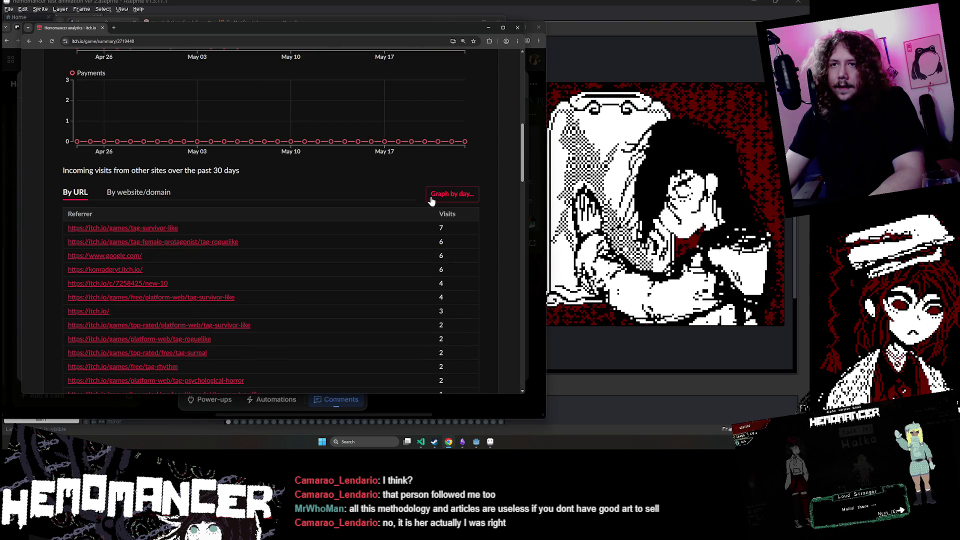
{"action": "left_click", "coordinate": [151, 228]}
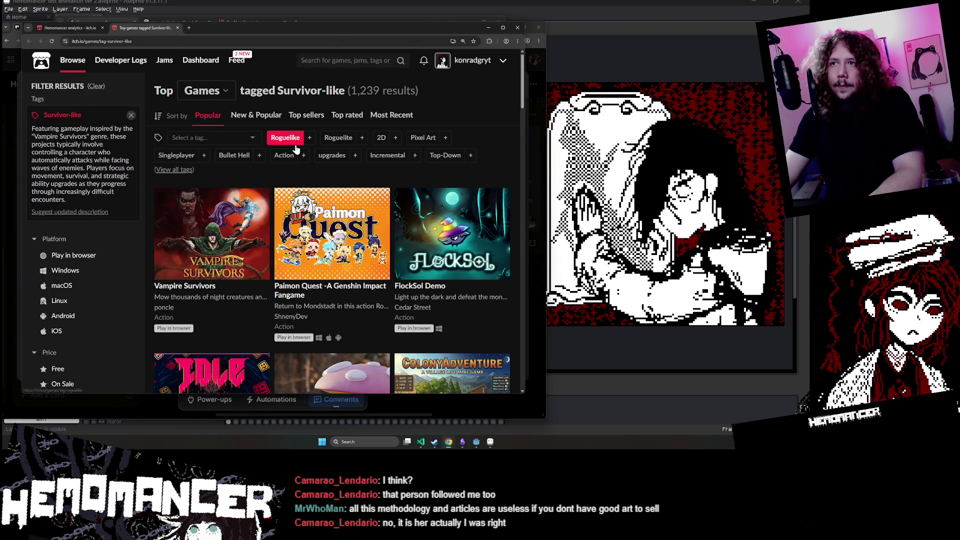
{"action": "key", "text": "ctrl+minus"}
{"action": "scroll", "coordinate": [294, 150], "scroll_direction": "down", "scroll_amount": 10}
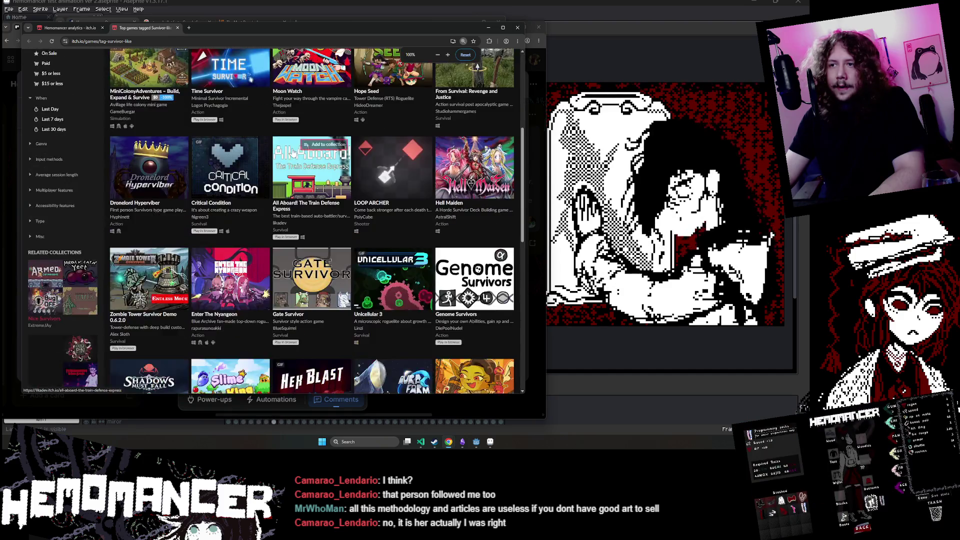
{"action": "scroll", "coordinate": [292, 151], "scroll_direction": "down", "scroll_amount": 2}
{"action": "key", "text": "ctrl+minus"}
{"action": "scroll", "coordinate": [291, 150], "scroll_direction": "up", "scroll_amount": 10}
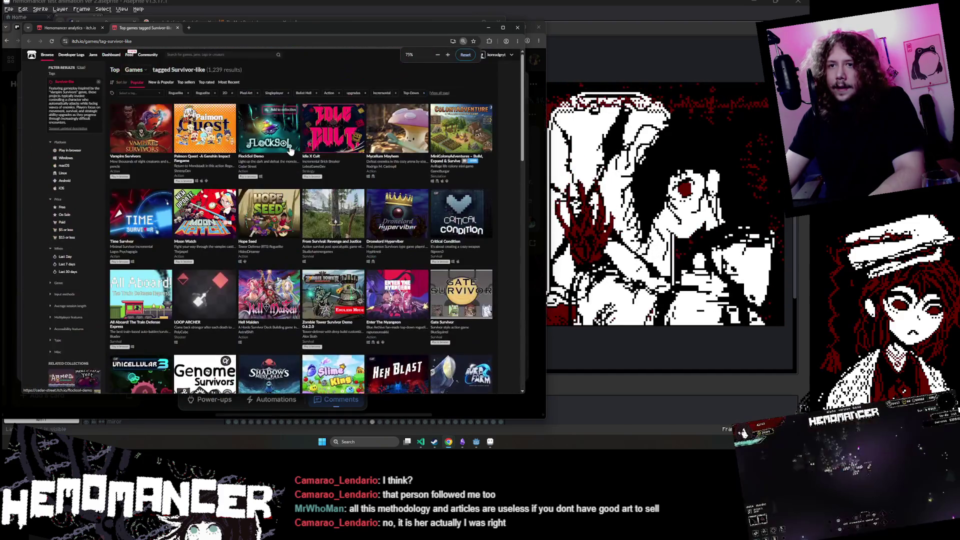
{"action": "scroll", "coordinate": [290, 150], "scroll_direction": "down", "scroll_amount": 6}
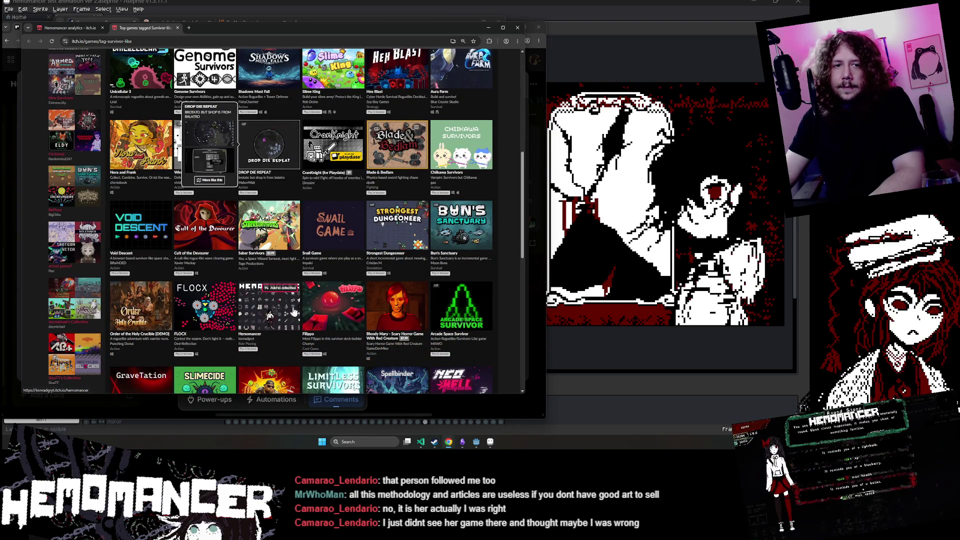
{"action": "scroll", "coordinate": [275, 225], "scroll_direction": "up", "scroll_amount": 8}
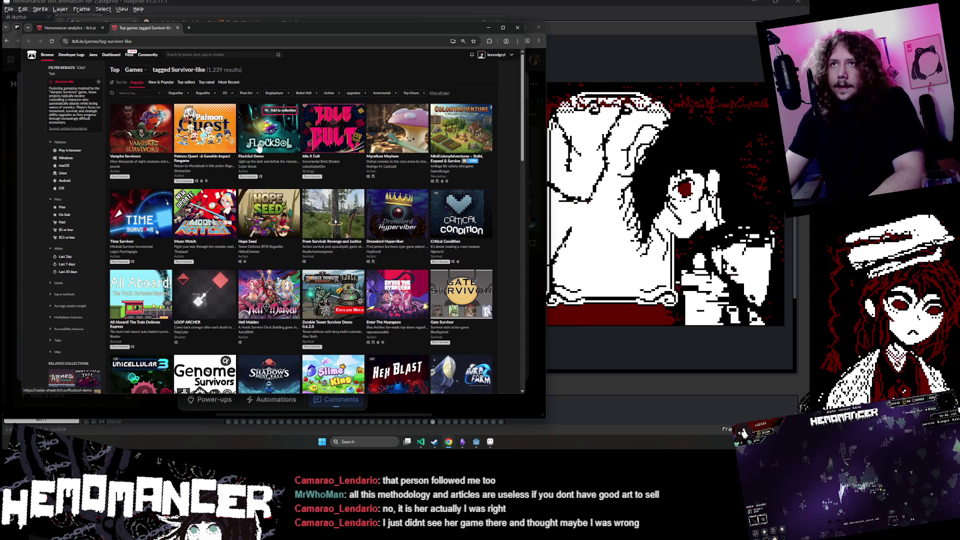
{"action": "scroll", "coordinate": [259, 145], "scroll_direction": "down", "scroll_amount": 6}
{"action": "scroll", "coordinate": [273, 326], "scroll_direction": "up", "scroll_amount": 4}
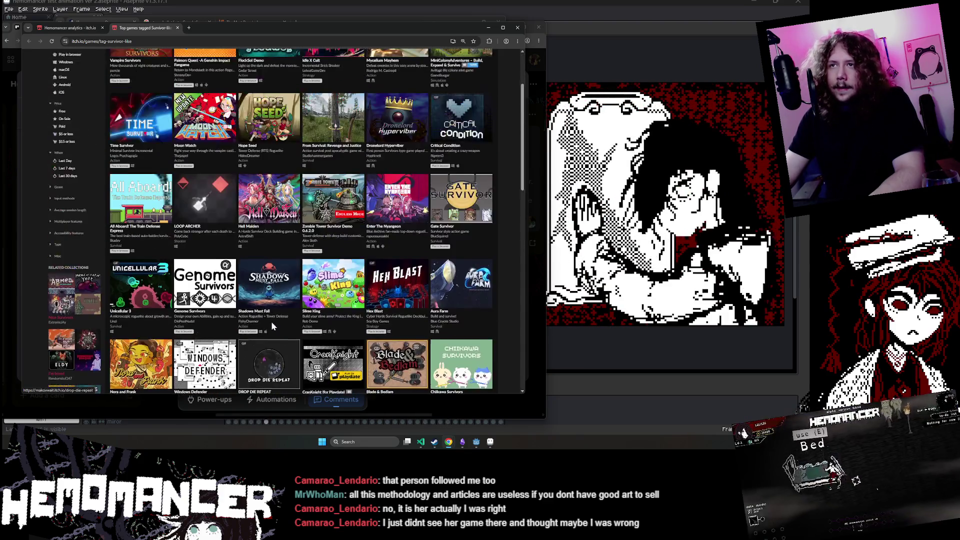
{"action": "scroll", "coordinate": [272, 326], "scroll_direction": "up", "scroll_amount": 2}
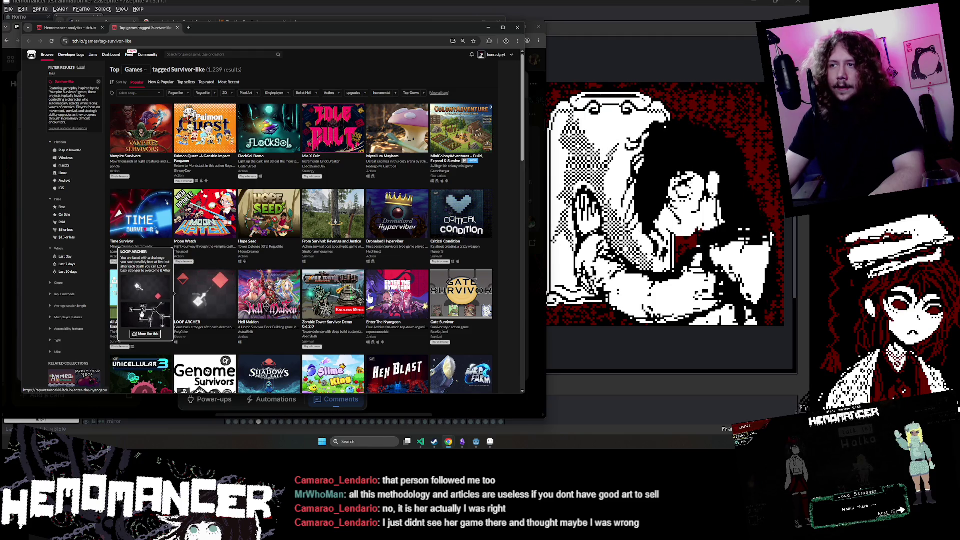
{"action": "scroll", "coordinate": [370, 298], "scroll_direction": "down", "scroll_amount": 5}
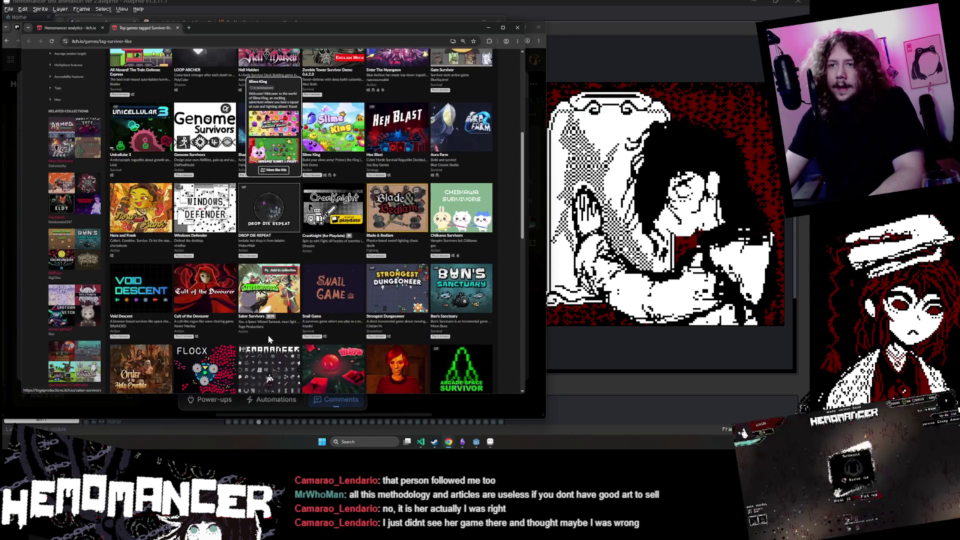
{"action": "scroll", "coordinate": [268, 334], "scroll_direction": "down", "scroll_amount": 1}
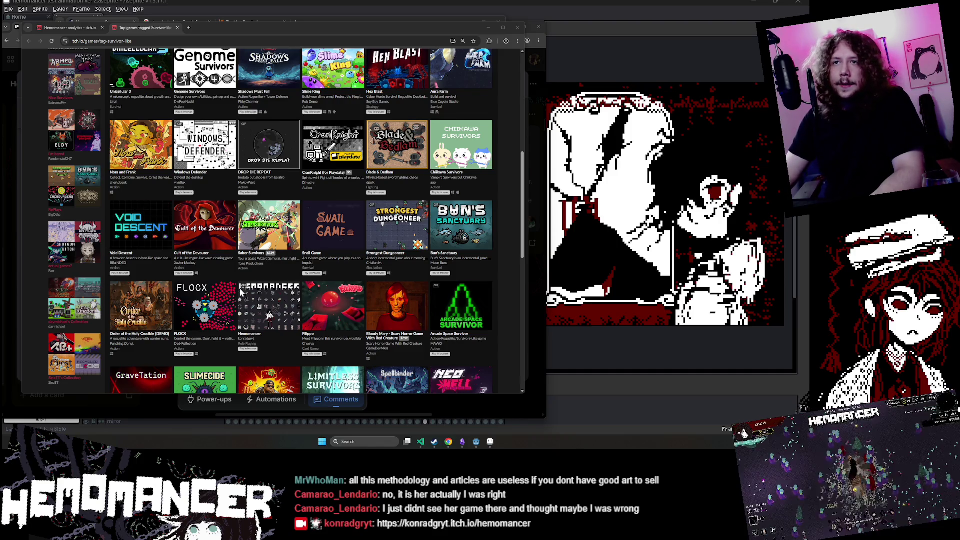
- Close the Survivor-like games tab and zoom the Hemomancer analytics page
{"action": "middle_click", "coordinate": [128, 28]}
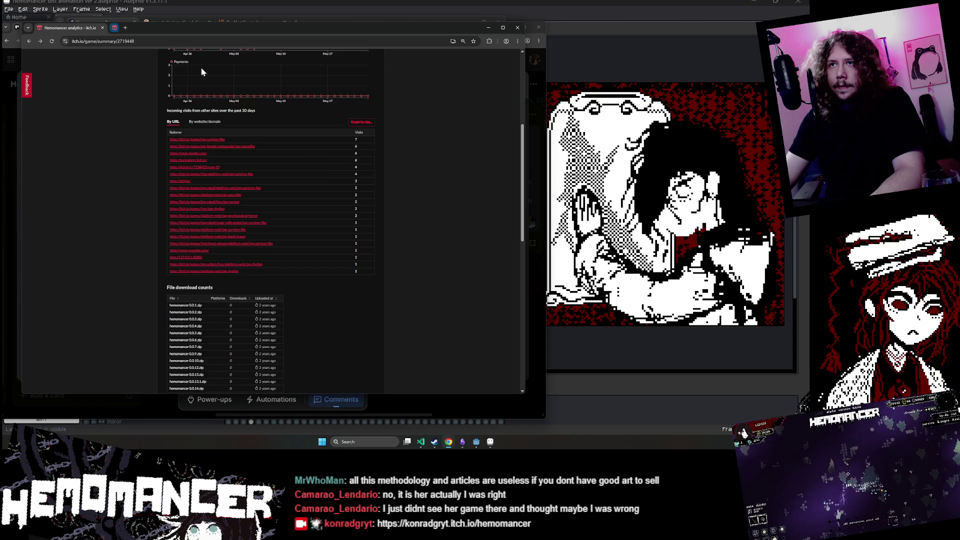
{"action": "scroll", "coordinate": [334, 182], "scroll_direction": "up", "scroll_amount": 5}
{"action": "scroll", "coordinate": [333, 182], "scroll_direction": "up", "scroll_amount": 3, "text": "ctrl"}
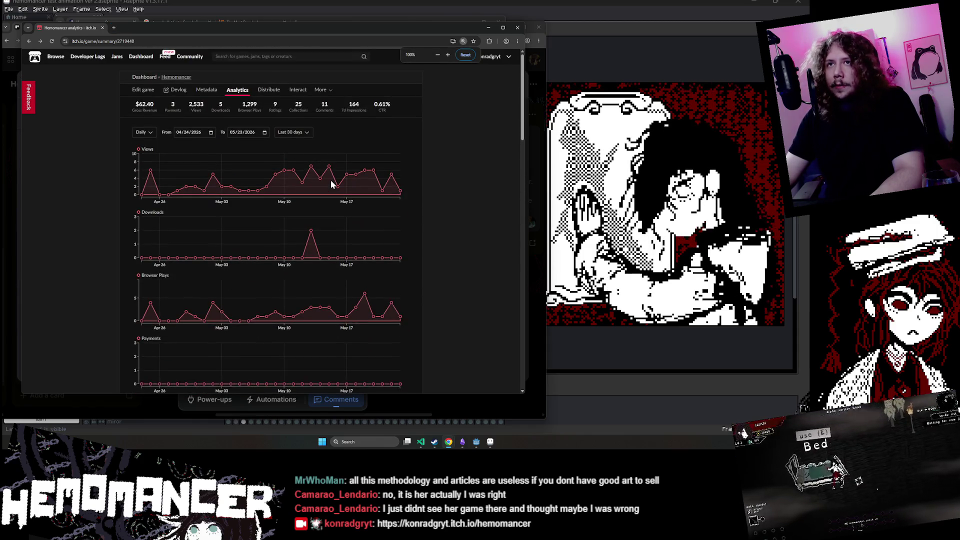
{"action": "scroll", "coordinate": [330, 182], "scroll_direction": "up", "scroll_amount": 1, "text": "ctrl"}
{"action": "scroll", "coordinate": [329, 181], "scroll_direction": "down", "scroll_amount": 1}
{"action": "scroll", "coordinate": [327, 184], "scroll_direction": "up", "scroll_amount": 2}
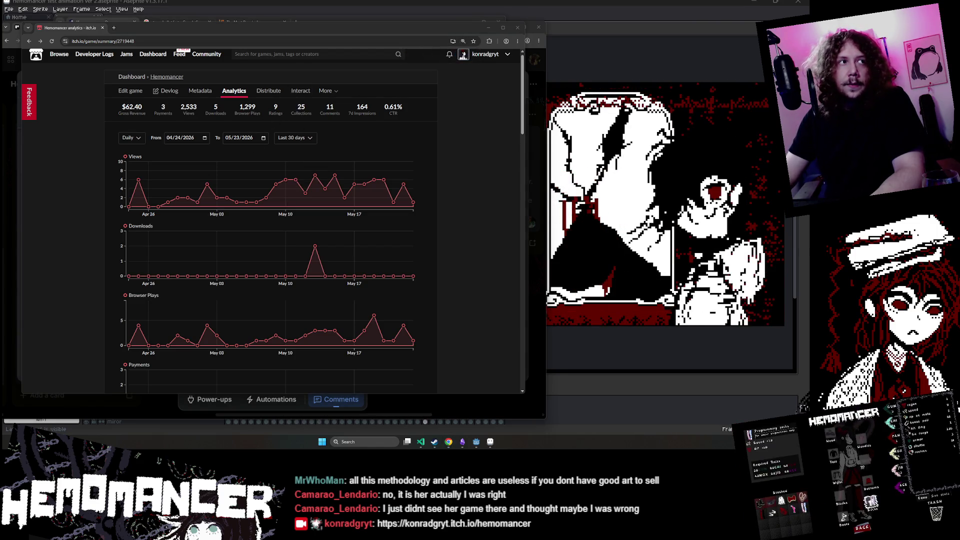
{"action": "scroll", "coordinate": [458, 243], "scroll_direction": "down", "scroll_amount": 2}
{"action": "scroll", "coordinate": [458, 243], "scroll_direction": "up", "scroll_amount": 1}
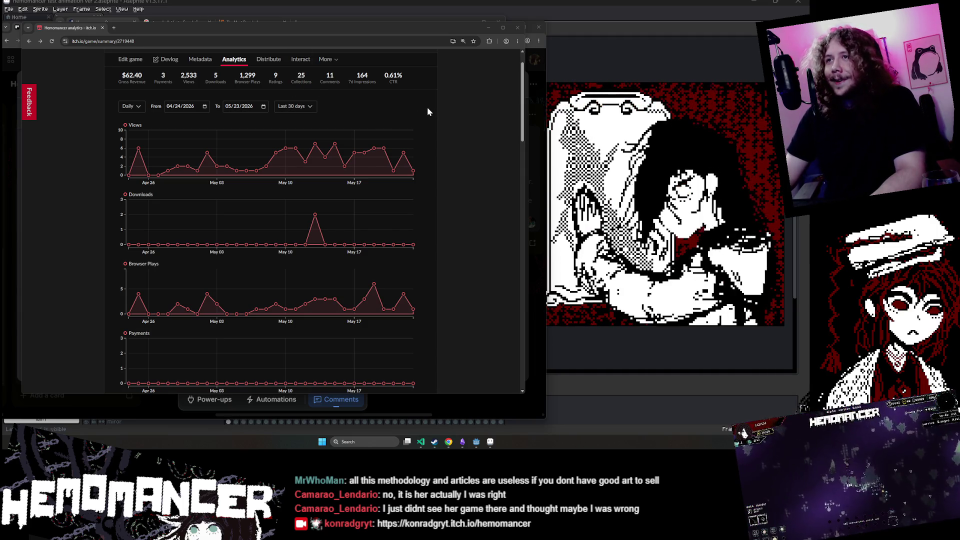
{"action": "scroll", "coordinate": [440, 163], "scroll_direction": "down", "scroll_amount": 2}
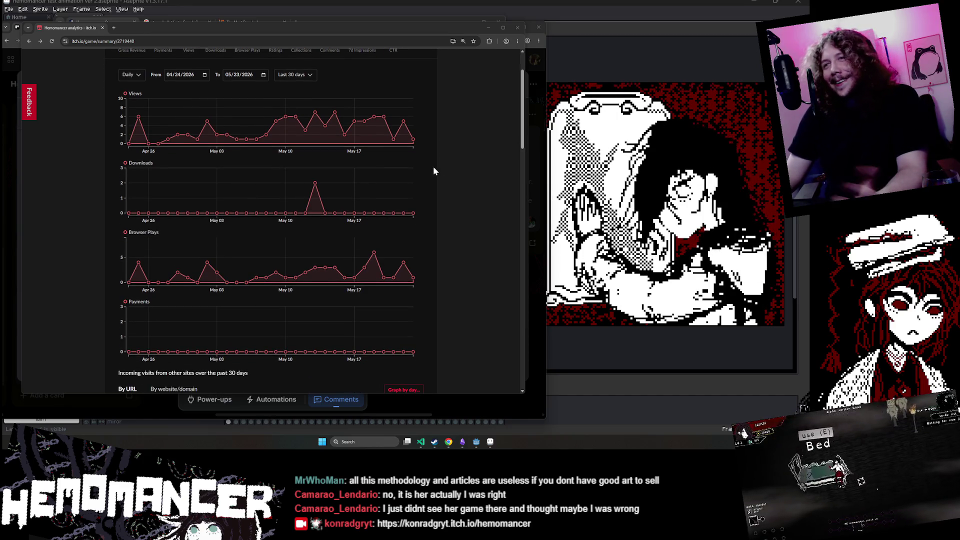
{"action": "scroll", "coordinate": [433, 166], "scroll_direction": "up", "scroll_amount": 1}
{"action": "scroll", "coordinate": [431, 169], "scroll_direction": "down", "scroll_amount": 6}
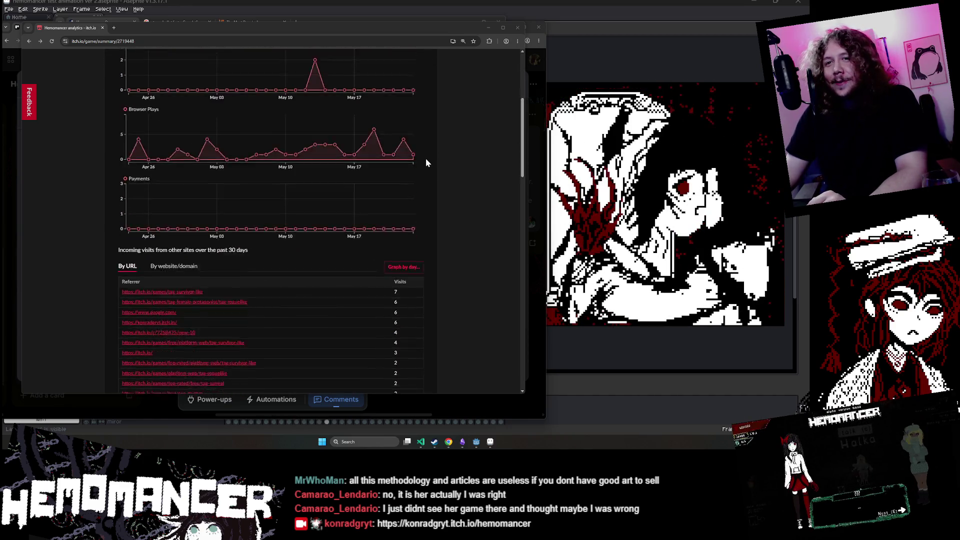
{"action": "scroll", "coordinate": [423, 148], "scroll_direction": "up", "scroll_amount": 8}
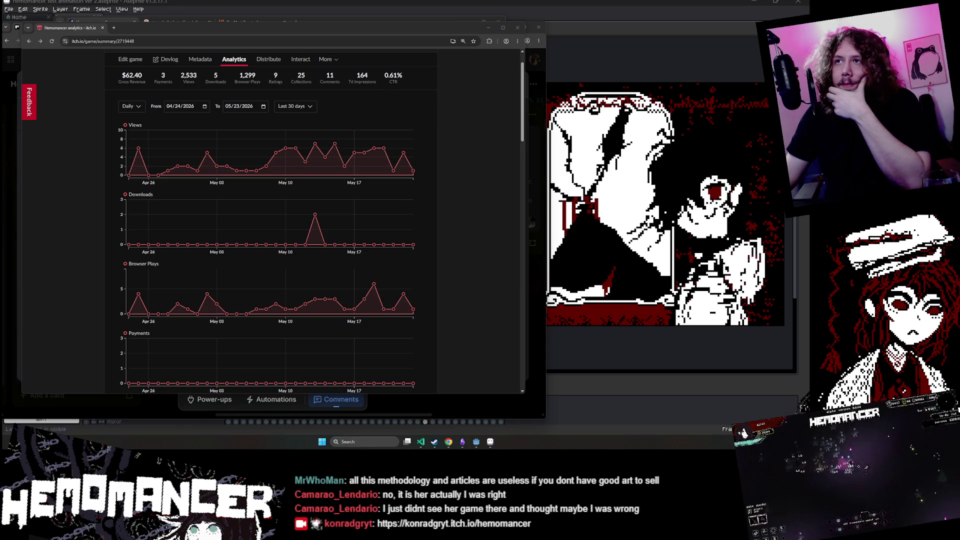
- Highlight the stats and date range text on the analytics page, then clear it
{"action": "mouse_move", "coordinate": [116, 66]}
{"action": "left_mouse_down"}
{"action": "mouse_move", "coordinate": [115, 86]}
{"action": "mouse_move", "coordinate": [478, 98]}
{"action": "left_mouse_up"}
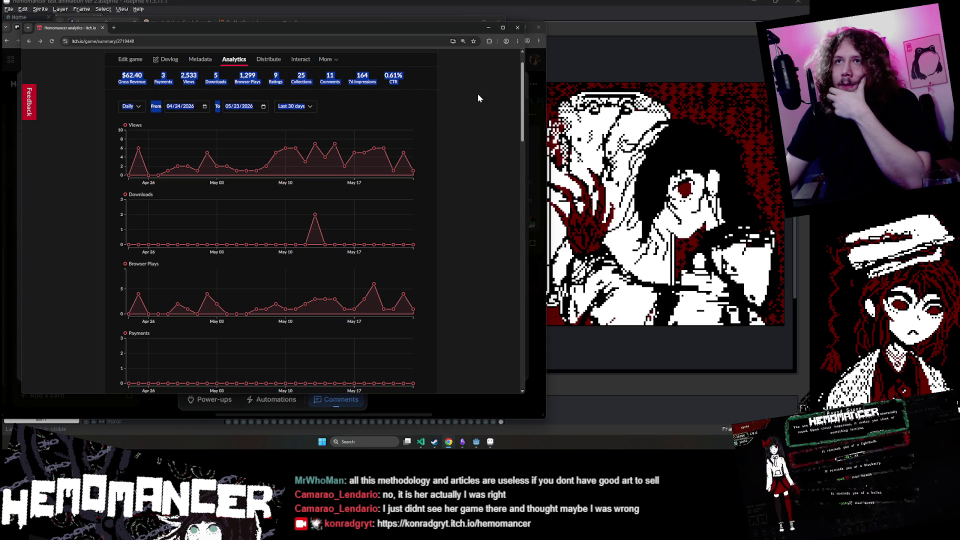
{"action": "left_click", "coordinate": [114, 98]}
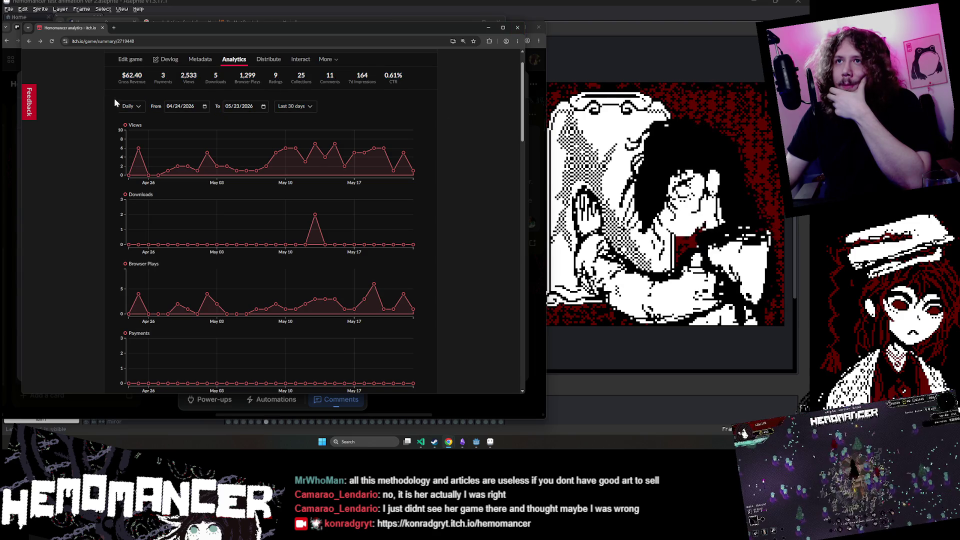
{"action": "scroll", "coordinate": [392, 106], "scroll_direction": "down", "scroll_amount": 3}
{"action": "scroll", "coordinate": [392, 107], "scroll_direction": "up", "scroll_amount": 2}
- Close the itch.io analytics browser window
{"action": "left_click", "coordinate": [518, 28]}
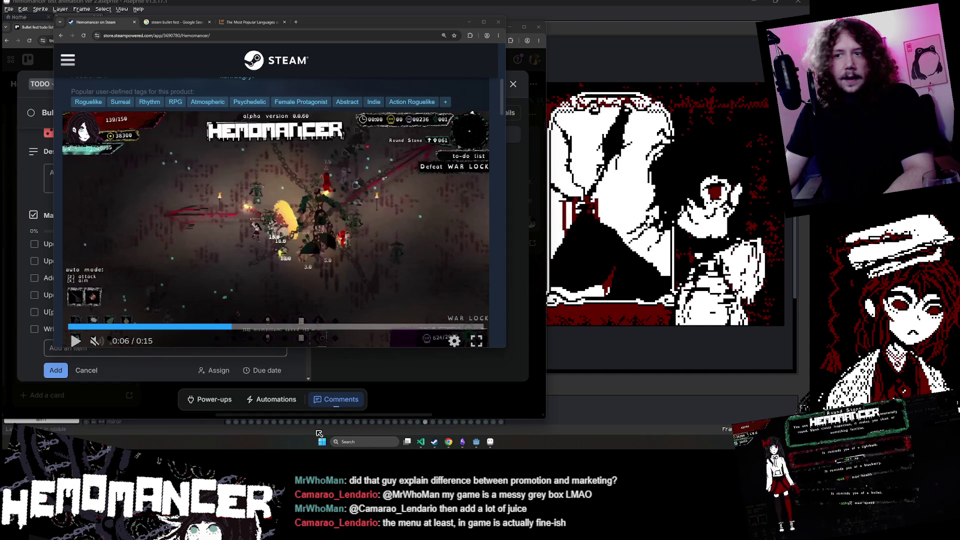
- Bring the marketing vs promotion image window forward, unmaximize it, enlarge it and shift it left
{"action": "mouse_move", "coordinate": [450, 446]}
{"action": "left_click", "coordinate": [349, 405]}
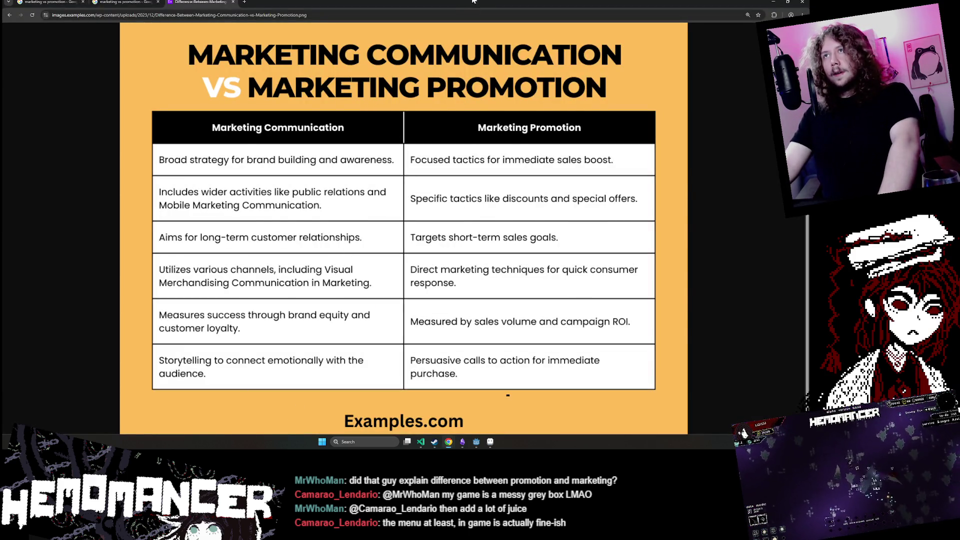
{"action": "mouse_move", "coordinate": [473, 1]}
{"action": "left_mouse_down"}
{"action": "mouse_move", "coordinate": [356, 44]}
{"action": "mouse_move", "coordinate": [307, 34]}
{"action": "left_mouse_up"}
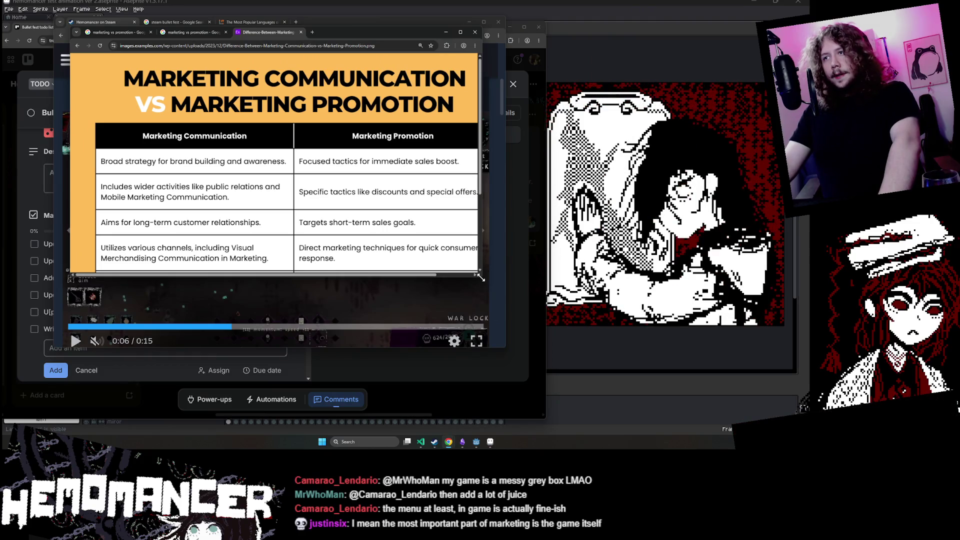
{"action": "mouse_move", "coordinate": [480, 276]}
{"action": "left_mouse_down"}
{"action": "mouse_move", "coordinate": [606, 408]}
{"action": "mouse_move", "coordinate": [599, 415]}
{"action": "left_mouse_up"}
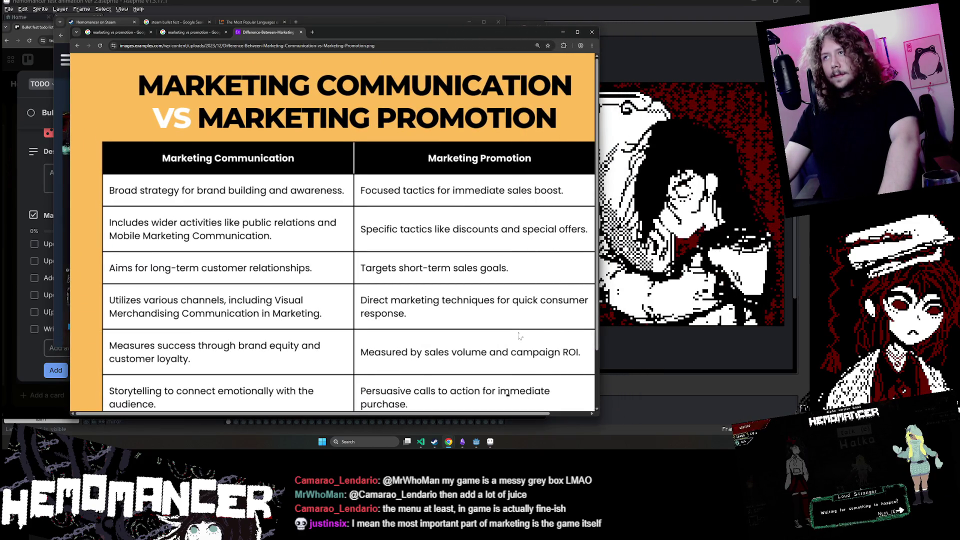
{"action": "scroll", "coordinate": [519, 336], "scroll_direction": "down", "scroll_amount": 2, "text": "ctrl"}
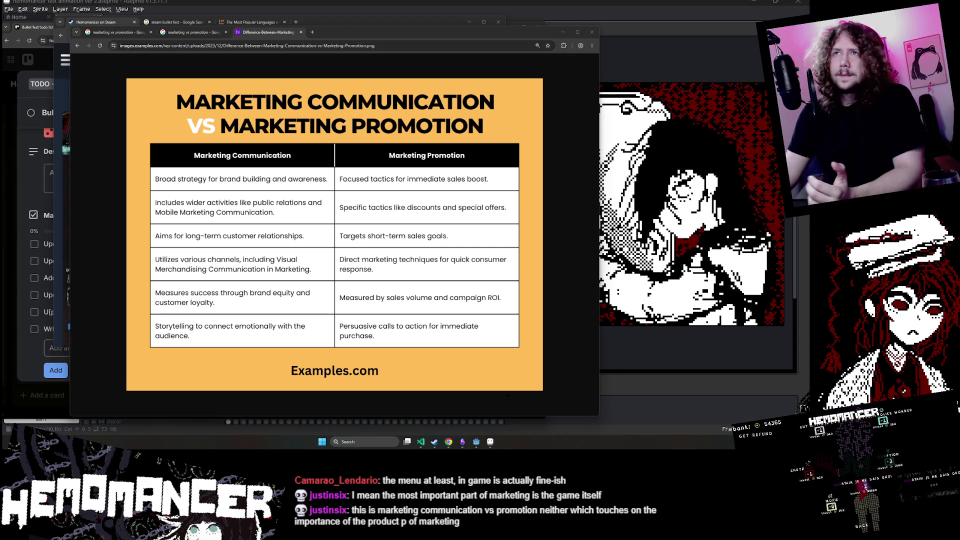
{"action": "mouse_move", "coordinate": [443, 33]}
{"action": "left_mouse_down"}
{"action": "mouse_move", "coordinate": [390, 34]}
{"action": "mouse_move", "coordinate": [384, 25]}
{"action": "left_mouse_up"}
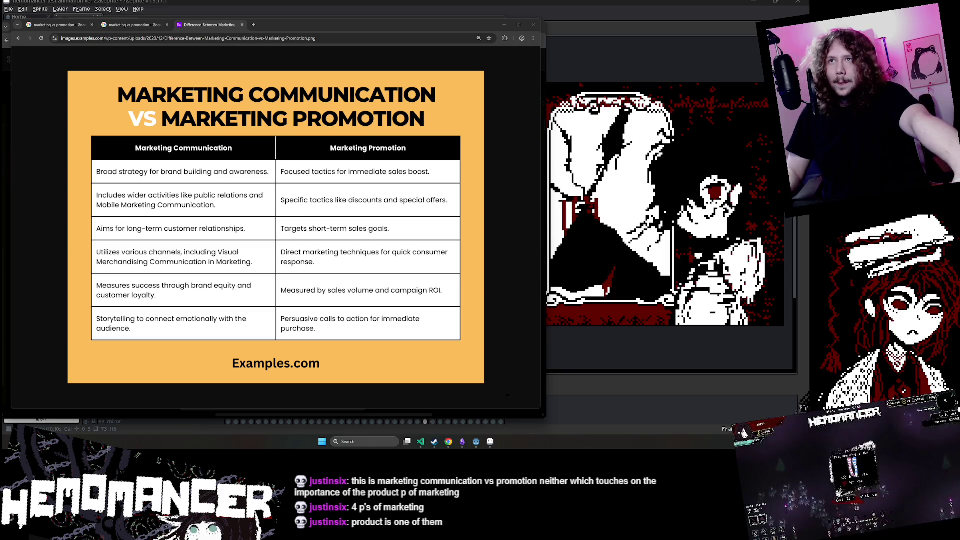
- Search Google Images for '4 ps of marketing' and preview the Mageplaza Marketing Mix image
{"action": "left_click", "coordinate": [47, 28]}
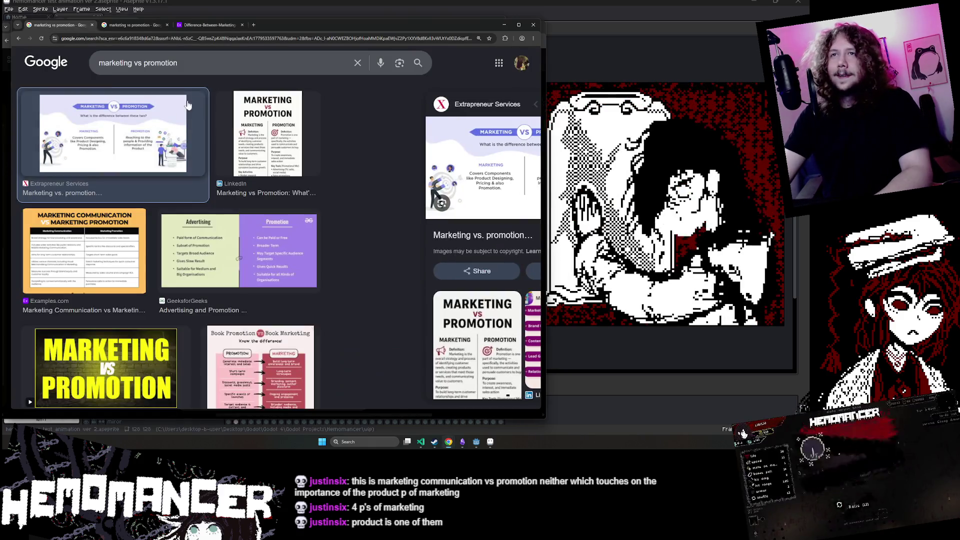
{"action": "left_click", "coordinate": [190, 63]}
{"action": "key", "text": "ctrl+a"}
{"action": "type", "text": "4 ps o"}
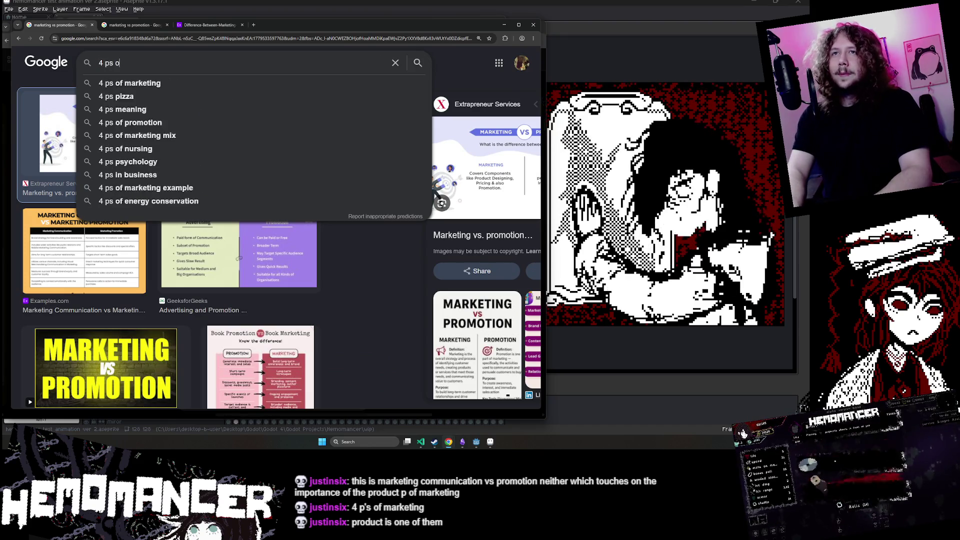
{"action": "key", "text": "Down"}
{"action": "key", "text": "Return"}
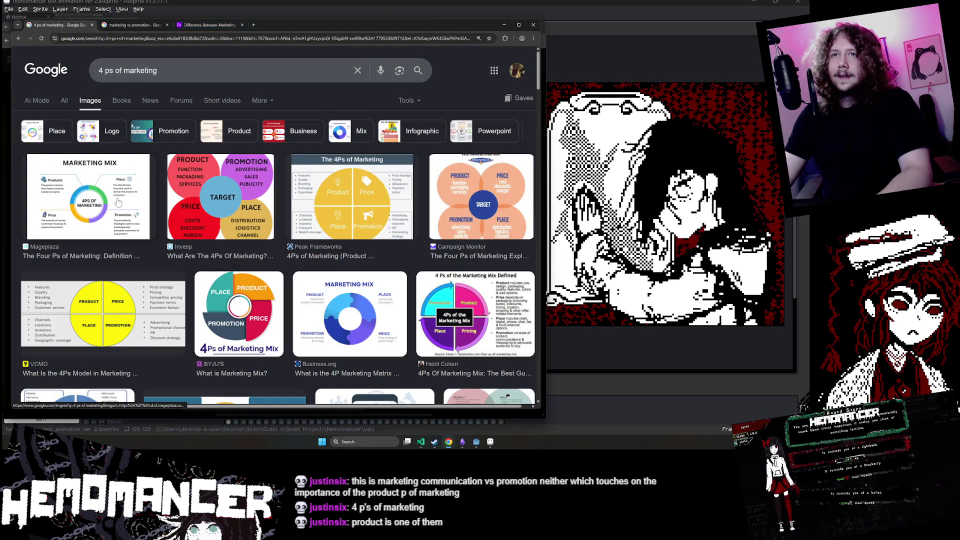
{"action": "left_click", "coordinate": [118, 202]}
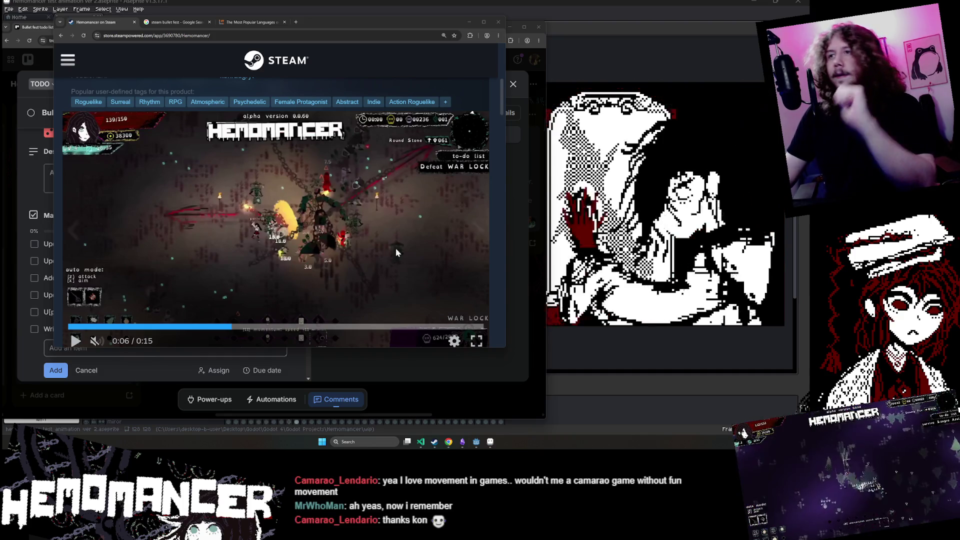
- Nudge the Steam store window, then bring the Trello to-do card forward and move it down-right
{"action": "left_click_drag", "start_coordinate": [399, 26], "coordinate": [403, 27]}
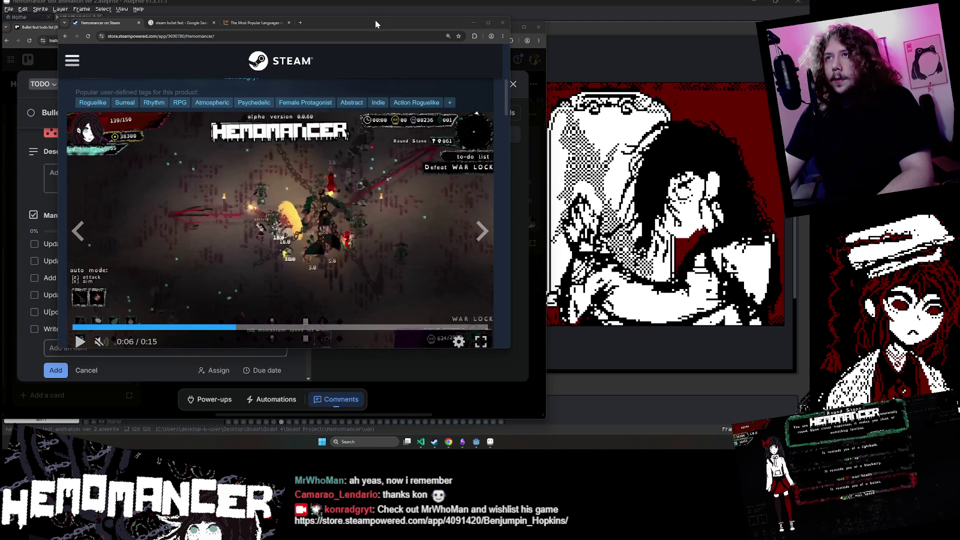
{"action": "left_click_drag", "start_coordinate": [377, 23], "coordinate": [370, 28]}
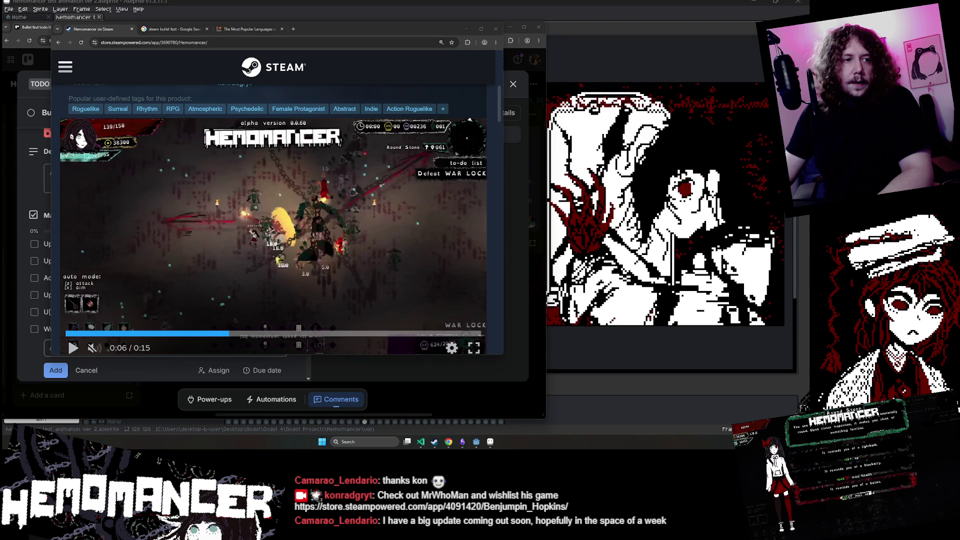
{"action": "key", "text": "alt+Tab"}
{"action": "mouse_move", "coordinate": [239, 31]}
{"action": "left_mouse_down"}
{"action": "mouse_move", "coordinate": [318, 210]}
{"action": "mouse_move", "coordinate": [262, 41]}
{"action": "mouse_move", "coordinate": [248, 26]}
{"action": "left_mouse_up"}
- Narrow the Trello window, scroll through the card's checklists, and minimize it
{"action": "left_click_drag", "start_coordinate": [554, 417], "coordinate": [527, 415]}
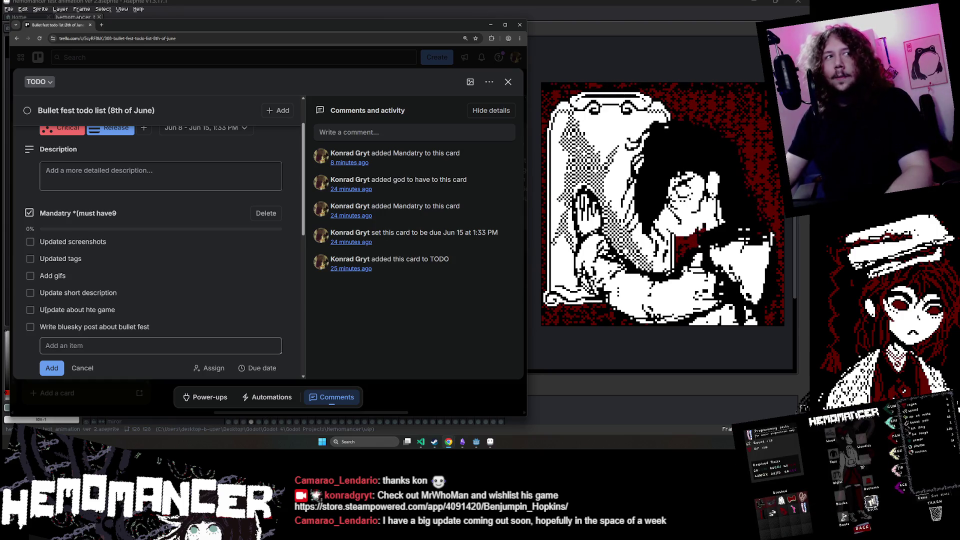
{"action": "scroll", "coordinate": [275, 191], "scroll_direction": "down", "scroll_amount": 2}
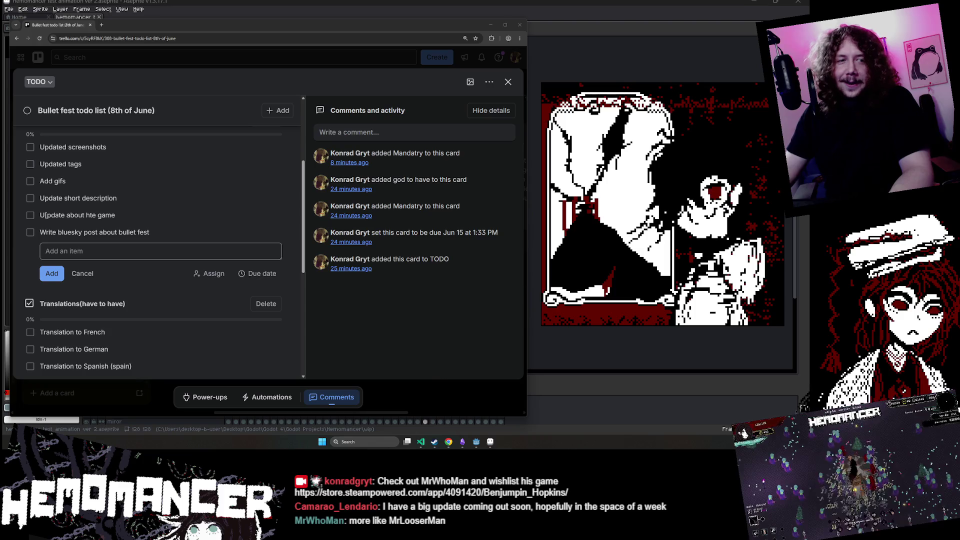
{"action": "scroll", "coordinate": [240, 190], "scroll_direction": "down", "scroll_amount": 5}
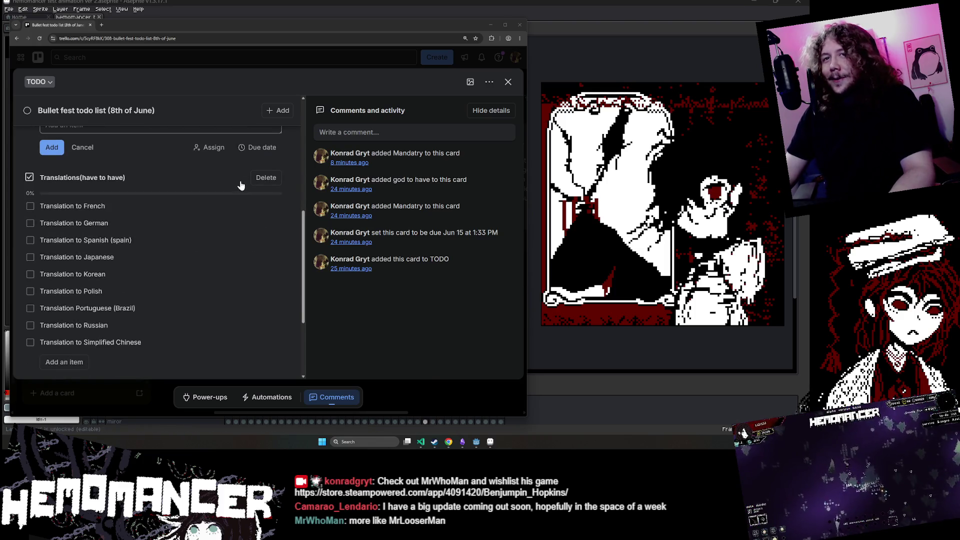
{"action": "scroll", "coordinate": [150, 235], "scroll_direction": "up", "scroll_amount": 6}
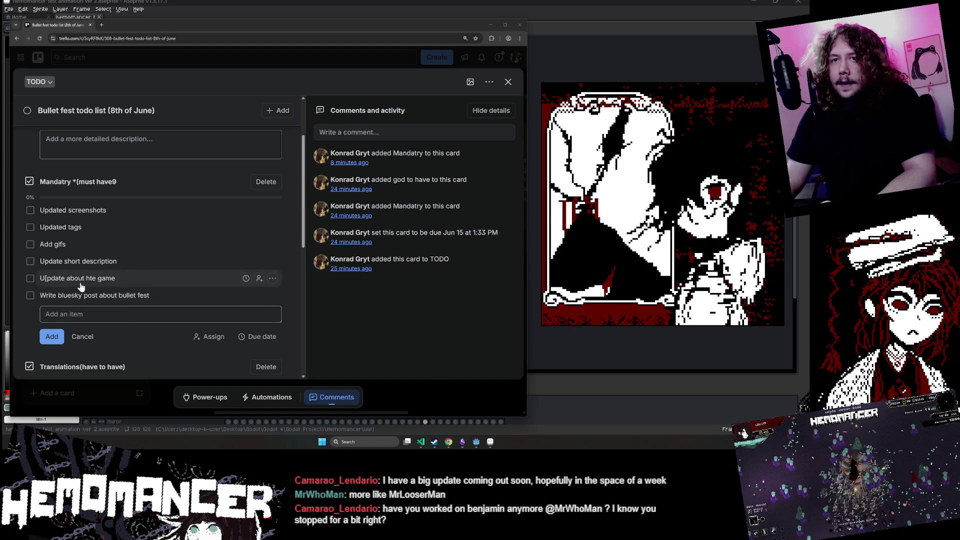
{"action": "left_click", "coordinate": [490, 24]}
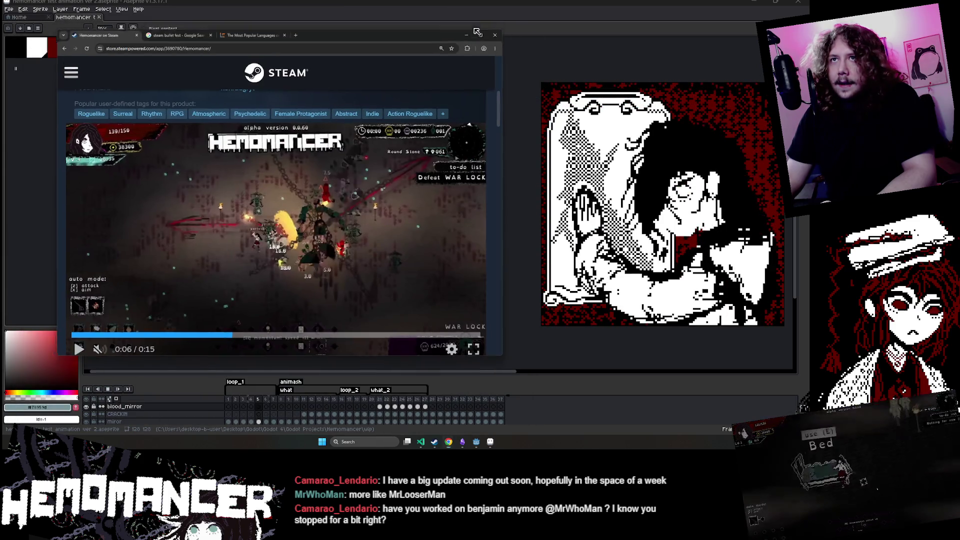
- Create a new wide sprite in Aseprite with Ctrl+N
{"action": "left_click", "coordinate": [466, 29]}
{"action": "key", "text": "ctrl+n"}
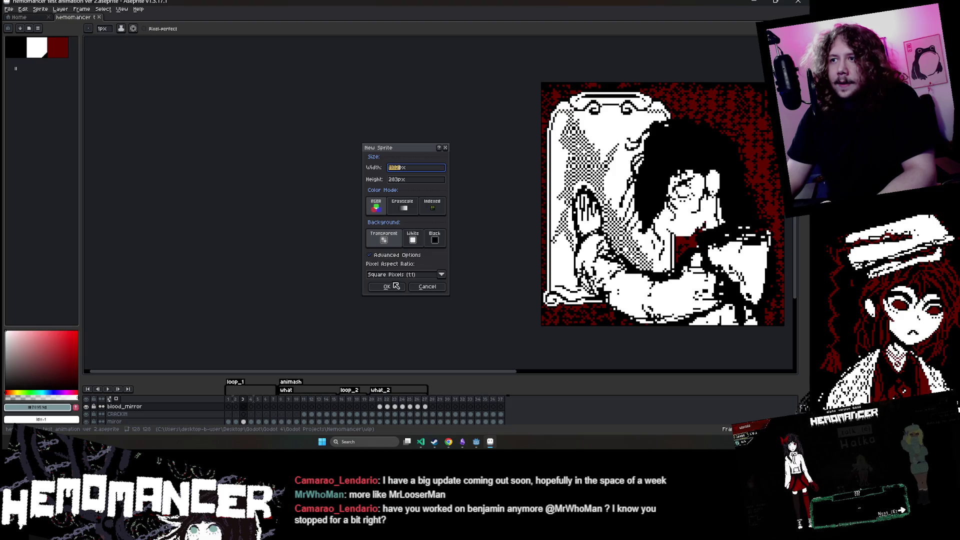
{"action": "left_click", "coordinate": [387, 287]}
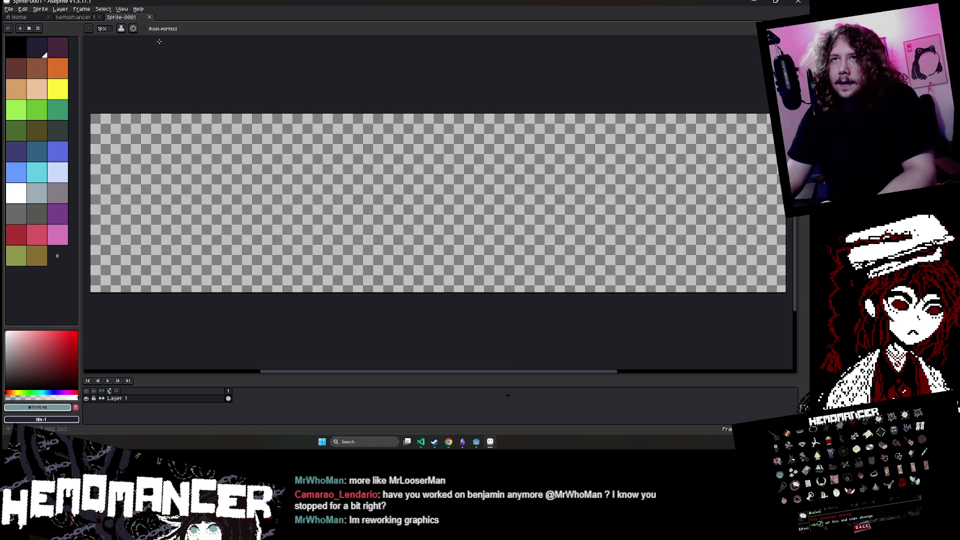
- Dock the hemomancer sprite beside Sprite-0001 and adjust the split editors' widths
{"action": "left_click", "coordinate": [125, 19]}
{"action": "left_click_drag", "start_coordinate": [653, 55], "coordinate": [718, 87]}
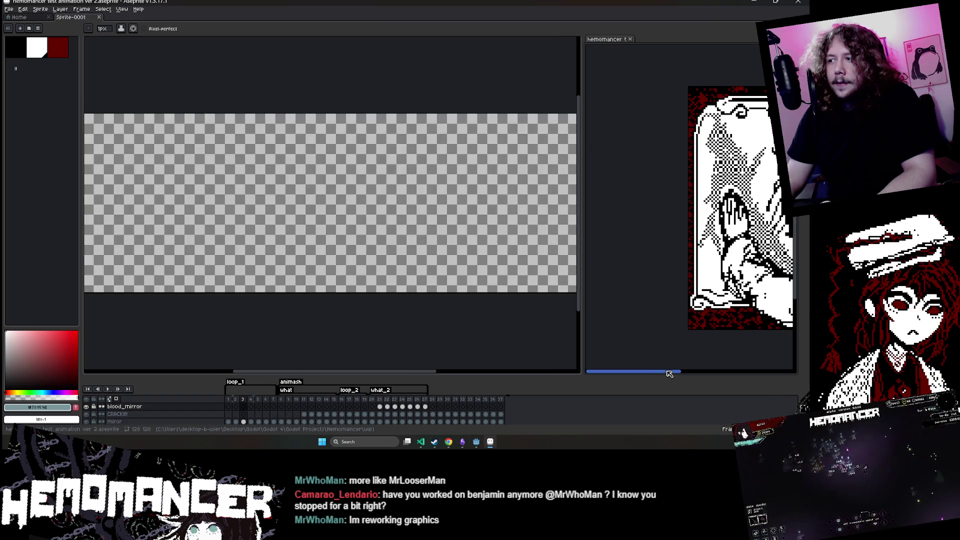
{"action": "scroll", "coordinate": [587, 263], "scroll_direction": "up", "scroll_amount": 2}
{"action": "left_click_drag", "start_coordinate": [587, 262], "coordinate": [538, 262]}
{"action": "left_click_drag", "start_coordinate": [629, 354], "coordinate": [625, 354]}
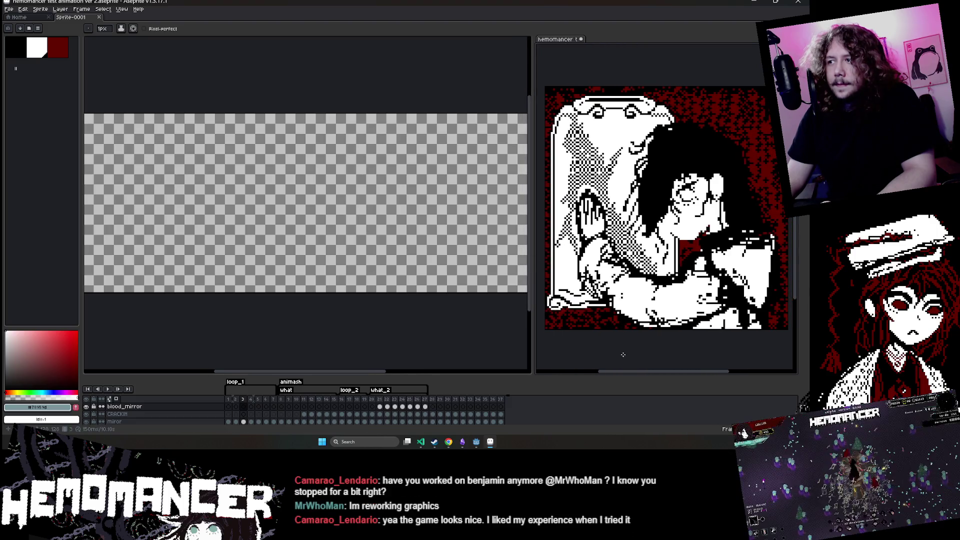
{"action": "left_click", "coordinate": [225, 323]}
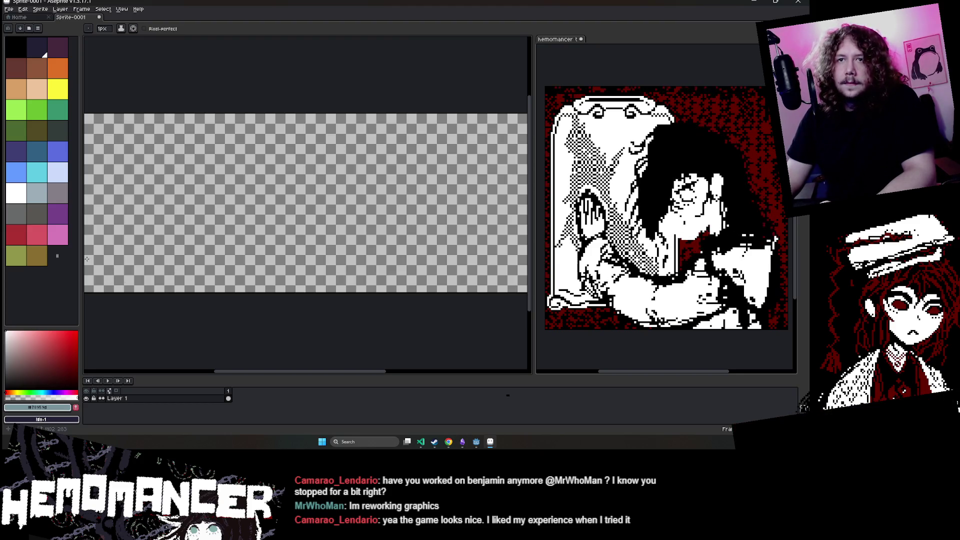
{"action": "left_click_drag", "start_coordinate": [81, 255], "coordinate": [46, 255]}
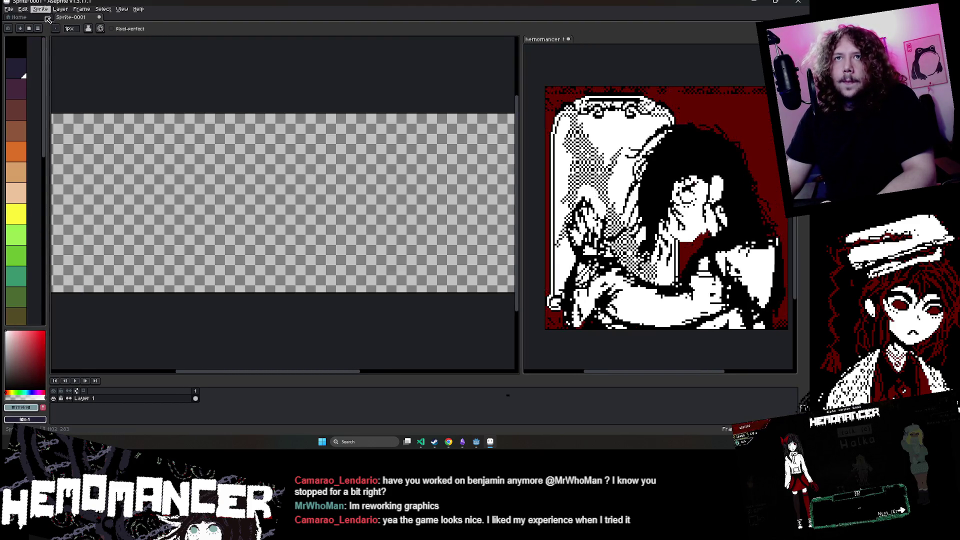
- Load the hemomancer palette preset
{"action": "left_click", "coordinate": [20, 28]}
{"action": "left_click", "coordinate": [52, 72]}
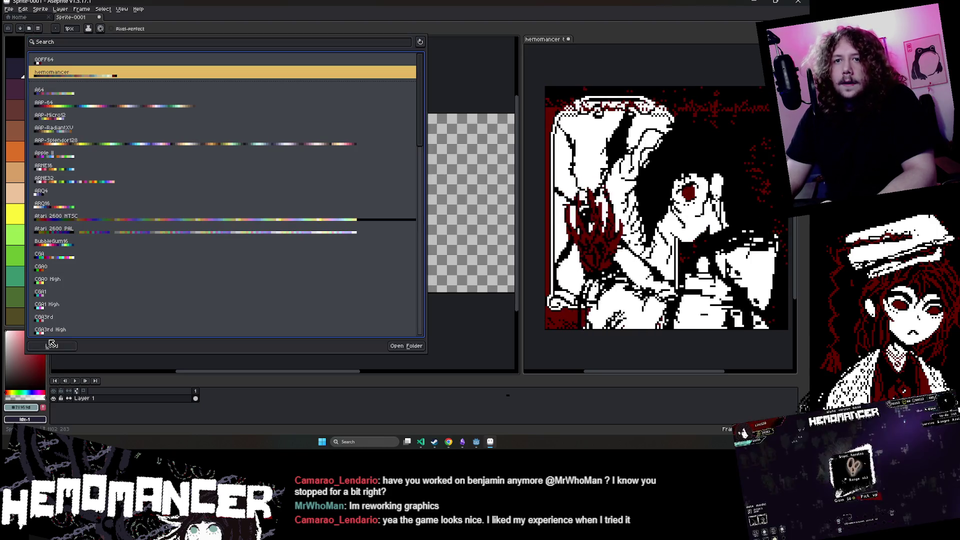
{"action": "left_click", "coordinate": [457, 85]}
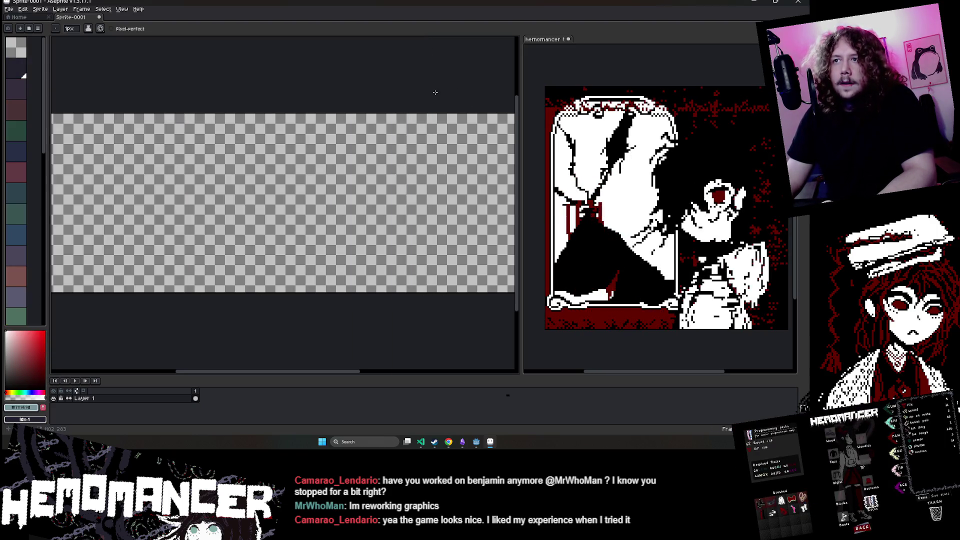
{"action": "scroll", "coordinate": [435, 92], "scroll_direction": "down", "scroll_amount": 2}
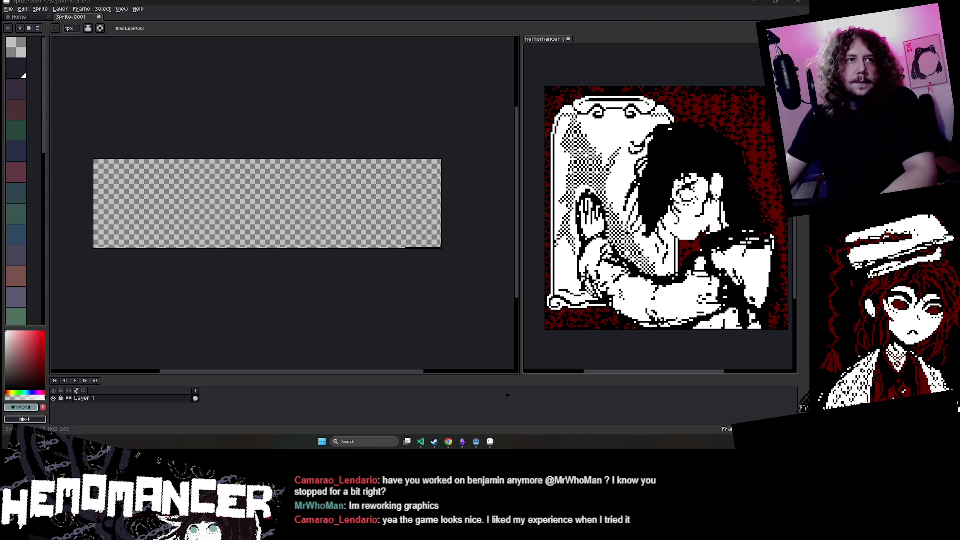
- Alt+Tab to the browser showing the Steam GIF Dimensions thread
{"action": "key", "text": "alt+Tab"}
{"action": "left_click_drag", "start_coordinate": [336, 214], "coordinate": [331, 71]}
{"action": "scroll", "coordinate": [363, 253], "scroll_direction": "down", "scroll_amount": 1}
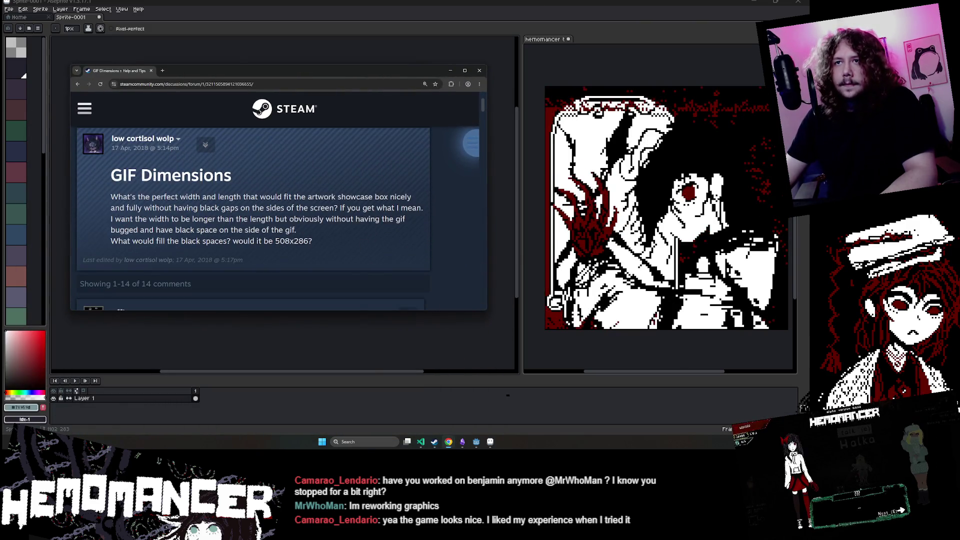
- Open the Steam Page Gifs Reddit result from Google in an incognito window
{"action": "left_click_drag", "start_coordinate": [111, 197], "coordinate": [333, 197]}
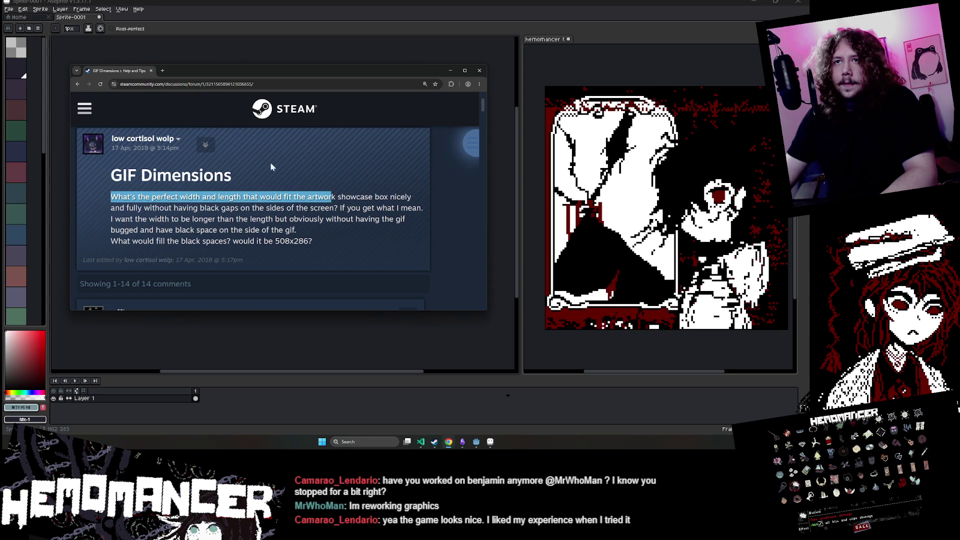
{"action": "left_click", "coordinate": [79, 84]}
{"action": "scroll", "coordinate": [316, 142], "scroll_direction": "down", "scroll_amount": 2}
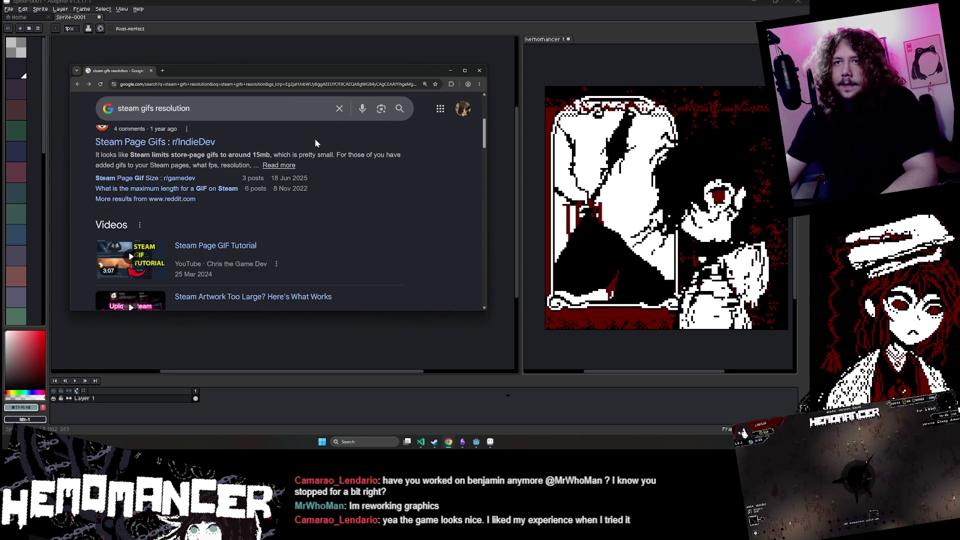
{"action": "right_click", "coordinate": [202, 144]}
{"action": "left_click", "coordinate": [264, 175]}
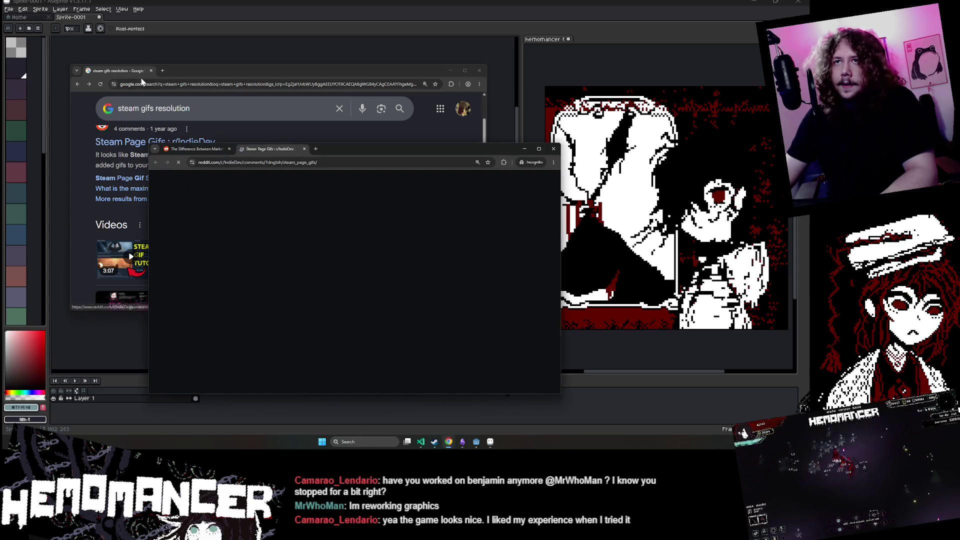
{"action": "left_click_drag", "start_coordinate": [344, 152], "coordinate": [250, 66]}
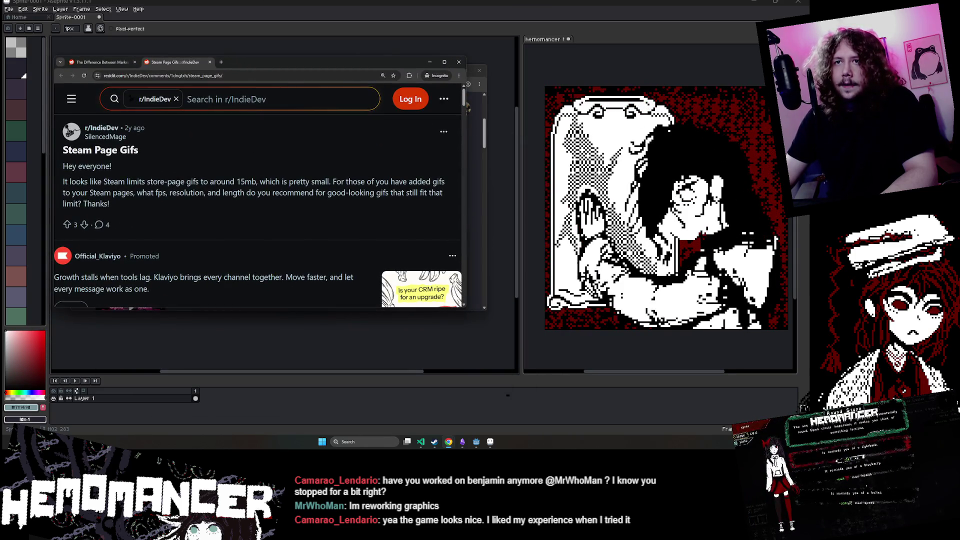
- Read the thread's replies and open both Example game pages in new tabs
{"action": "left_click_drag", "start_coordinate": [171, 182], "coordinate": [364, 193]}
{"action": "scroll", "coordinate": [260, 200], "scroll_direction": "down", "scroll_amount": 5}
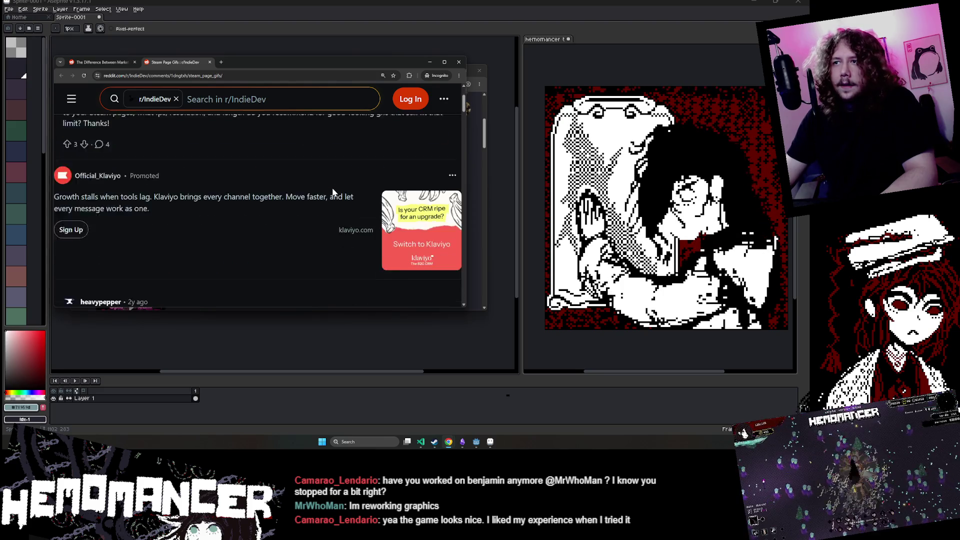
{"action": "left_click_drag", "start_coordinate": [75, 175], "coordinate": [262, 188]}
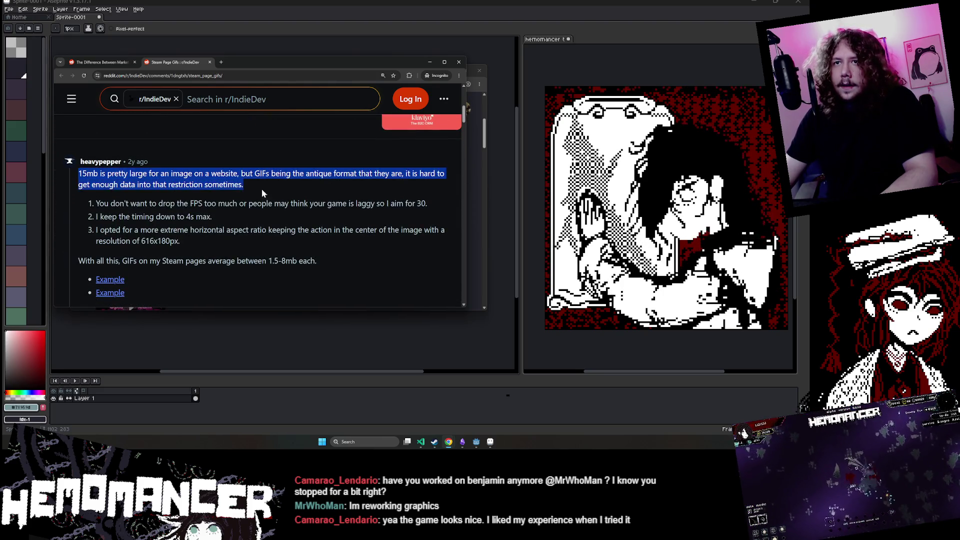
{"action": "left_click", "coordinate": [277, 187]}
{"action": "scroll", "coordinate": [230, 181], "scroll_direction": "down", "scroll_amount": 1}
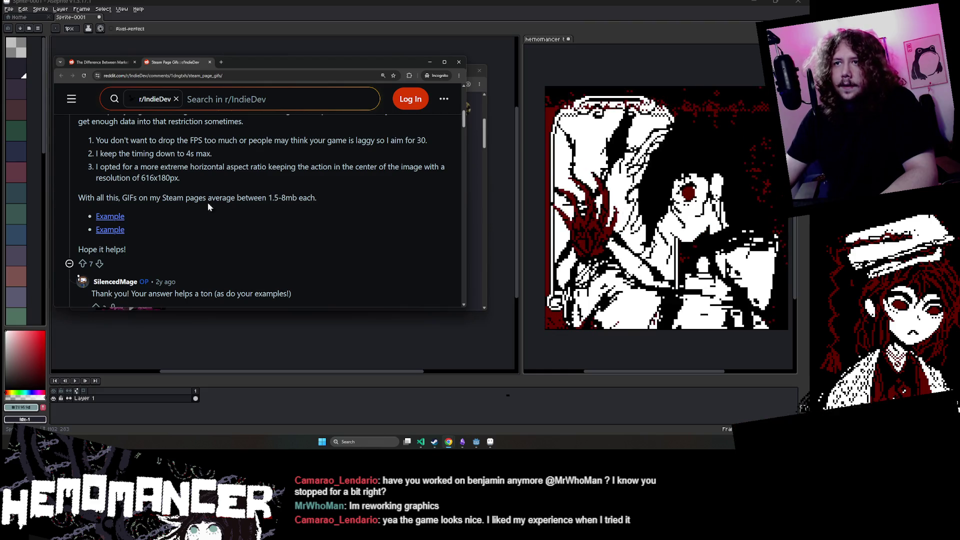
{"action": "middle_click", "coordinate": [110, 216]}
{"action": "middle_click", "coordinate": [110, 230]}
{"action": "scroll", "coordinate": [195, 215], "scroll_direction": "down", "scroll_amount": 3}
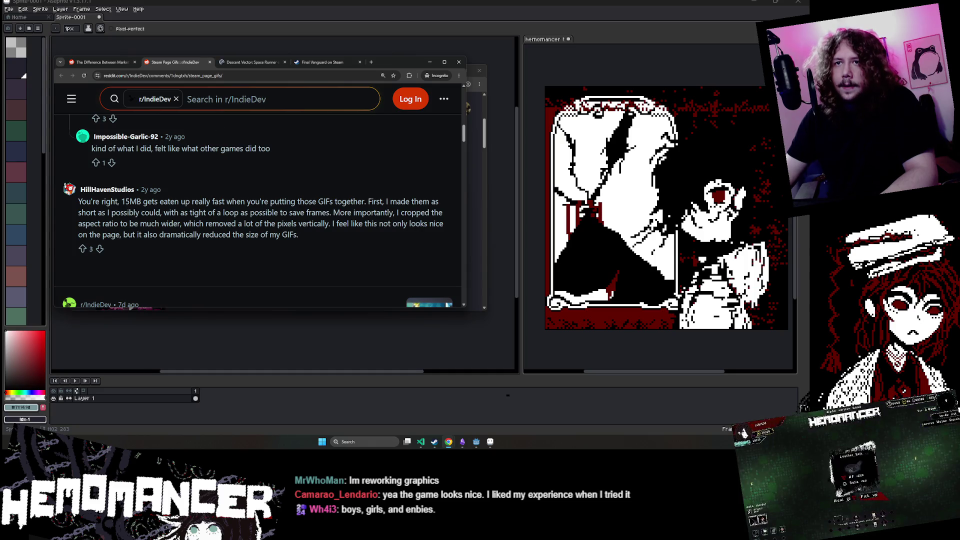
- Reject optional cookies on the Descent Vector Steam page, then bring Discord over it
{"action": "key", "text": "ctrl+Tab"}
{"action": "scroll", "coordinate": [287, 143], "scroll_direction": "down", "scroll_amount": 3}
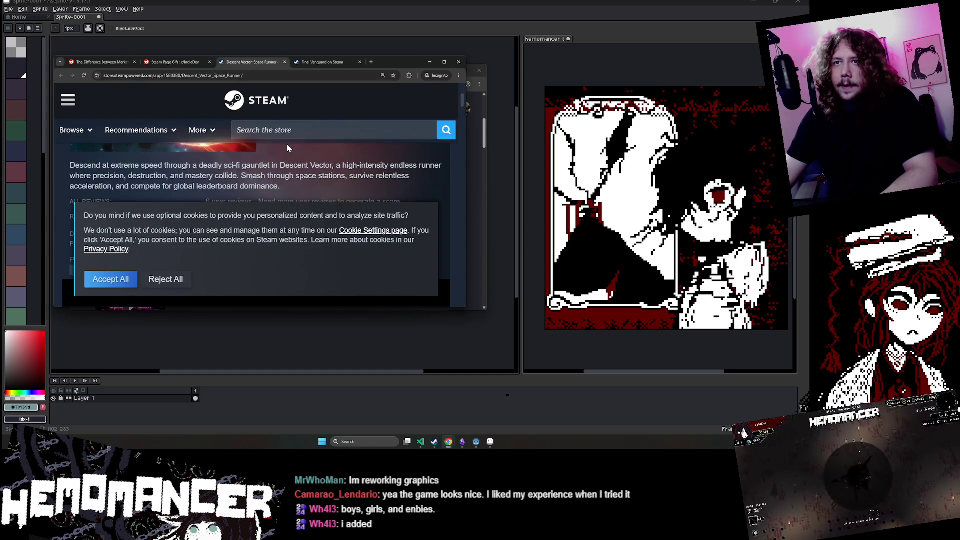
{"action": "left_click", "coordinate": [165, 279]}
{"action": "scroll", "coordinate": [197, 236], "scroll_direction": "down", "scroll_amount": 2}
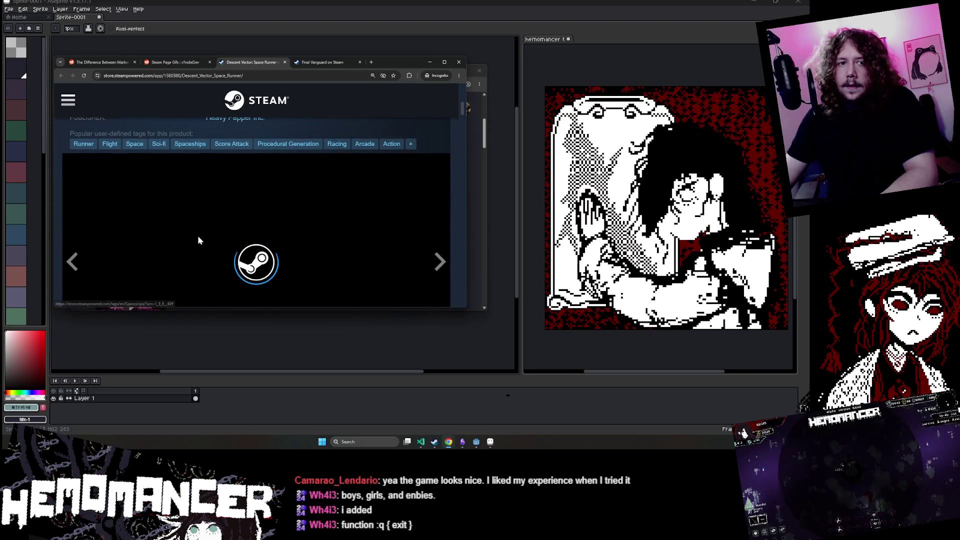
{"action": "scroll", "coordinate": [199, 233], "scroll_direction": "up", "scroll_amount": 3}
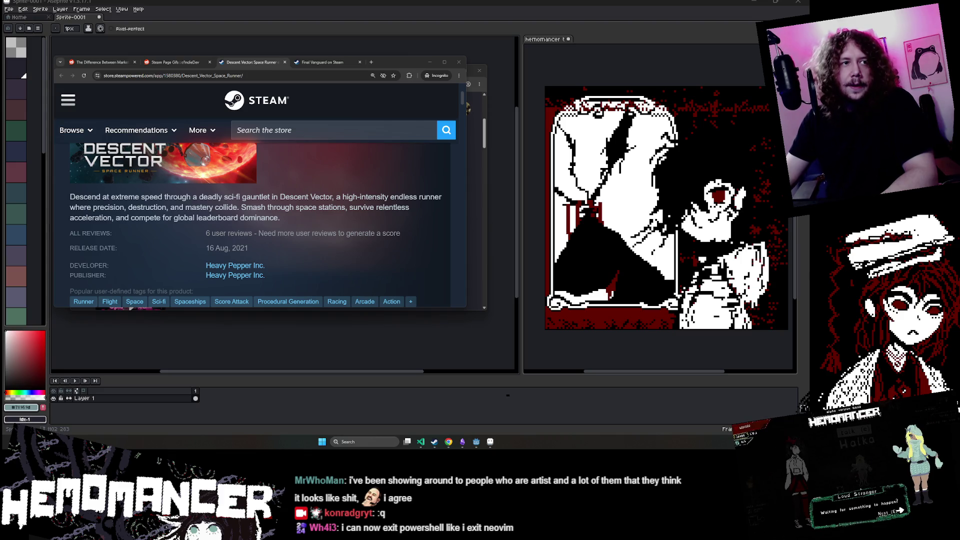
{"action": "mouse_move", "coordinate": [302, 539]}
{"action": "left_mouse_down"}
{"action": "mouse_move", "coordinate": [311, 56]}
{"action": "mouse_move", "coordinate": [295, 50]}
{"action": "left_mouse_up"}
- Play and skip ahead in the Flight of the 50 000 Bumblebees video, then close Discord
{"action": "left_click", "coordinate": [241, 238]}
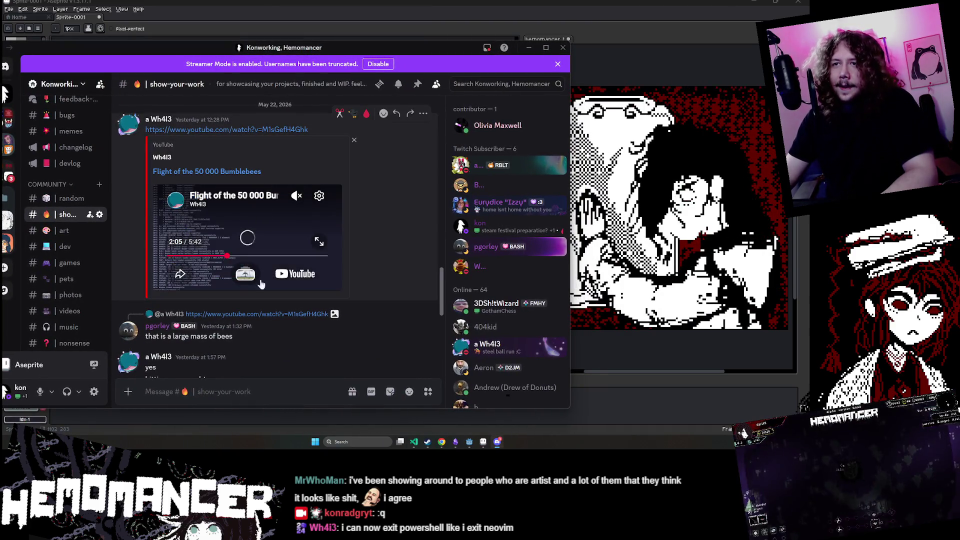
{"action": "left_click", "coordinate": [263, 255]}
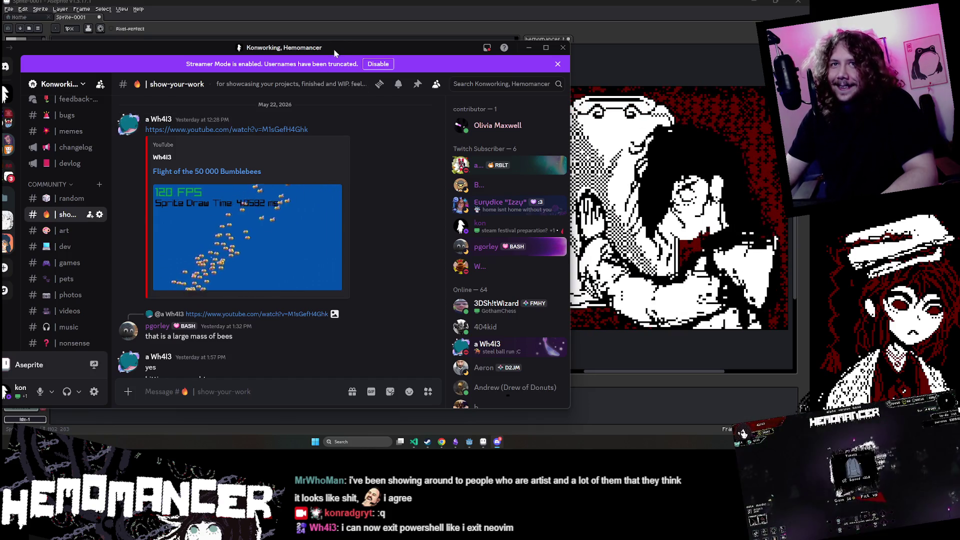
{"action": "left_click_drag", "start_coordinate": [335, 52], "coordinate": [329, 122]}
{"action": "left_click", "coordinate": [558, 121]}
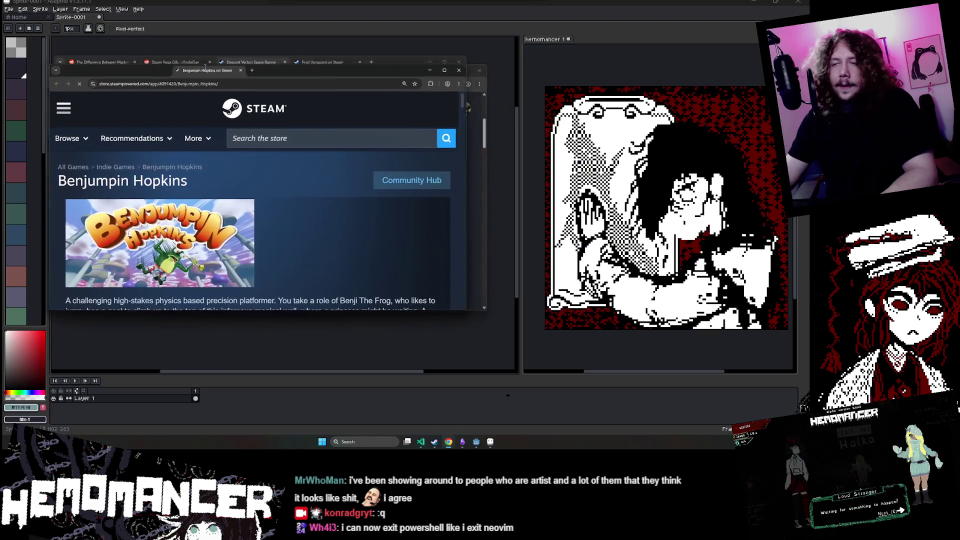
- Browse the Benjumpin Hopkins page, viewing its third and lily scene screenshots
{"action": "scroll", "coordinate": [274, 238], "scroll_direction": "down", "scroll_amount": 3}
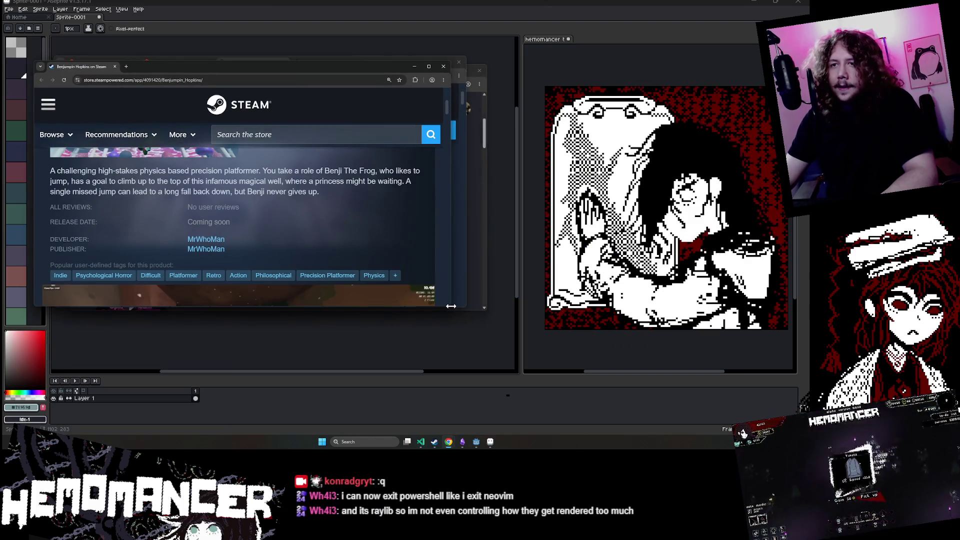
{"action": "mouse_move", "coordinate": [452, 306]}
{"action": "left_mouse_down"}
{"action": "mouse_move", "coordinate": [451, 323]}
{"action": "mouse_move", "coordinate": [500, 389]}
{"action": "left_mouse_up"}
{"action": "scroll", "coordinate": [371, 336], "scroll_direction": "down", "scroll_amount": 2}
{"action": "scroll", "coordinate": [356, 323], "scroll_direction": "down", "scroll_amount": 3}
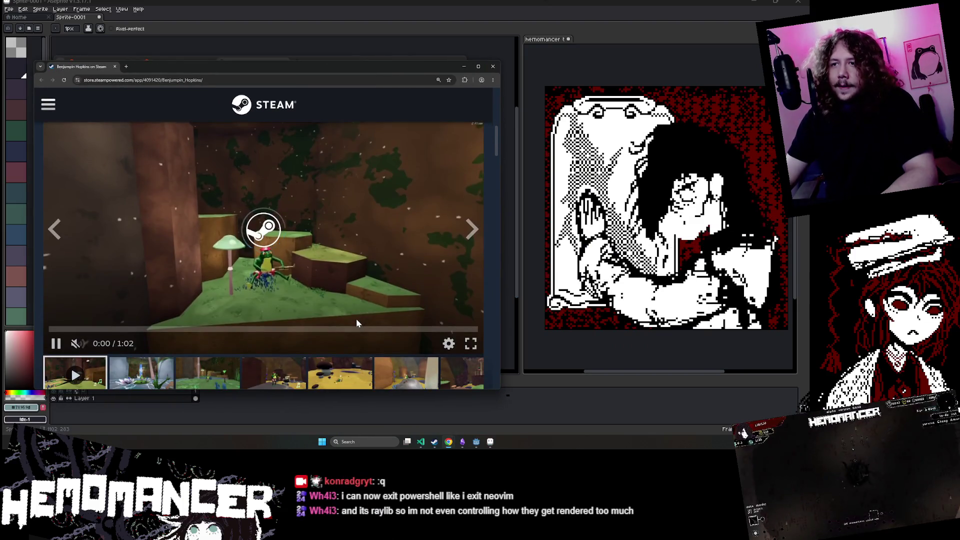
{"action": "left_click", "coordinate": [178, 321]}
{"action": "left_click", "coordinate": [141, 343]}
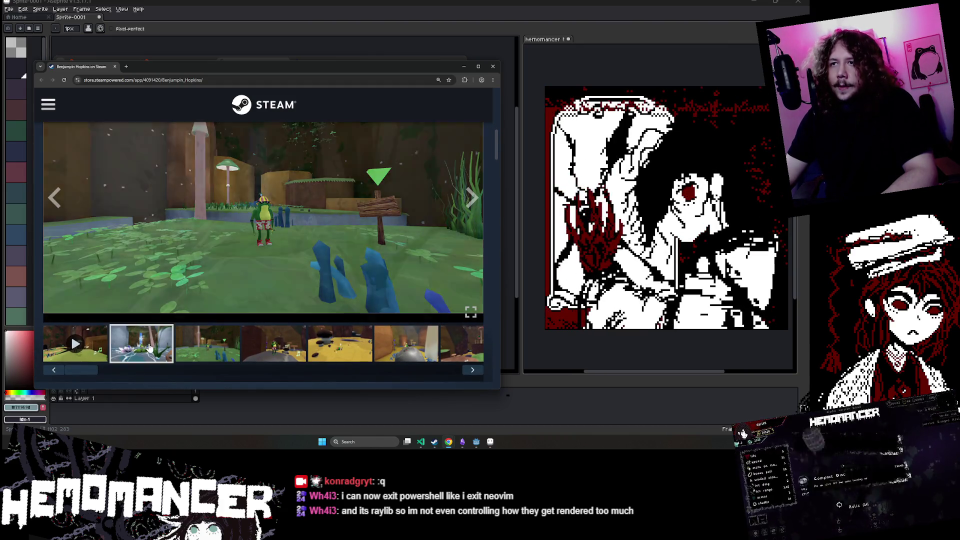
{"action": "scroll", "coordinate": [150, 300], "scroll_direction": "up", "scroll_amount": 3}
- Search Steam for 'croc' and view Croc Legend of the Gobbos' cave and icy yellow-gear screenshots
{"action": "left_click", "coordinate": [370, 135]}
{"action": "type", "text": "croc"}
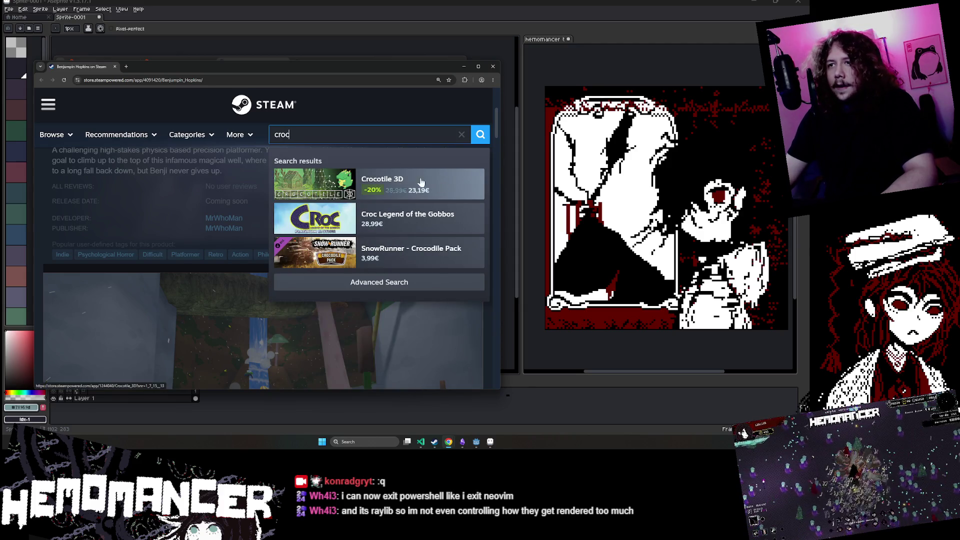
{"action": "left_click", "coordinate": [417, 222]}
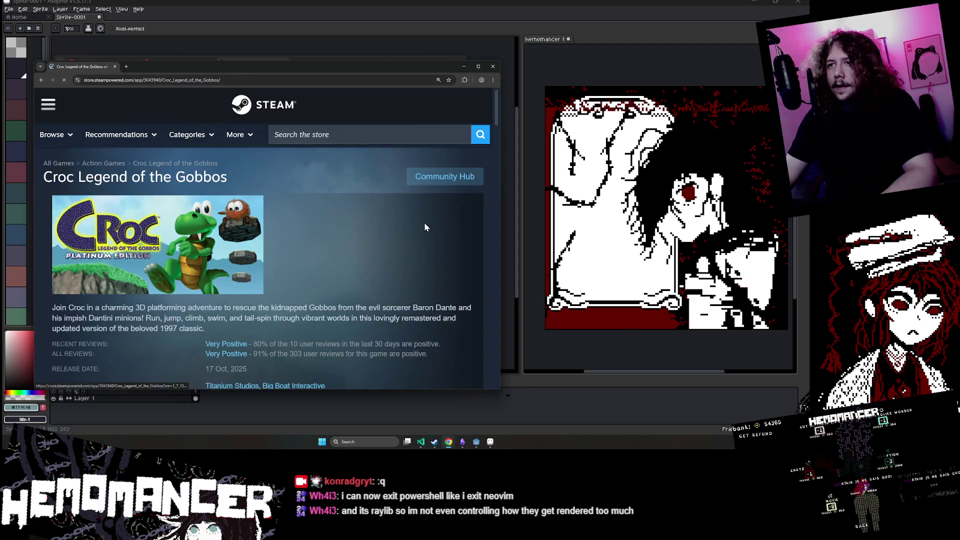
{"action": "scroll", "coordinate": [425, 228], "scroll_direction": "down", "scroll_amount": 7}
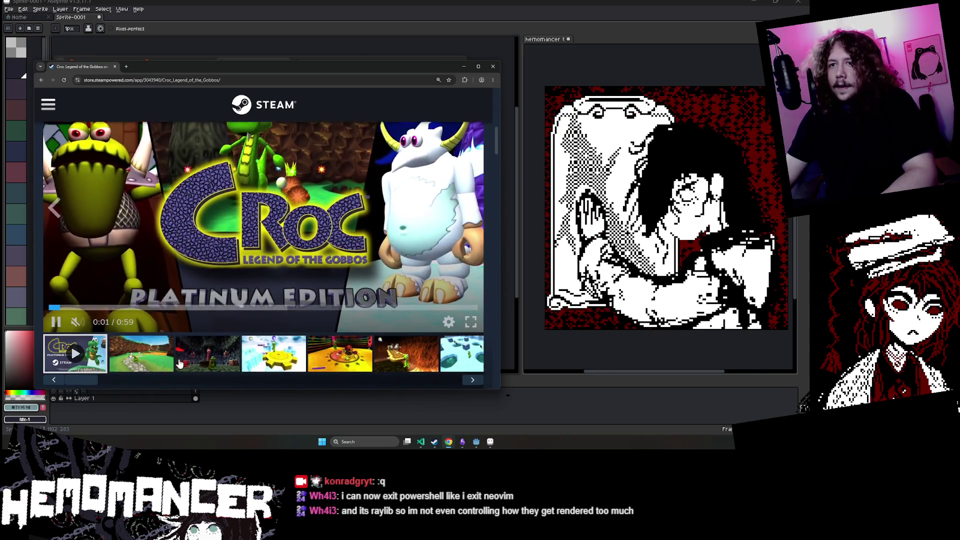
{"action": "scroll", "coordinate": [179, 363], "scroll_direction": "down", "scroll_amount": 1}
{"action": "scroll", "coordinate": [208, 350], "scroll_direction": "up", "scroll_amount": 1}
{"action": "left_click", "coordinate": [208, 354]}
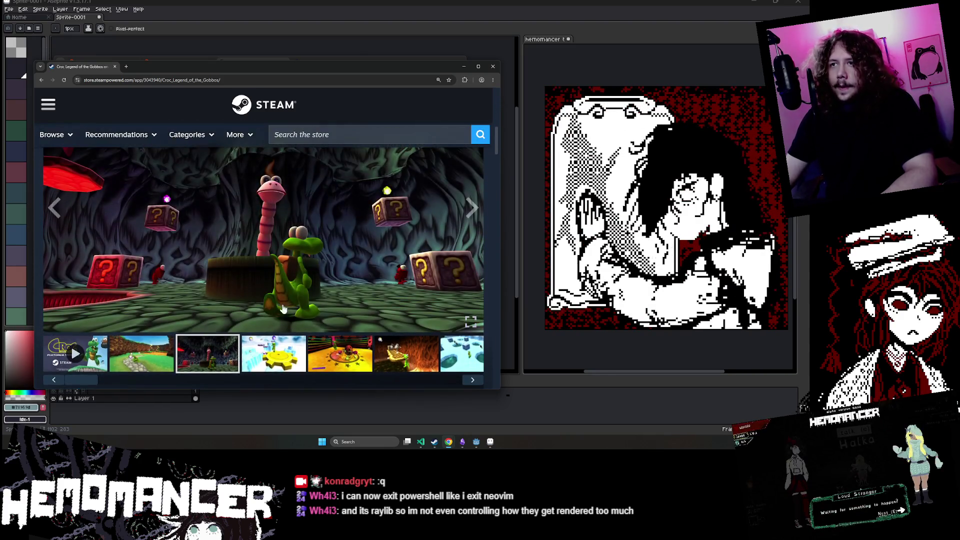
{"action": "left_click", "coordinate": [269, 340]}
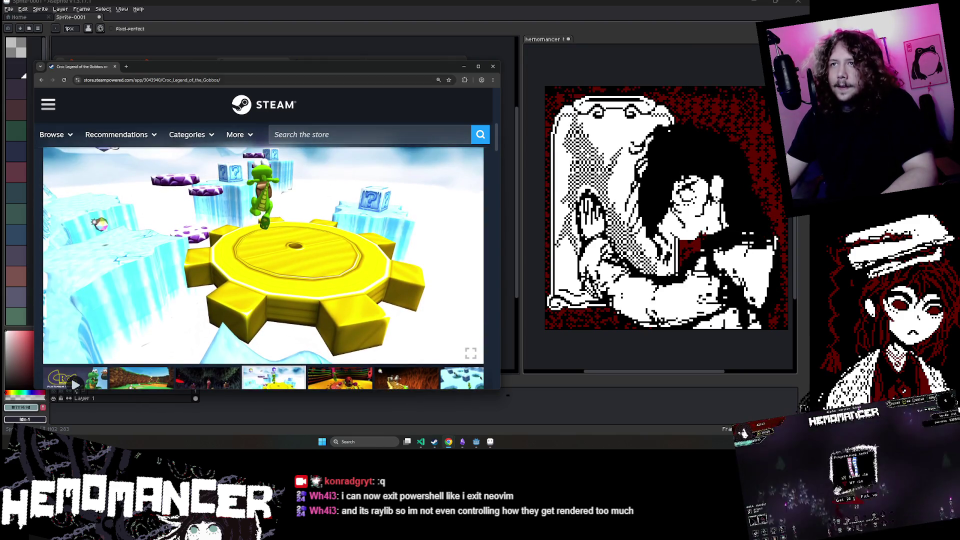
{"action": "key", "text": "ctrl+l"}
- Search Google Images for 'croc', refining the query to 'croc game old'
{"action": "type", "text": "croc"}
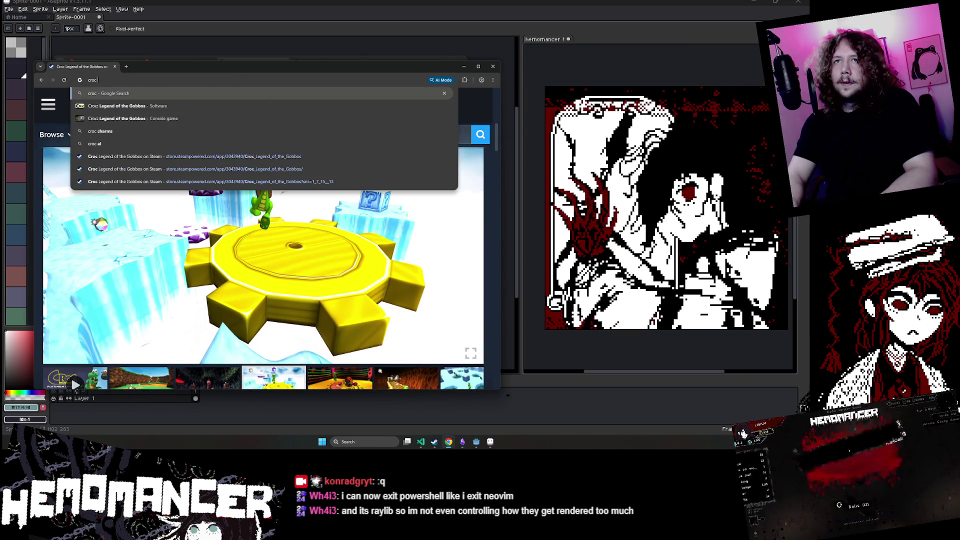
{"action": "key", "text": "Return"}
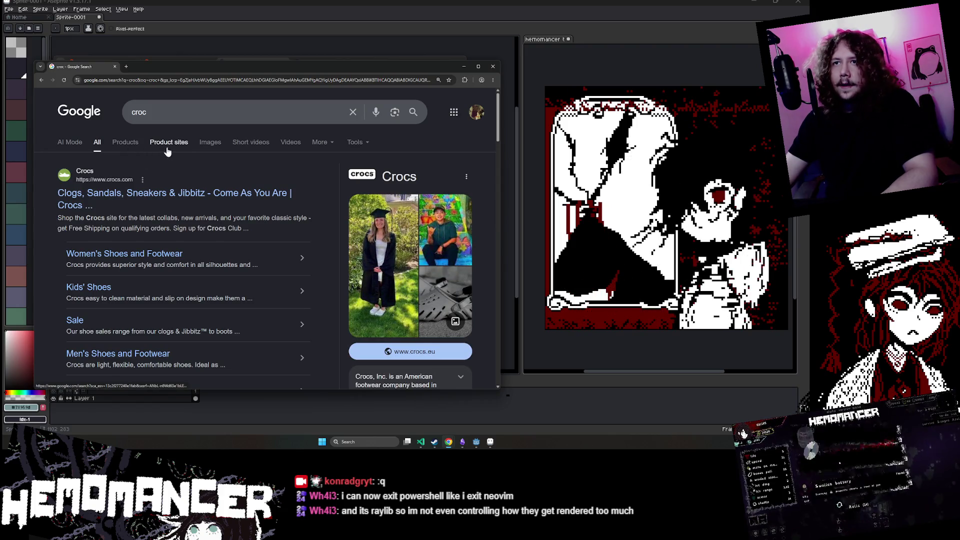
{"action": "left_click", "coordinate": [201, 145]}
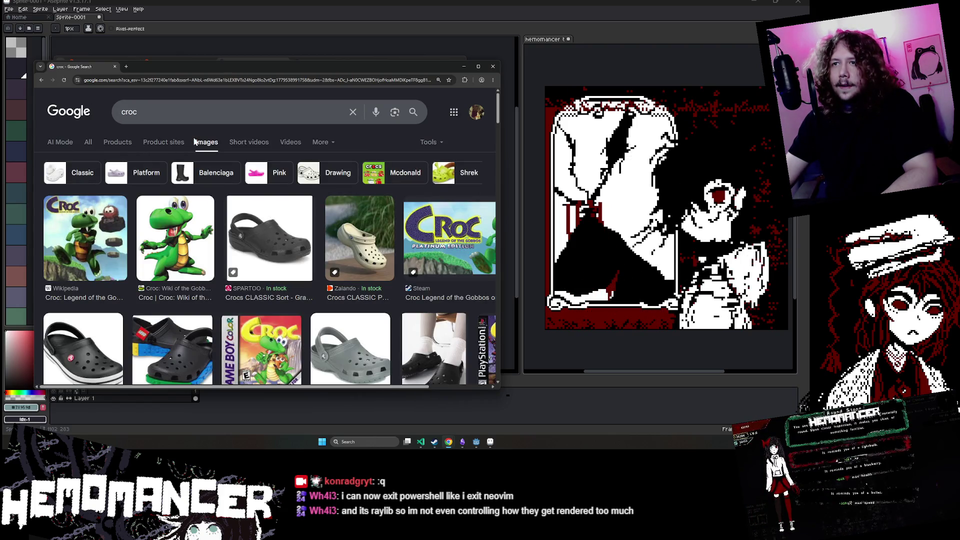
{"action": "left_click", "coordinate": [200, 119]}
{"action": "type", "text": "game"}
{"action": "key", "text": "Return"}
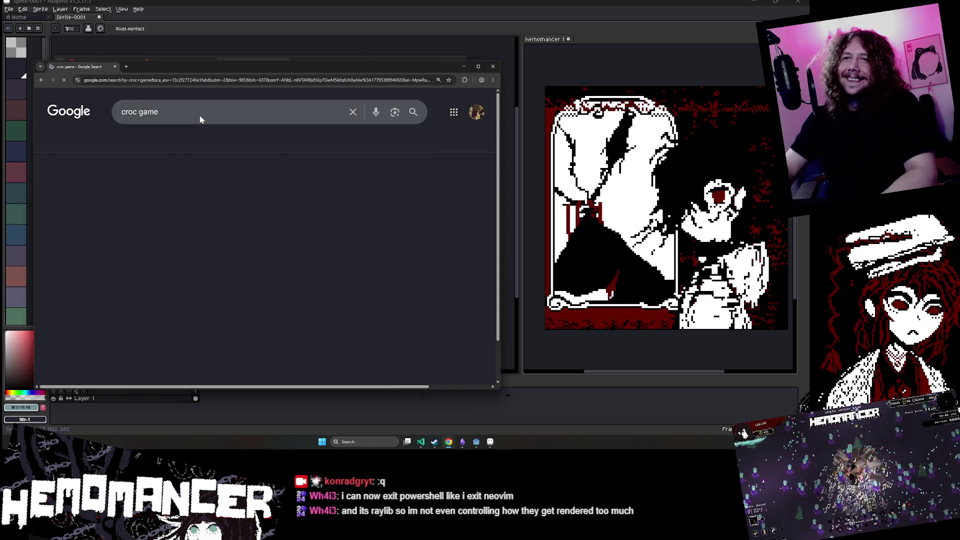
{"action": "scroll", "coordinate": [200, 225], "scroll_direction": "down", "scroll_amount": 3}
{"action": "scroll", "coordinate": [200, 225], "scroll_direction": "up", "scroll_amount": 3}
{"action": "left_click", "coordinate": [200, 112]}
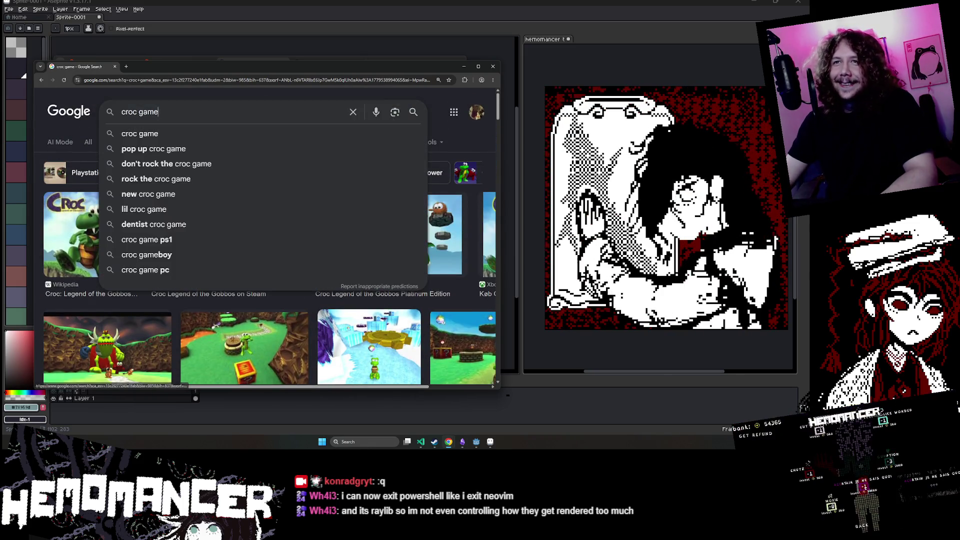
{"action": "type", "text": " old"}
{"action": "key", "text": "Return"}
{"action": "scroll", "coordinate": [260, 146], "scroll_direction": "down", "scroll_amount": 2}
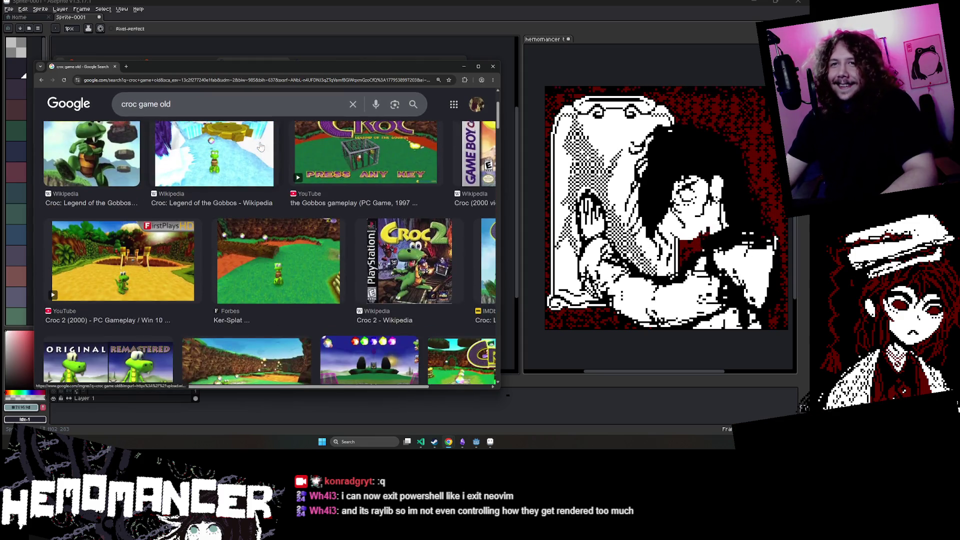
- Preview the Croc 2 gameplay video, Wikipedia image and TikTok results, then close the window
{"action": "left_click", "coordinate": [164, 263]}
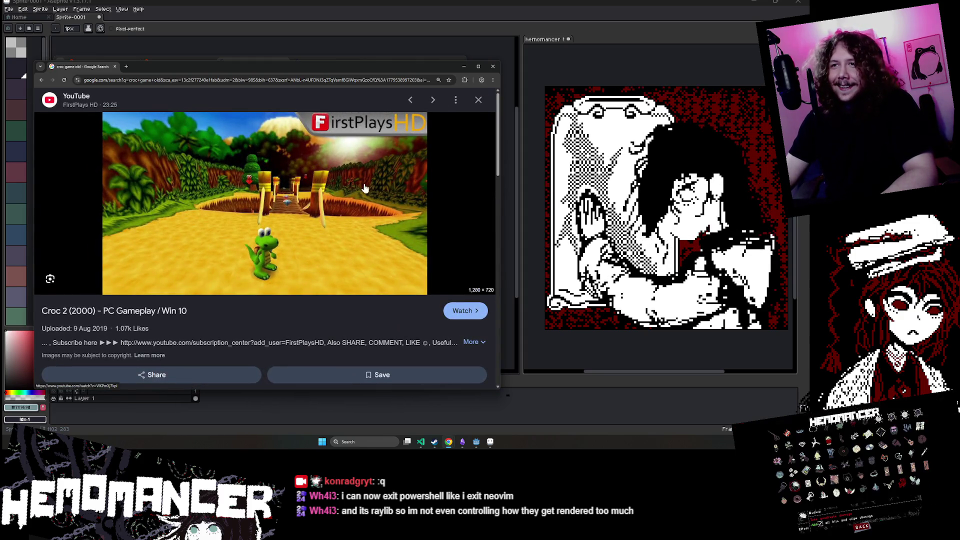
{"action": "scroll", "coordinate": [342, 195], "scroll_direction": "down", "scroll_amount": 4}
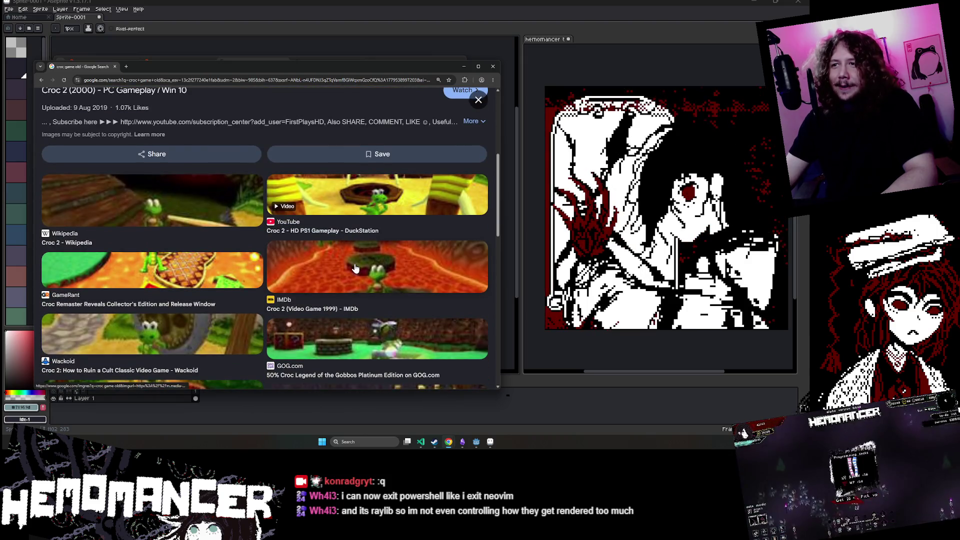
{"action": "left_click", "coordinate": [116, 199]}
{"action": "scroll", "coordinate": [243, 141], "scroll_direction": "down", "scroll_amount": 5}
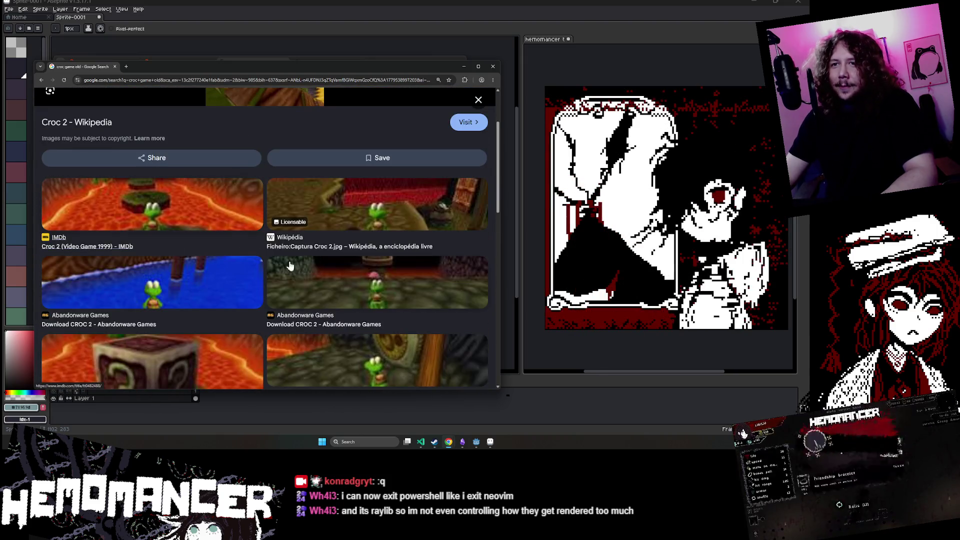
{"action": "left_click", "coordinate": [196, 288]}
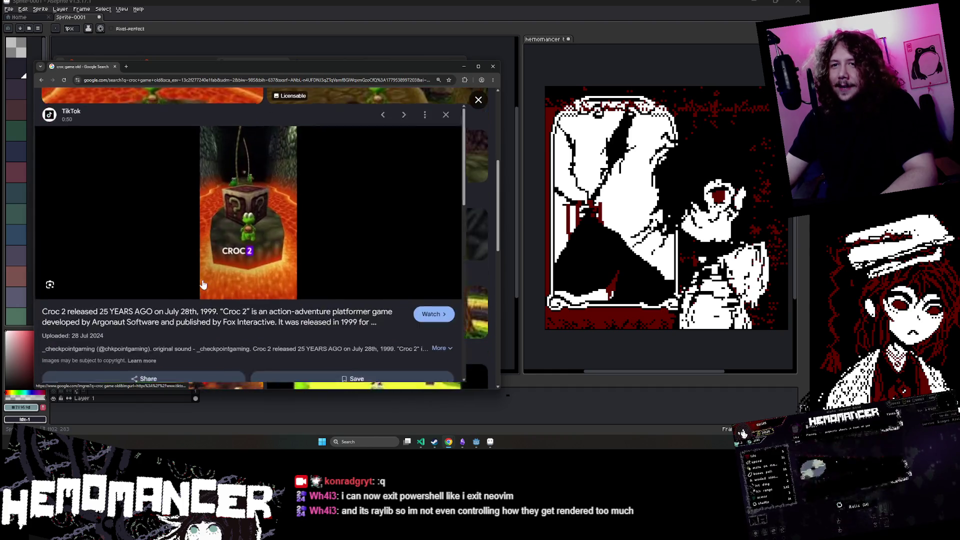
{"action": "scroll", "coordinate": [311, 272], "scroll_direction": "down", "scroll_amount": 5}
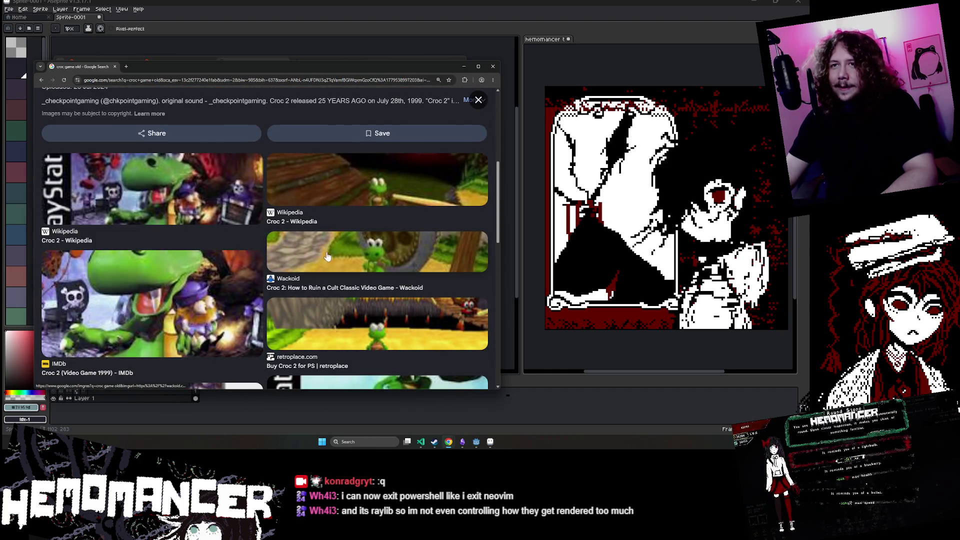
{"action": "scroll", "coordinate": [235, 295], "scroll_direction": "down", "scroll_amount": 2}
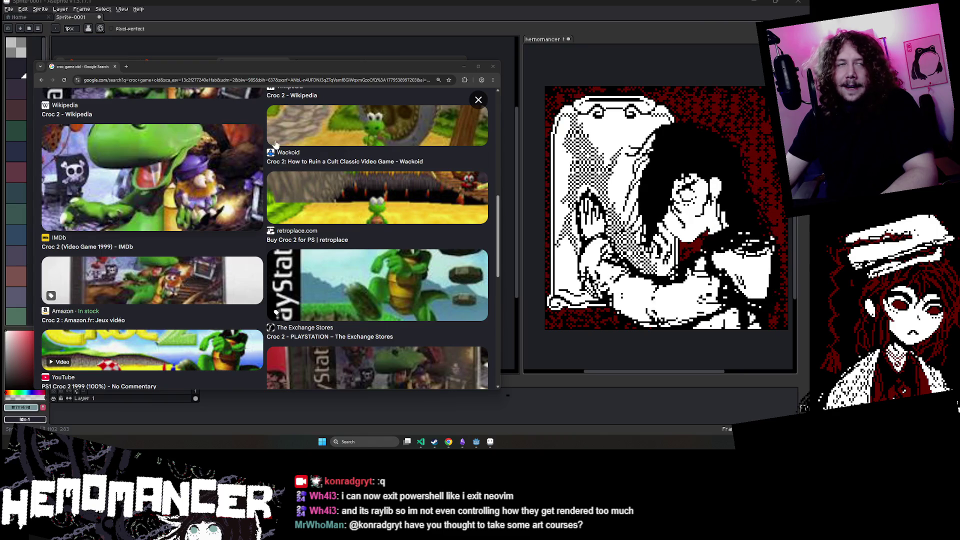
{"action": "left_click", "coordinate": [114, 66]}
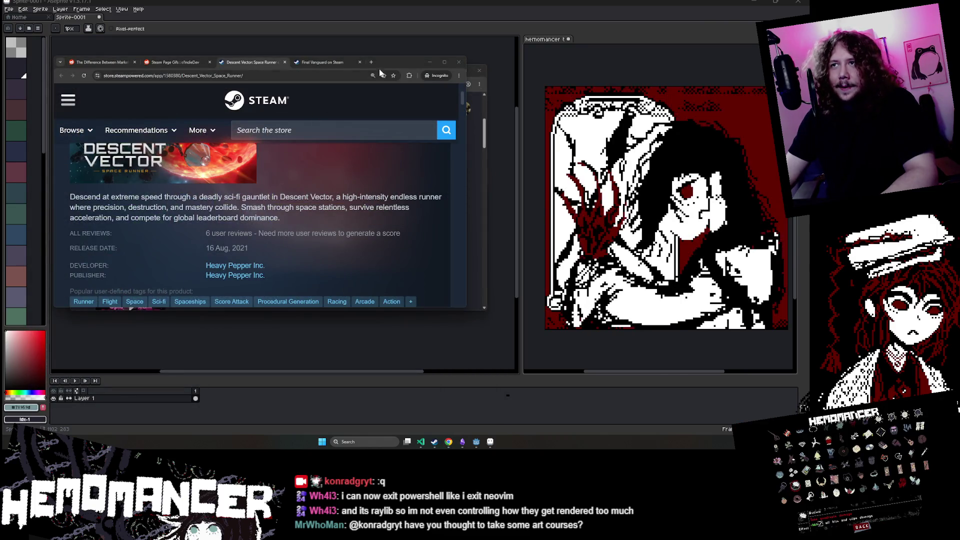
- Nudge the Steam window down, make the hemomancer animation active with the pencil, and open File Explorer
{"action": "mouse_move", "coordinate": [394, 62]}
{"action": "left_mouse_down"}
{"action": "mouse_move", "coordinate": [400, 242]}
{"action": "mouse_move", "coordinate": [407, 83]}
{"action": "mouse_move", "coordinate": [421, 89]}
{"action": "mouse_move", "coordinate": [402, 69]}
{"action": "left_mouse_up"}
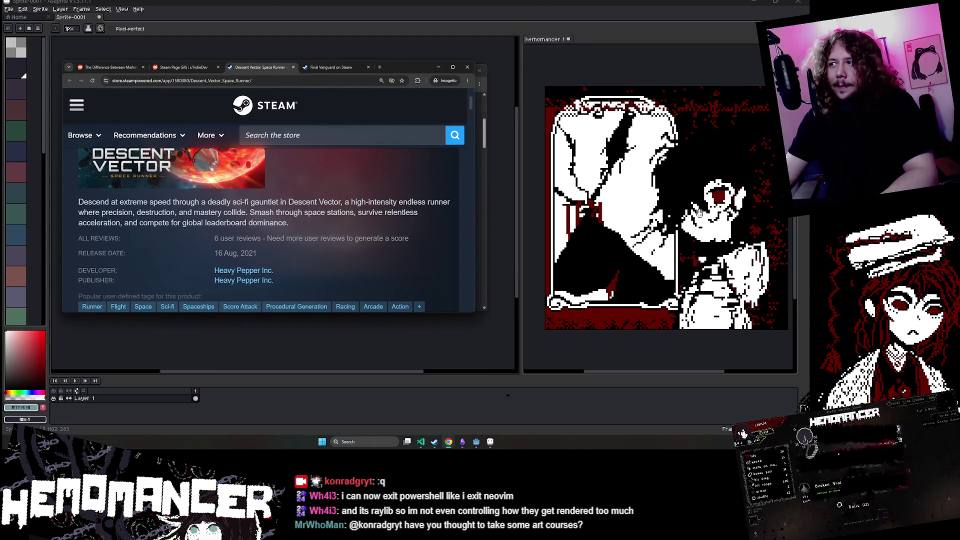
{"action": "left_click", "coordinate": [645, 223]}
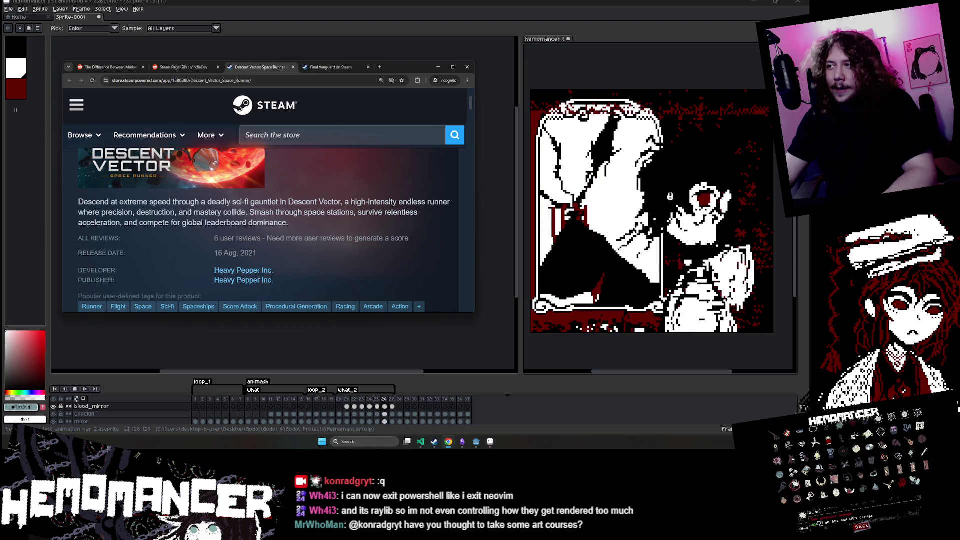
{"action": "key", "text": "b"}
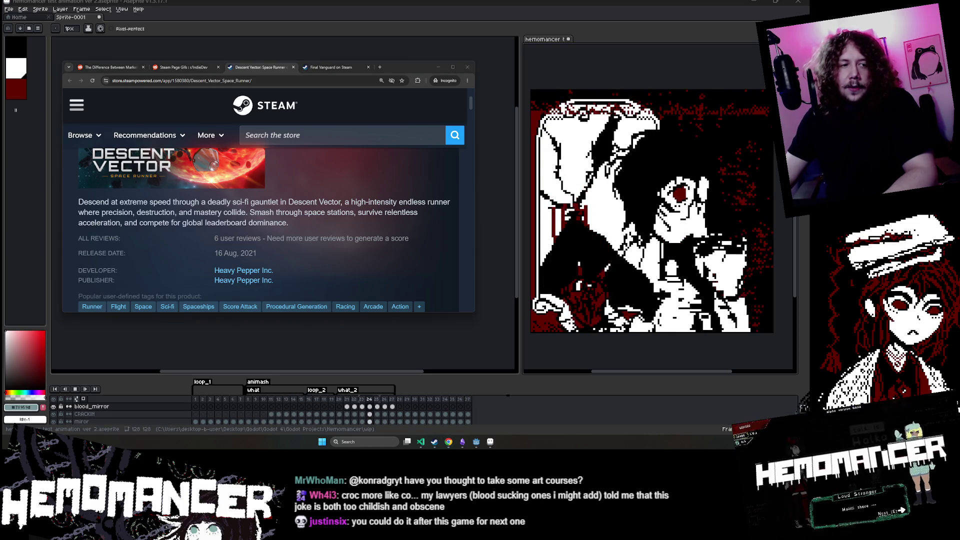
{"action": "key", "text": "super+e"}
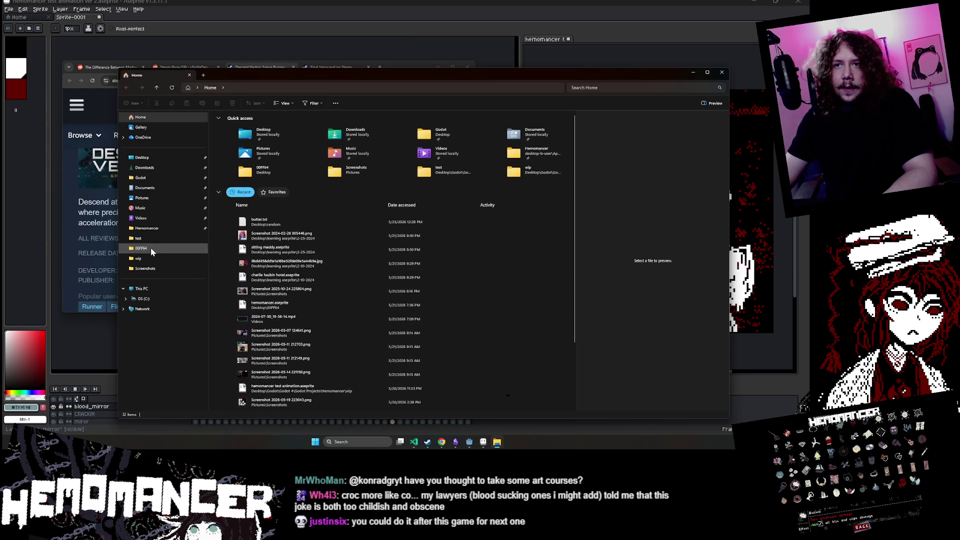
- Open the 00FF64 folder and load testsomething1 into Aseprite, keeping it as the active tab
{"action": "left_click", "coordinate": [151, 249]}
{"action": "left_click_drag", "start_coordinate": [353, 74], "coordinate": [252, 33]}
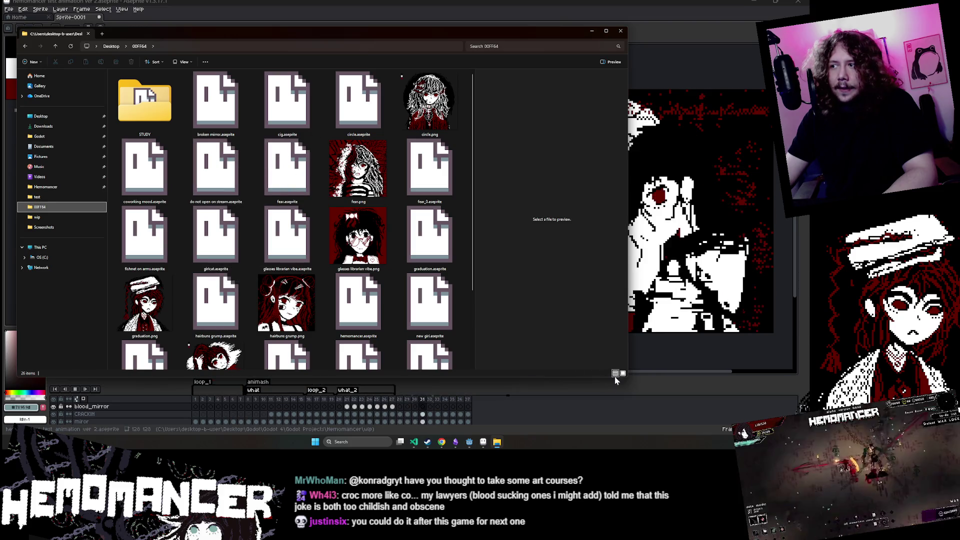
{"action": "mouse_move", "coordinate": [616, 381]}
{"action": "left_mouse_down"}
{"action": "mouse_move", "coordinate": [565, 392]}
{"action": "mouse_move", "coordinate": [614, 389]}
{"action": "left_mouse_up"}
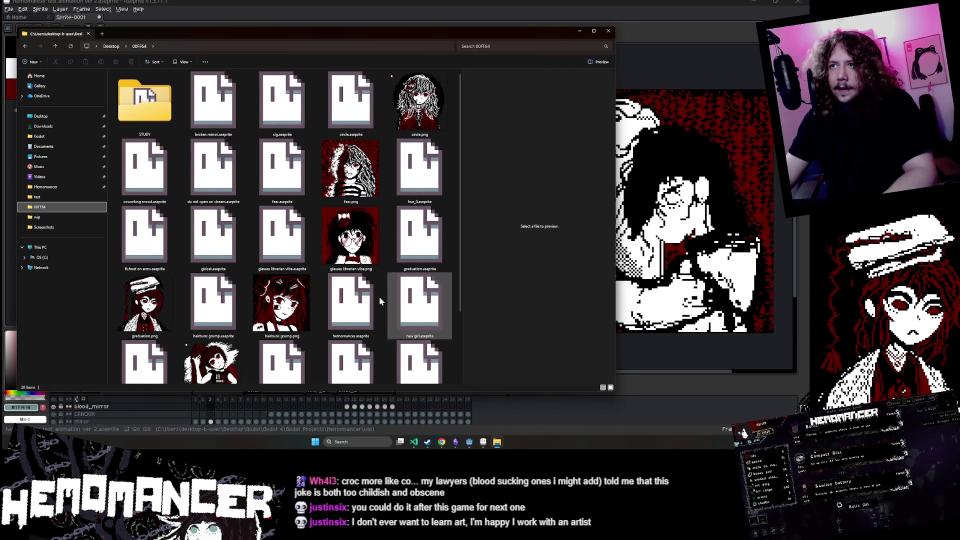
{"action": "scroll", "coordinate": [350, 295], "scroll_direction": "down", "scroll_amount": 2}
{"action": "scroll", "coordinate": [278, 290], "scroll_direction": "up", "scroll_amount": 2}
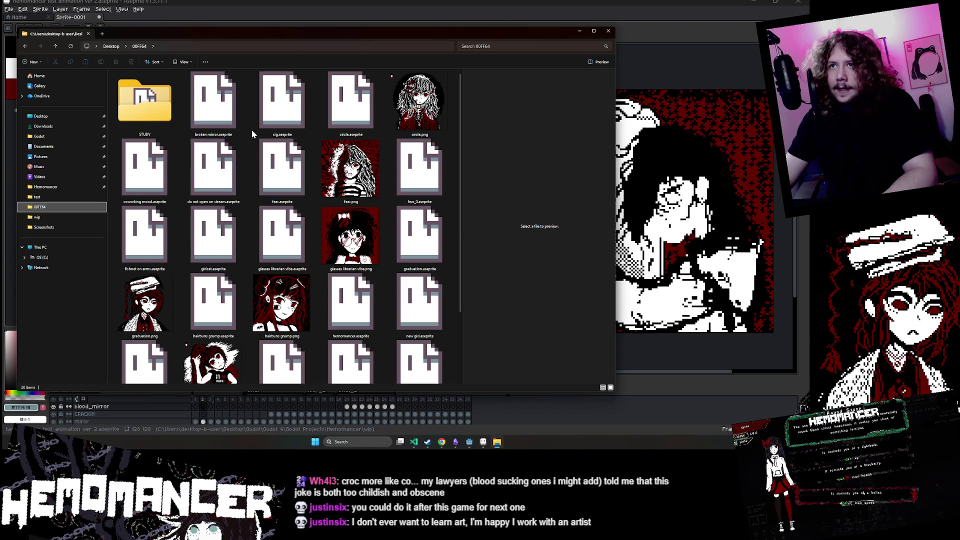
{"action": "scroll", "coordinate": [280, 120], "scroll_direction": "down", "scroll_amount": 2}
{"action": "double_click", "coordinate": [358, 283]}
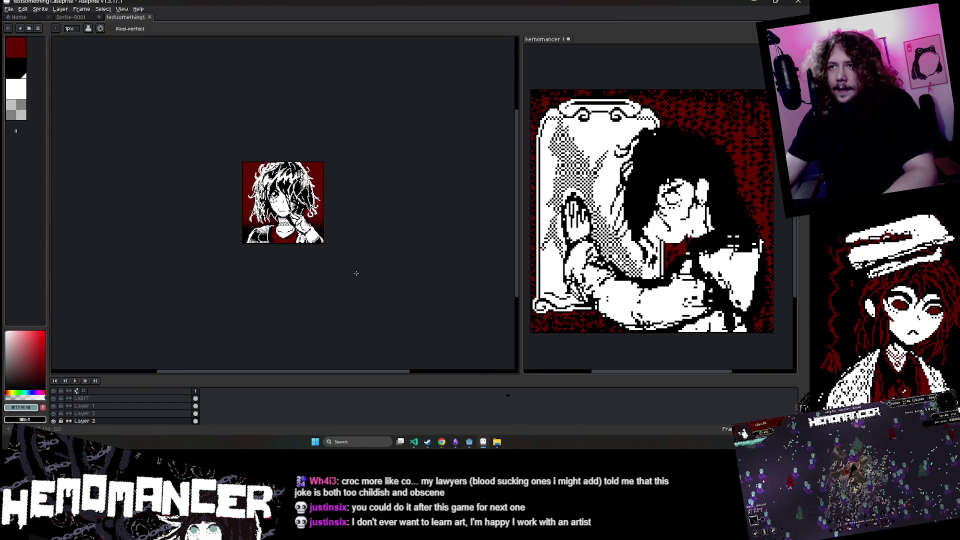
{"action": "scroll", "coordinate": [356, 273], "scroll_direction": "up", "scroll_amount": 3}
{"action": "scroll", "coordinate": [356, 273], "scroll_direction": "down", "scroll_amount": 1}
{"action": "left_click", "coordinate": [65, 16]}
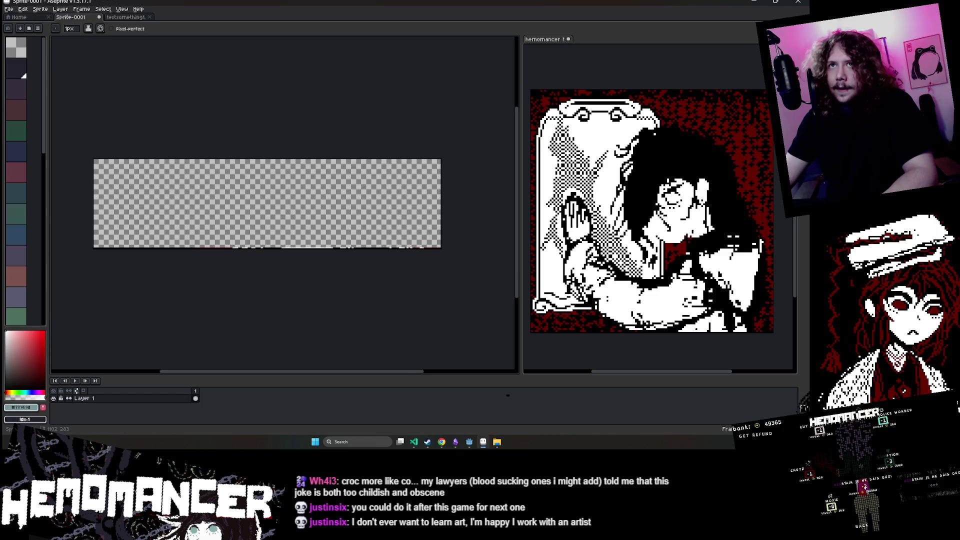
{"action": "left_click", "coordinate": [115, 18]}
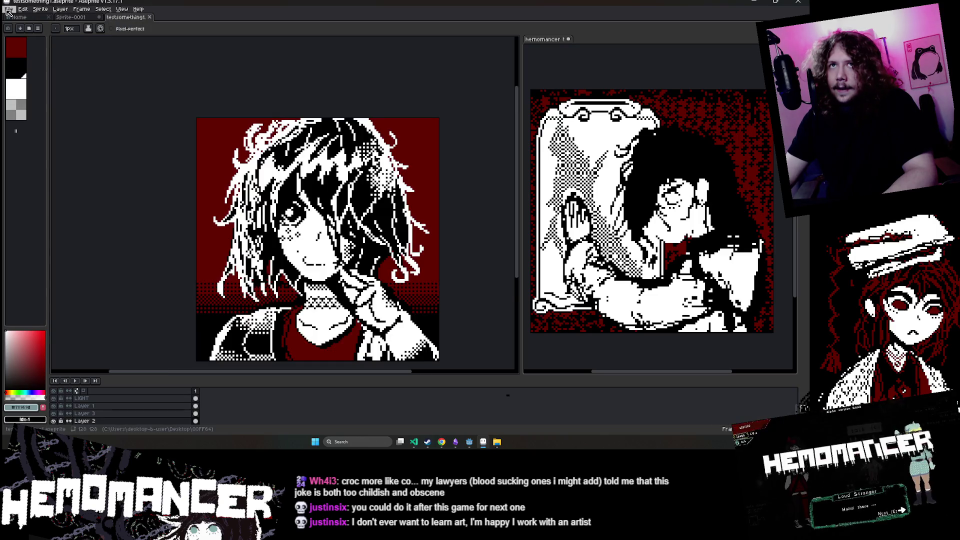
- Open hairbuns grump.aseprite, dock it beside the Hemomancer reference, and widen that panel
{"action": "left_click", "coordinate": [495, 442]}
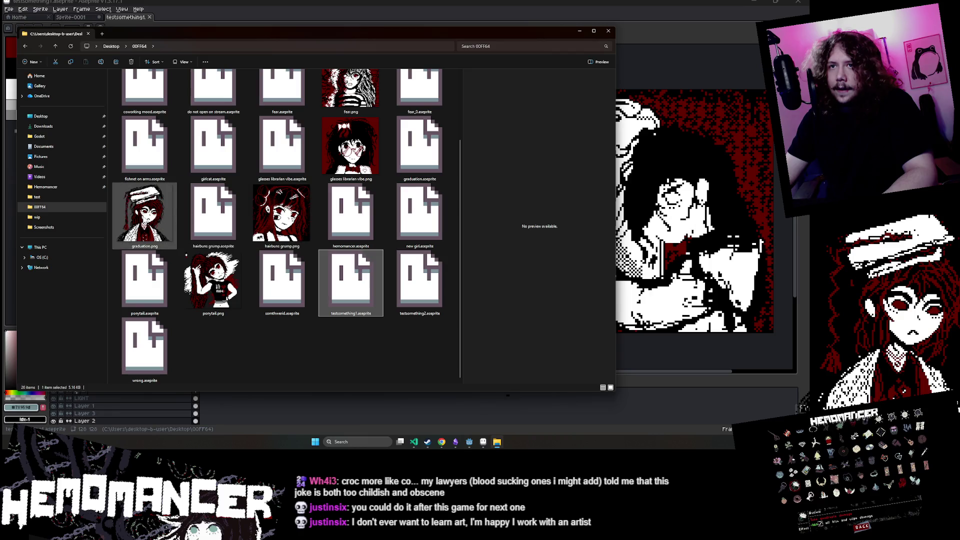
{"action": "double_click", "coordinate": [213, 215]}
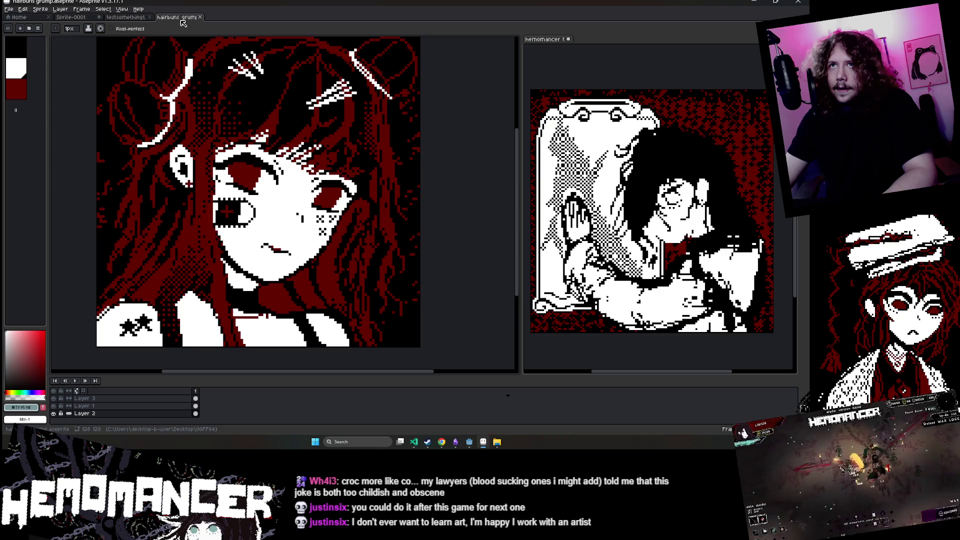
{"action": "left_click_drag", "start_coordinate": [562, 35], "coordinate": [595, 39]}
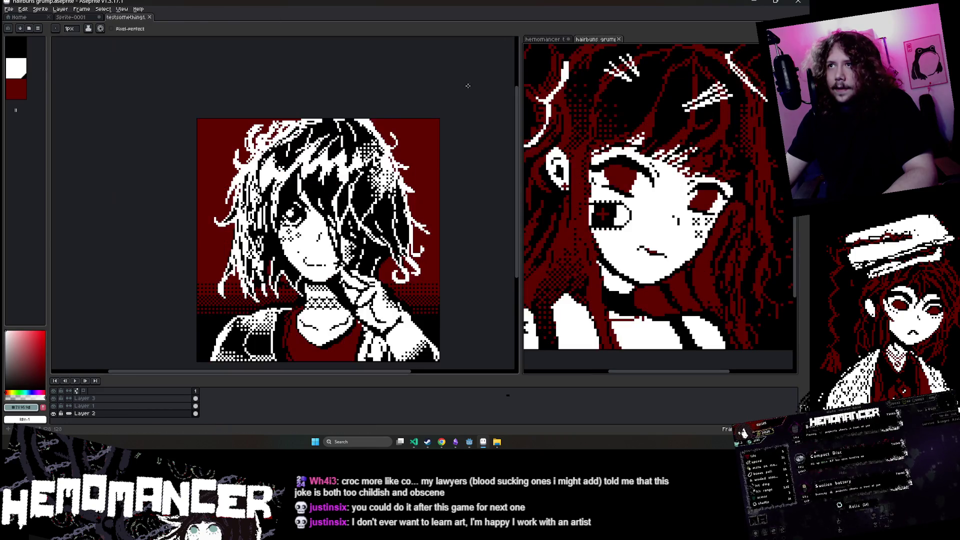
{"action": "mouse_move", "coordinate": [520, 155]}
{"action": "left_mouse_down"}
{"action": "mouse_move", "coordinate": [466, 170]}
{"action": "mouse_move", "coordinate": [459, 198]}
{"action": "mouse_move", "coordinate": [334, 195]}
{"action": "left_mouse_up"}
{"action": "scroll", "coordinate": [470, 175], "scroll_direction": "down", "scroll_amount": 2}
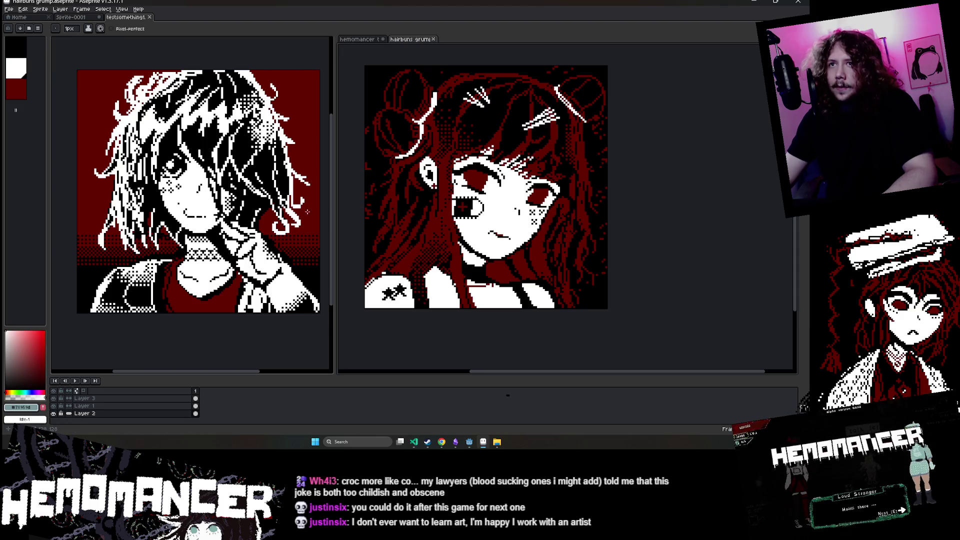
{"action": "scroll", "coordinate": [307, 212], "scroll_direction": "up", "scroll_amount": 1}
{"action": "scroll", "coordinate": [307, 212], "scroll_direction": "down", "scroll_amount": 1}
{"action": "left_click_drag", "start_coordinate": [254, 200], "coordinate": [249, 235]}
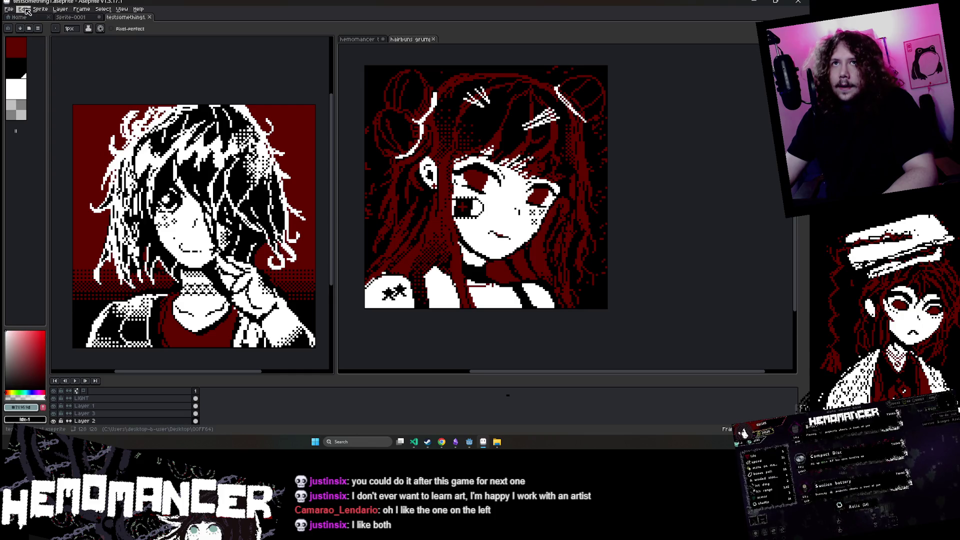
- Call up the File Explorer window showing the 00FF64 portrait folder
{"action": "mouse_move", "coordinate": [497, 439]}
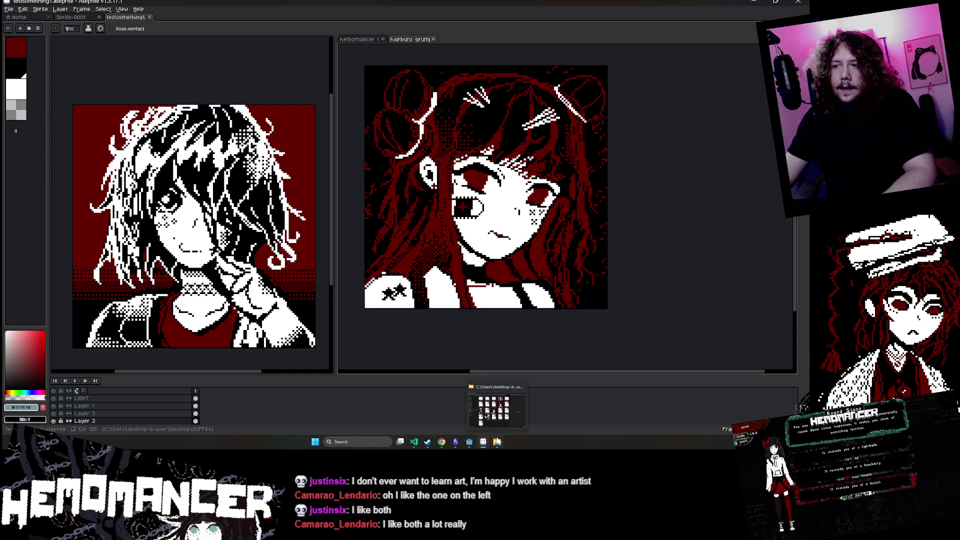
- Open glasses librarian vibe.aseprite from the 00FF64 folder and zoom around it
{"action": "left_click", "coordinate": [498, 443]}
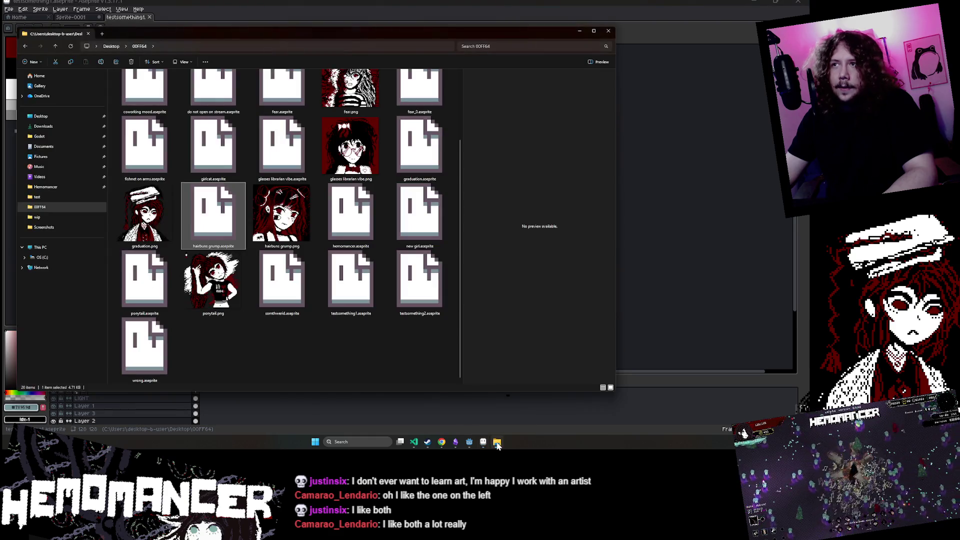
{"action": "double_click", "coordinate": [282, 145]}
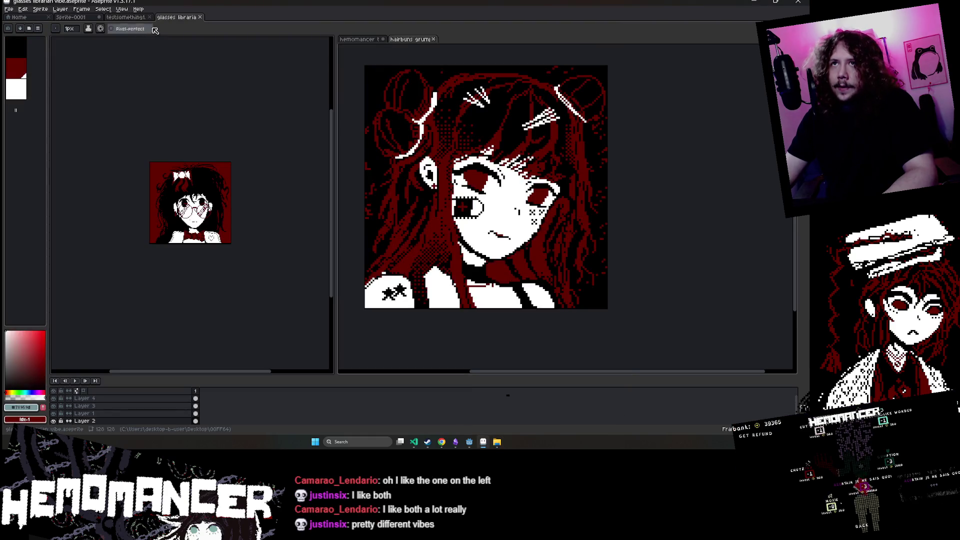
{"action": "scroll", "coordinate": [232, 289], "scroll_direction": "up", "scroll_amount": 4}
{"action": "scroll", "coordinate": [233, 285], "scroll_direction": "up", "scroll_amount": 1}
{"action": "scroll", "coordinate": [225, 270], "scroll_direction": "down", "scroll_amount": 1}
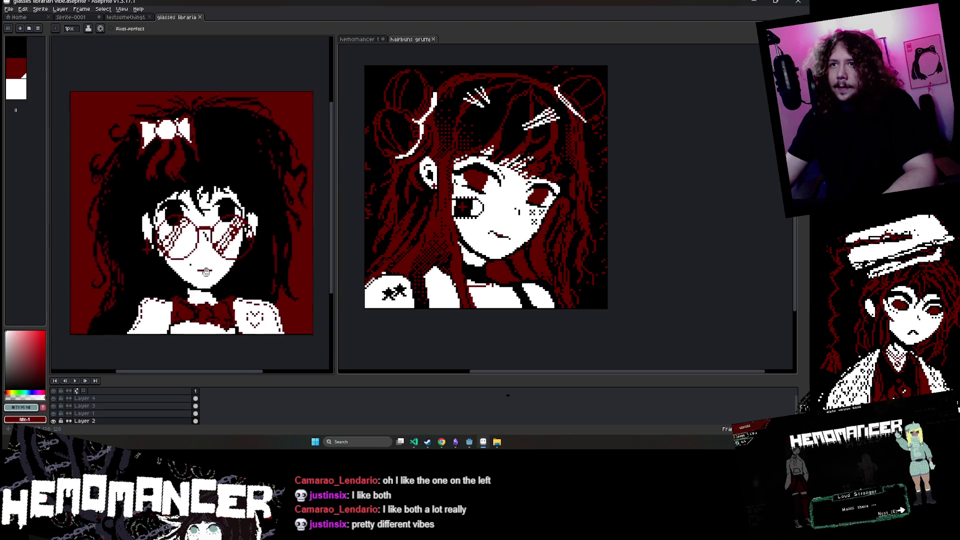
{"action": "scroll", "coordinate": [210, 237], "scroll_direction": "up", "scroll_amount": 1}
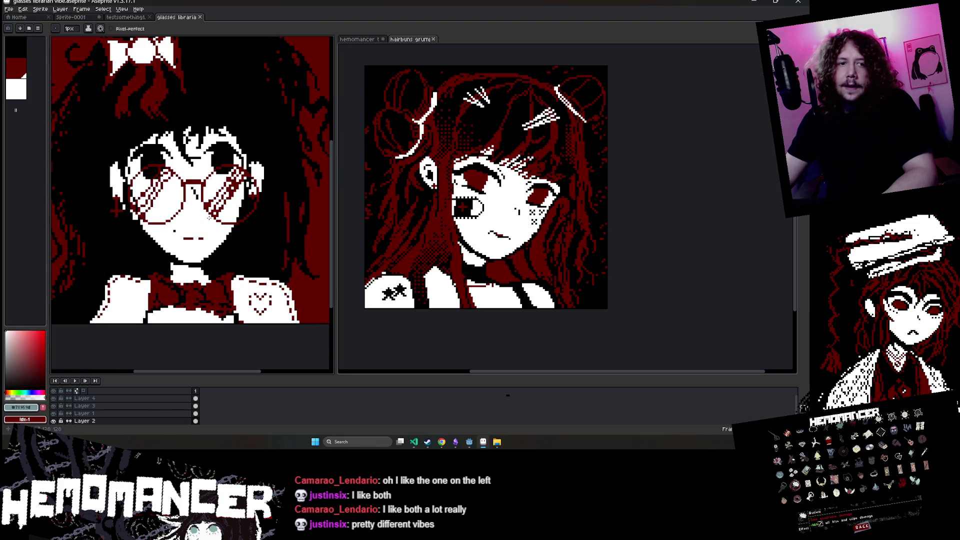
{"action": "scroll", "coordinate": [209, 210], "scroll_direction": "down", "scroll_amount": 3}
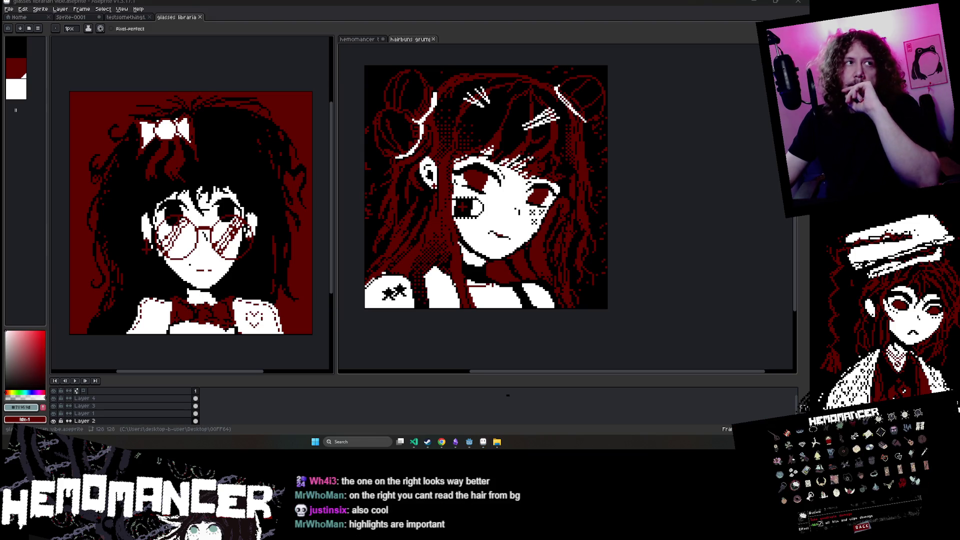
- Open fear.aseprite from the portrait folder and look it over
{"action": "left_click", "coordinate": [499, 444]}
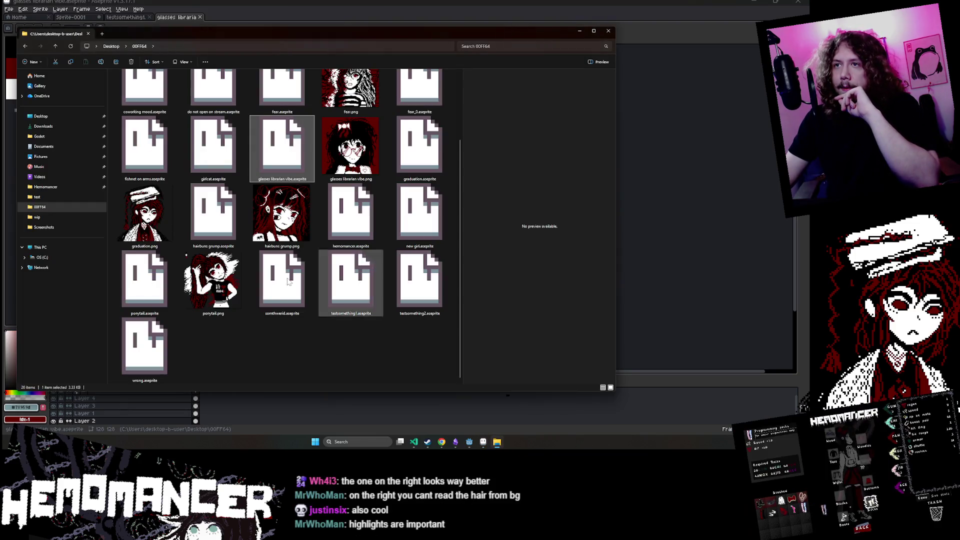
{"action": "scroll", "coordinate": [250, 256], "scroll_direction": "up", "scroll_amount": 2}
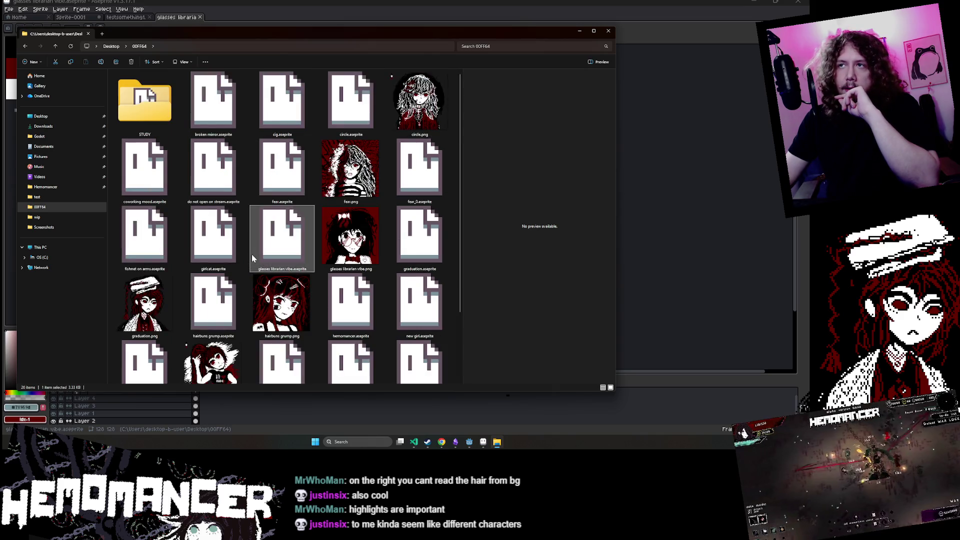
{"action": "scroll", "coordinate": [252, 256], "scroll_direction": "down", "scroll_amount": 3}
{"action": "scroll", "coordinate": [253, 258], "scroll_direction": "up", "scroll_amount": 2}
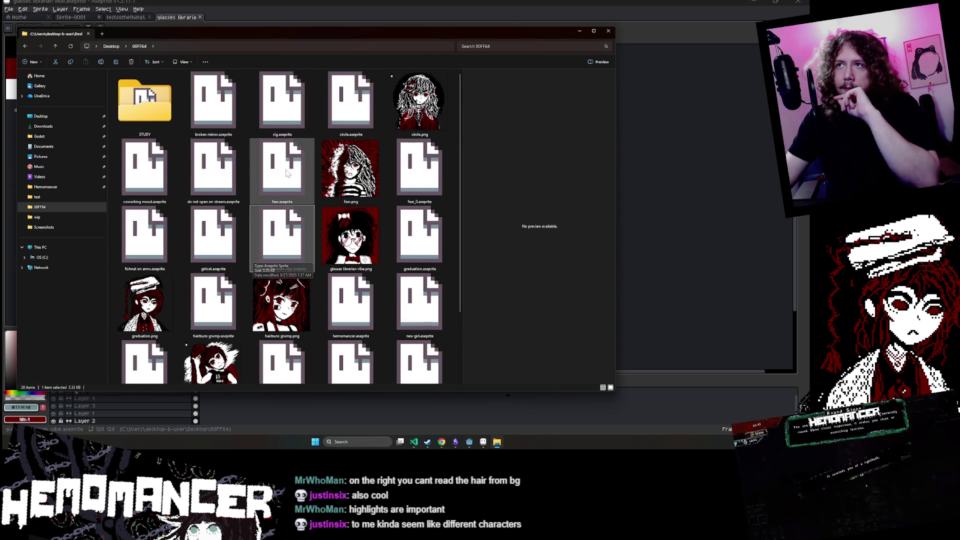
{"action": "double_click", "coordinate": [283, 167]}
{"action": "scroll", "coordinate": [243, 175], "scroll_direction": "up", "scroll_amount": 4}
{"action": "scroll", "coordinate": [245, 180], "scroll_direction": "down", "scroll_amount": 1}
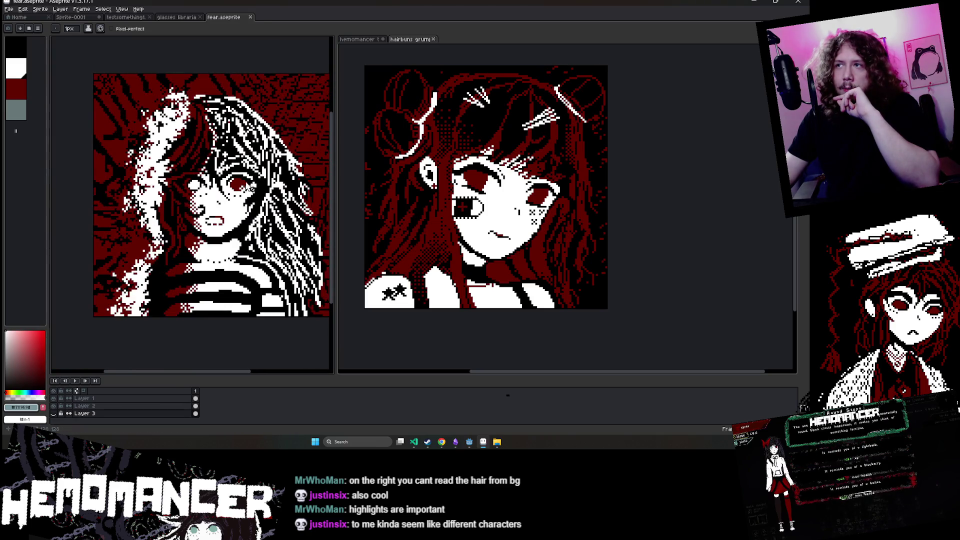
{"action": "scroll", "coordinate": [264, 212], "scroll_direction": "right", "scroll_amount": 2}
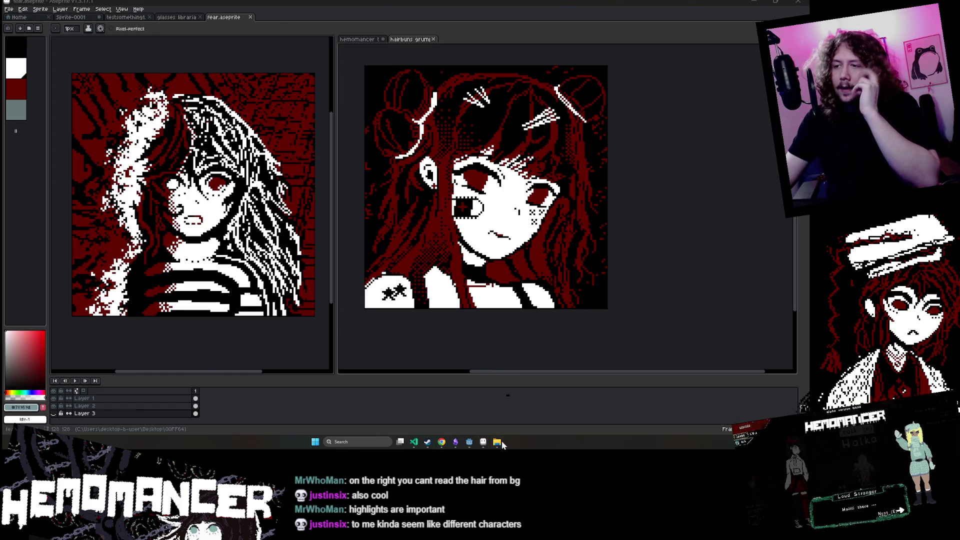
{"action": "left_click", "coordinate": [497, 442]}
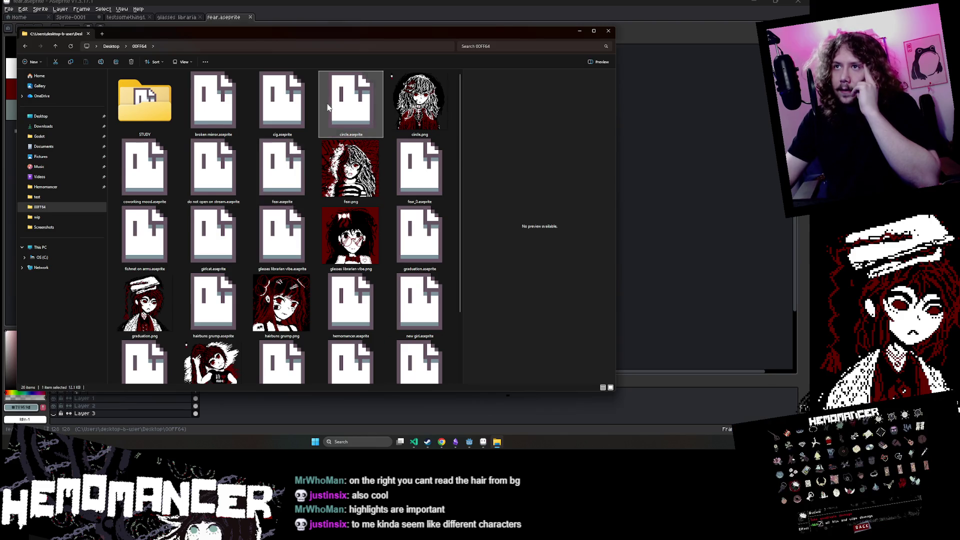
- Open circle.aseprite, show the Hemomancer test animation on the right, and widen the left canvas
{"action": "double_click", "coordinate": [350, 103]}
{"action": "left_click_drag", "start_coordinate": [150, 258], "coordinate": [231, 221]}
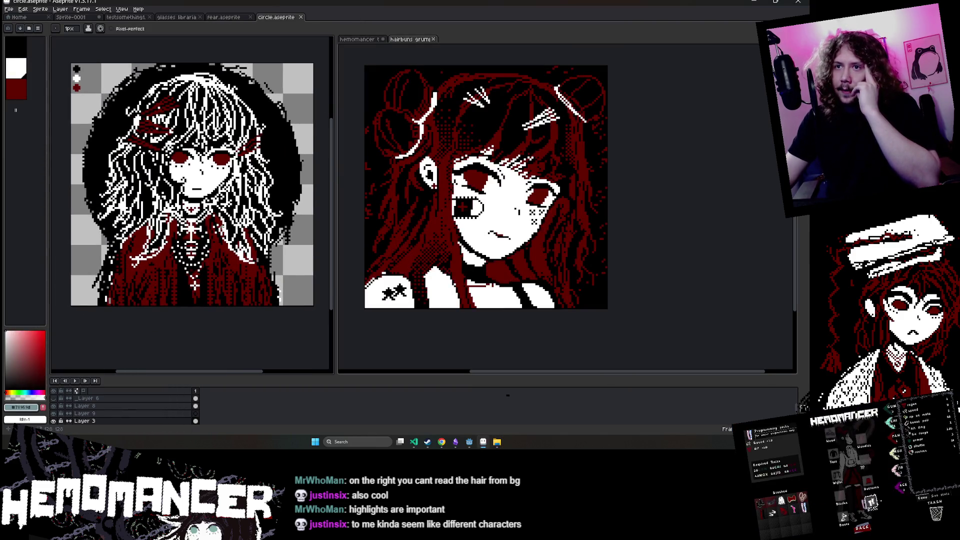
{"action": "left_click", "coordinate": [358, 39]}
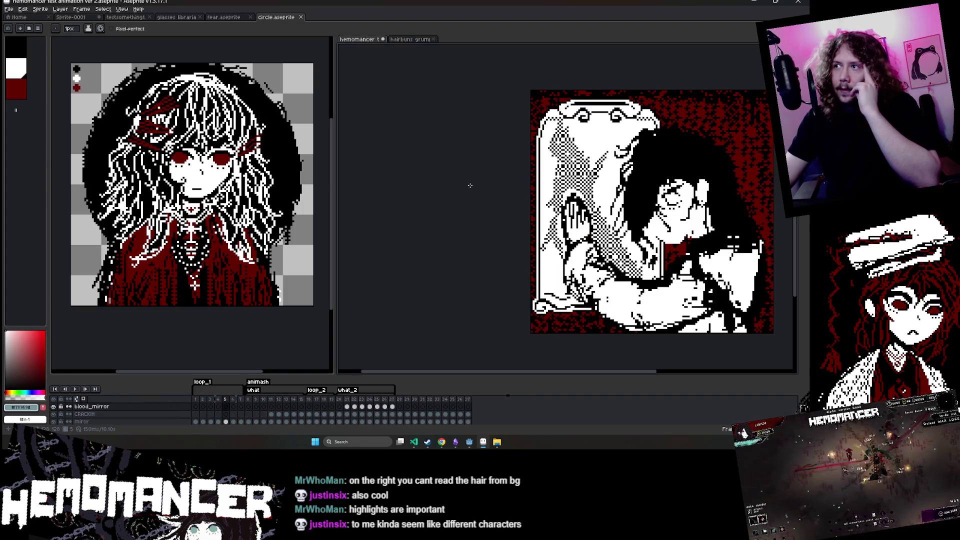
{"action": "scroll", "coordinate": [226, 178], "scroll_direction": "up", "scroll_amount": 1}
{"action": "scroll", "coordinate": [469, 228], "scroll_direction": "down", "scroll_amount": 1}
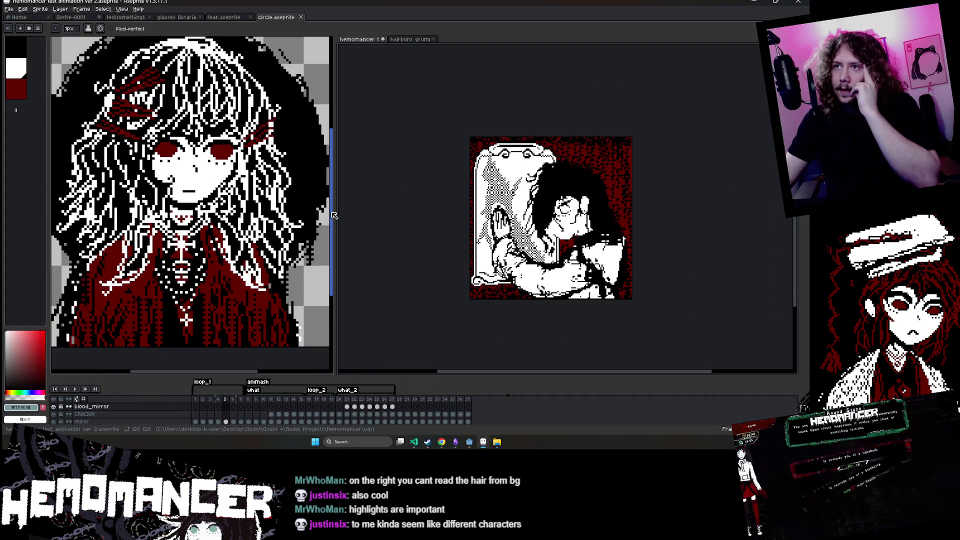
{"action": "left_click_drag", "start_coordinate": [335, 214], "coordinate": [399, 212]}
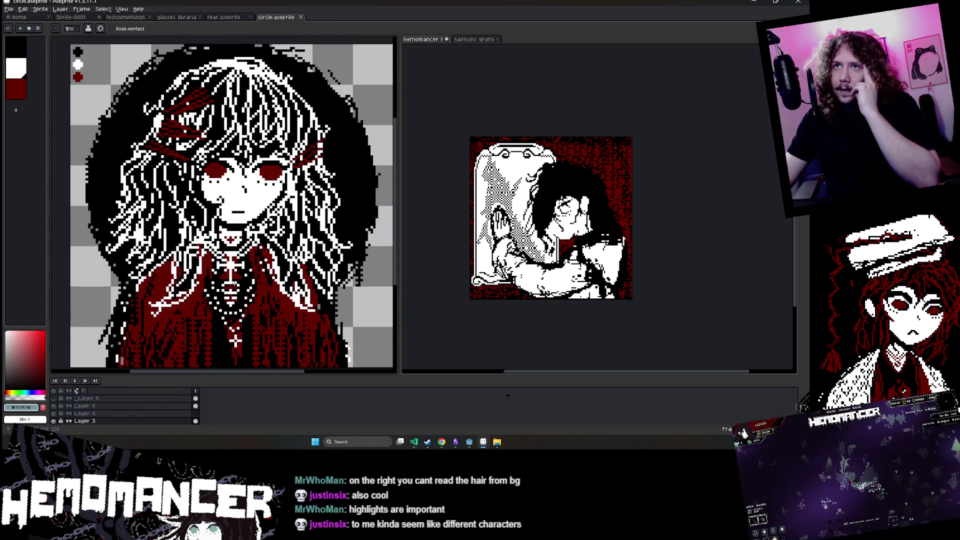
{"action": "scroll", "coordinate": [233, 283], "scroll_direction": "up", "scroll_amount": 1}
{"action": "scroll", "coordinate": [228, 315], "scroll_direction": "down", "scroll_amount": 1}
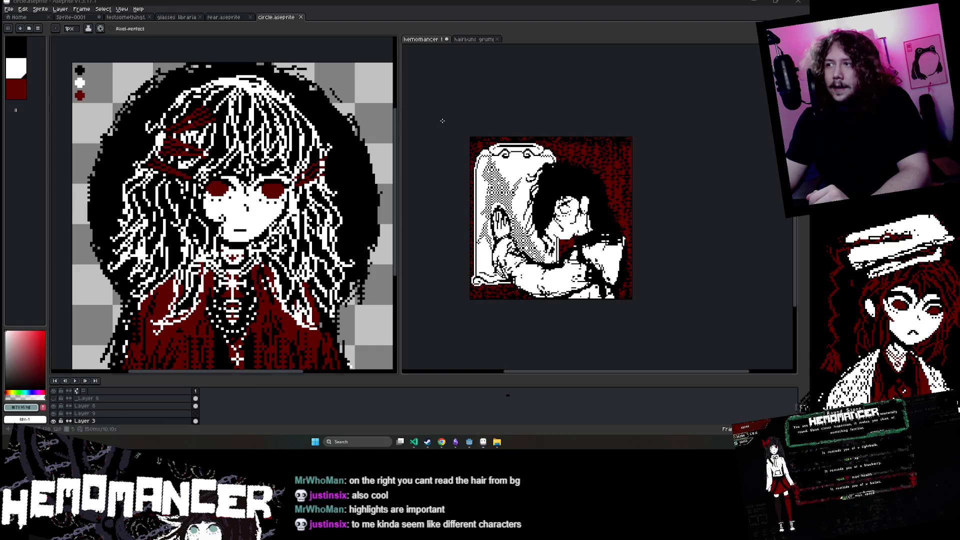
- Close the circle, fear, glasses librarian vibe and testsomething1 tabs, then play the Hemomancer animation
{"action": "left_click", "coordinate": [410, 365]}
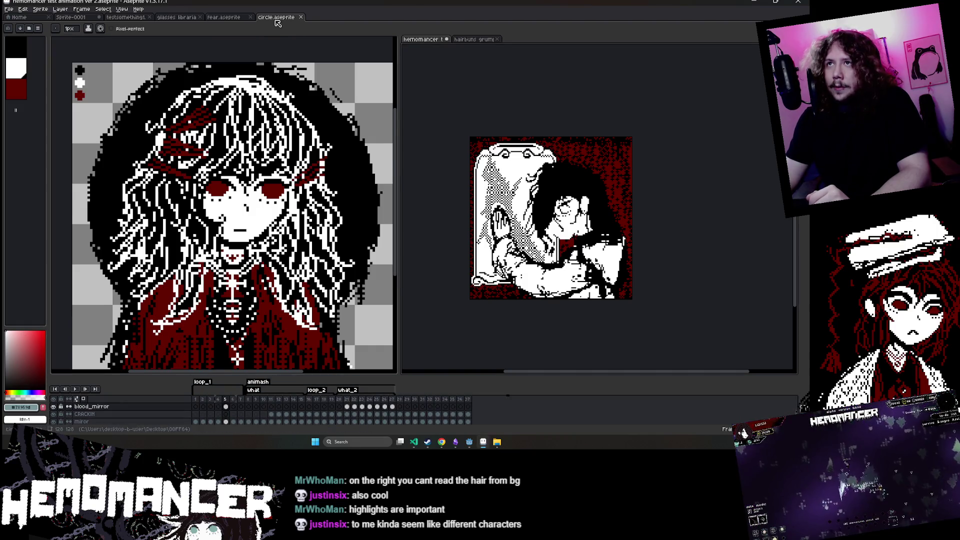
{"action": "left_click", "coordinate": [300, 17]}
{"action": "left_click", "coordinate": [250, 17]}
{"action": "left_click", "coordinate": [199, 17]}
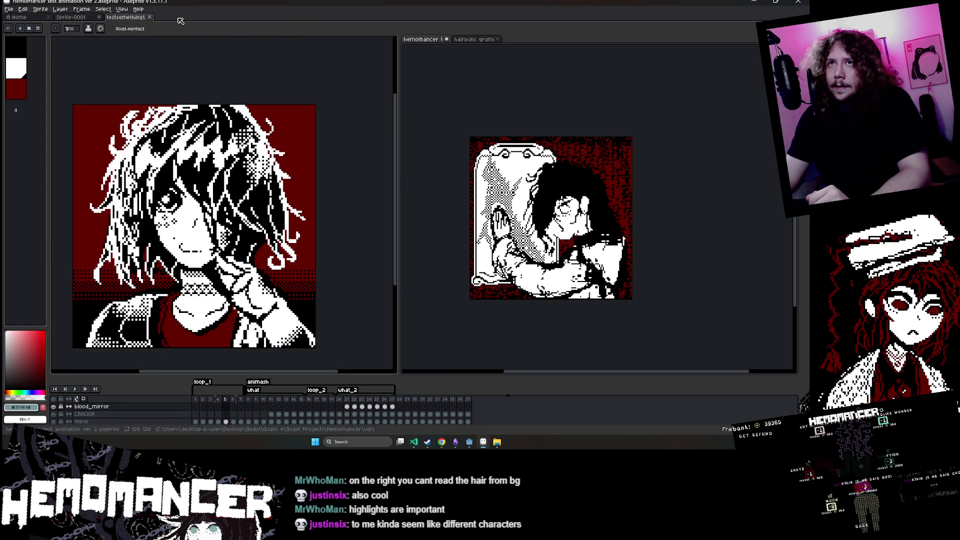
{"action": "left_click", "coordinate": [149, 17]}
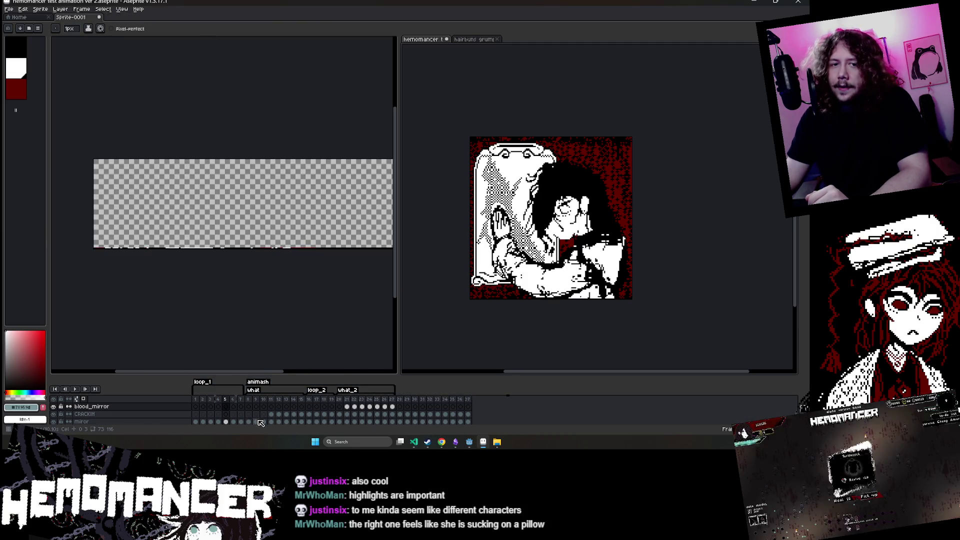
{"action": "key", "text": "Return"}
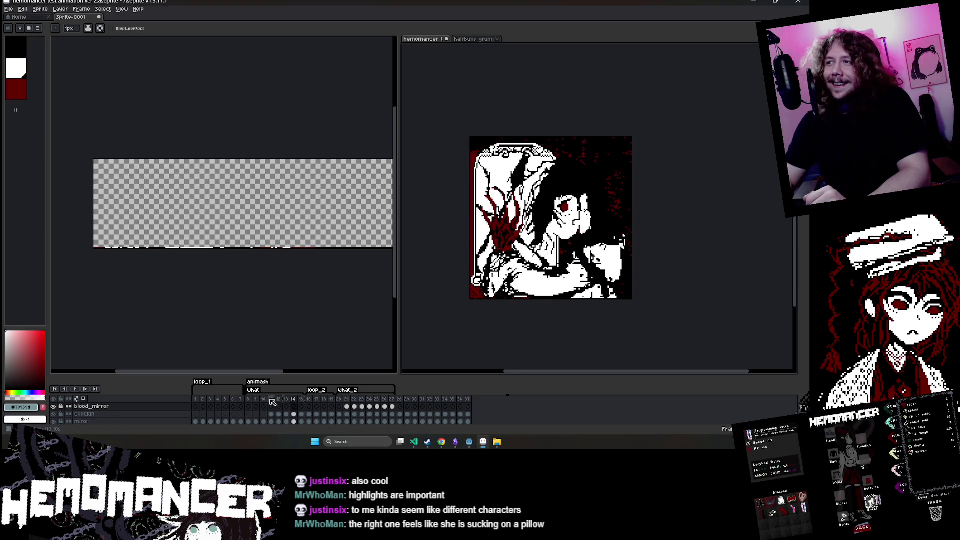
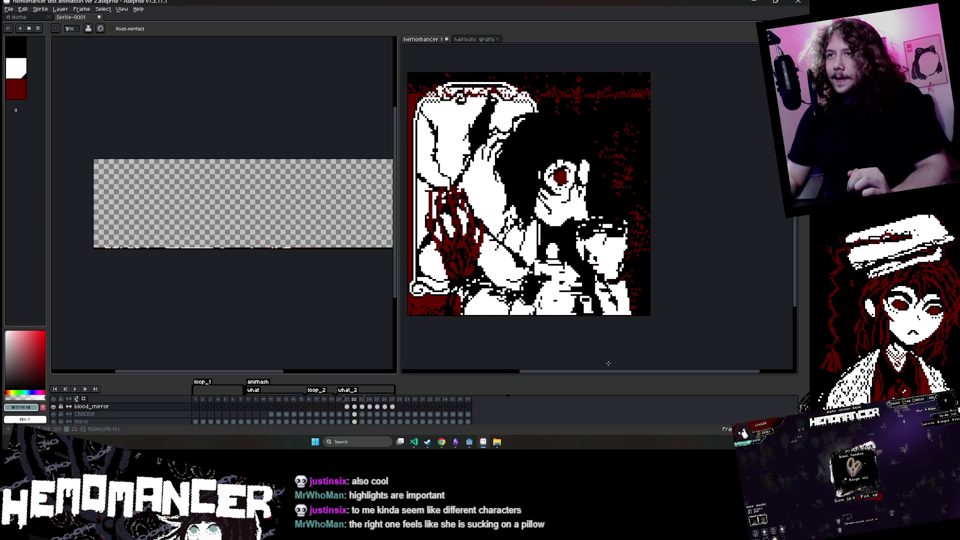
- Bring the blank Sprite-0001 document forward and give the left editor more room
{"action": "key", "text": "ctrl+Tab"}
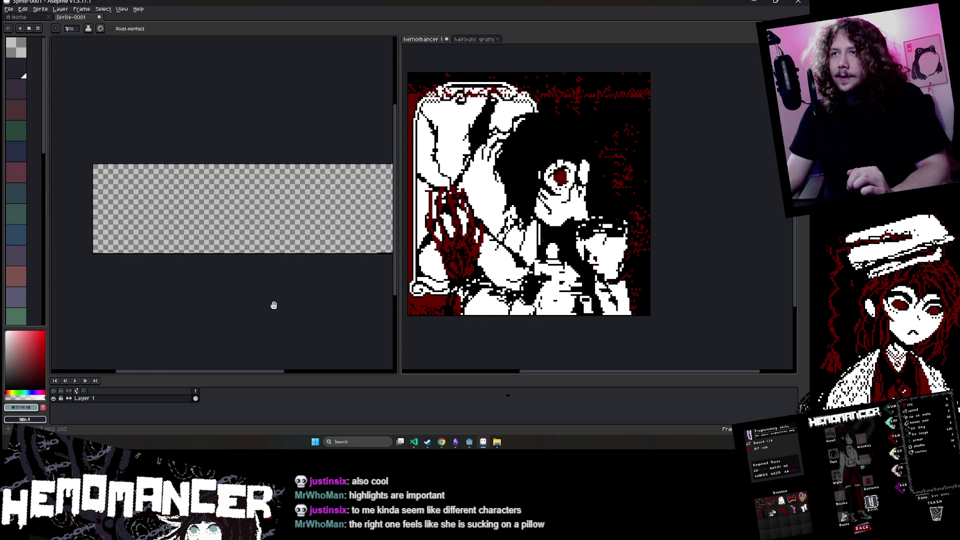
{"action": "left_click_drag", "start_coordinate": [274, 305], "coordinate": [223, 302]}
{"action": "left_click_drag", "start_coordinate": [398, 236], "coordinate": [404, 237]}
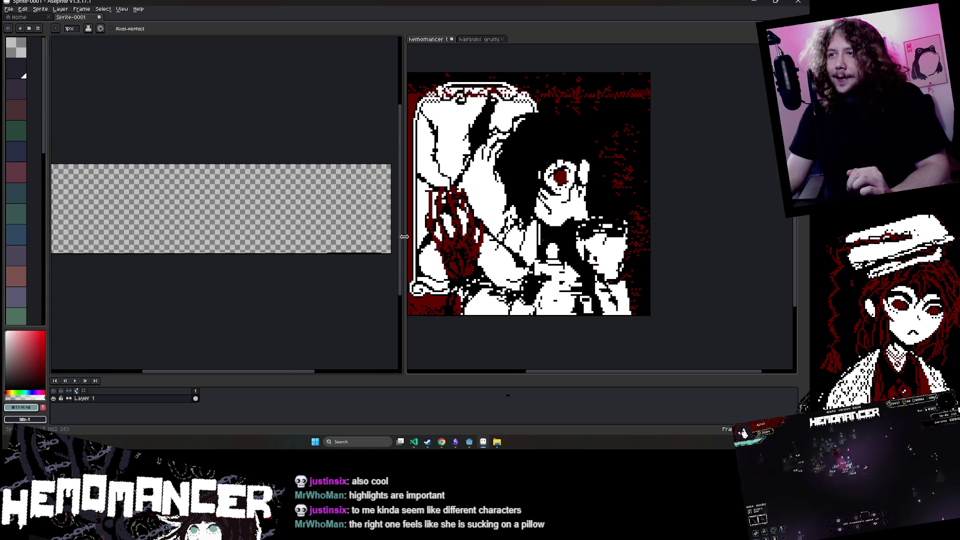
{"action": "key", "text": "ctrl+Tab"}
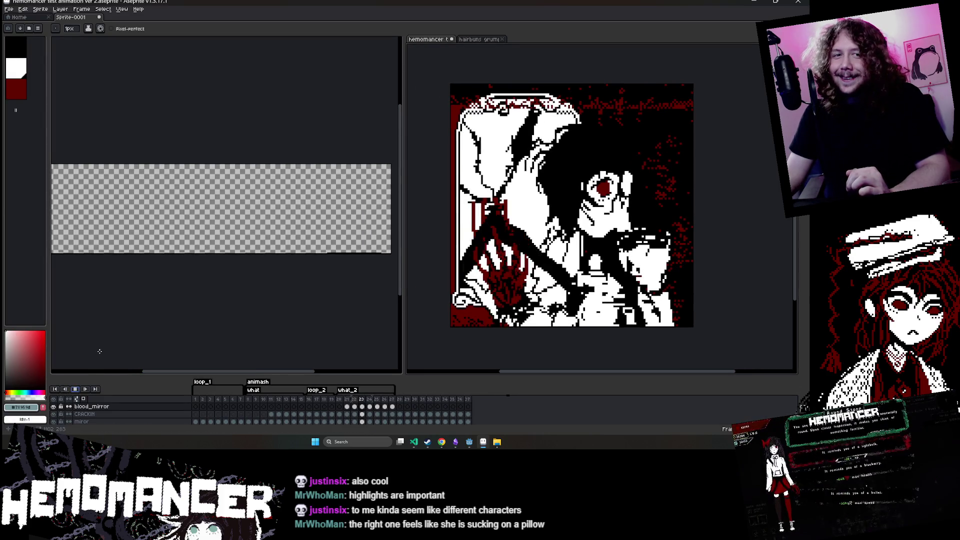
{"action": "key", "text": "ctrl+Tab"}
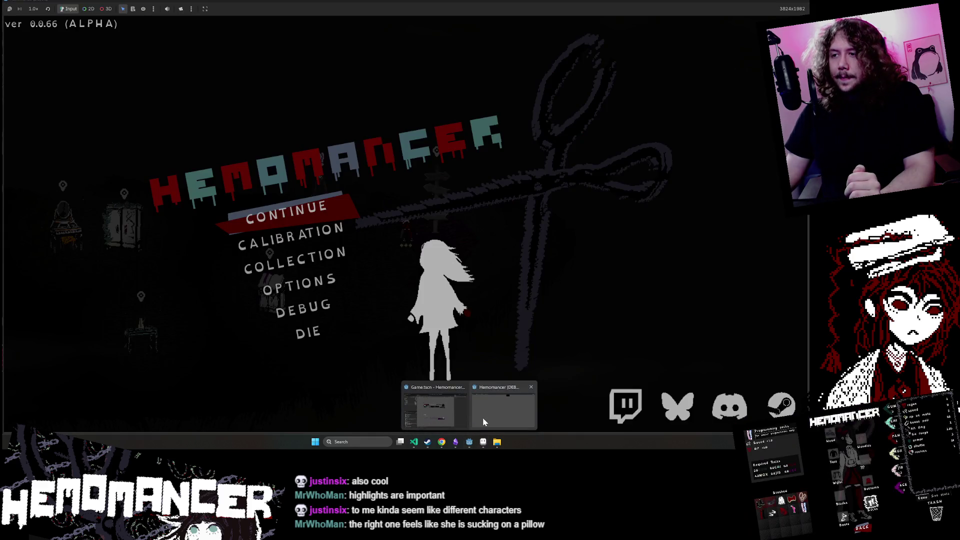
- In Hemomancer, unlock every item through the debug panel and reopen the Collection grid
{"action": "left_click", "coordinate": [482, 418]}
{"action": "left_click", "coordinate": [317, 262]}
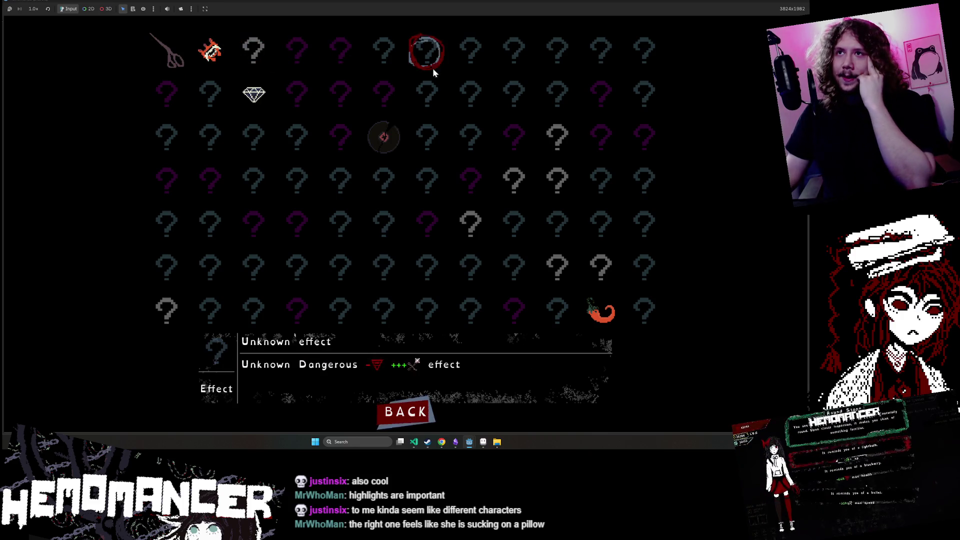
{"action": "left_click", "coordinate": [406, 411]}
{"action": "left_click", "coordinate": [310, 261]}
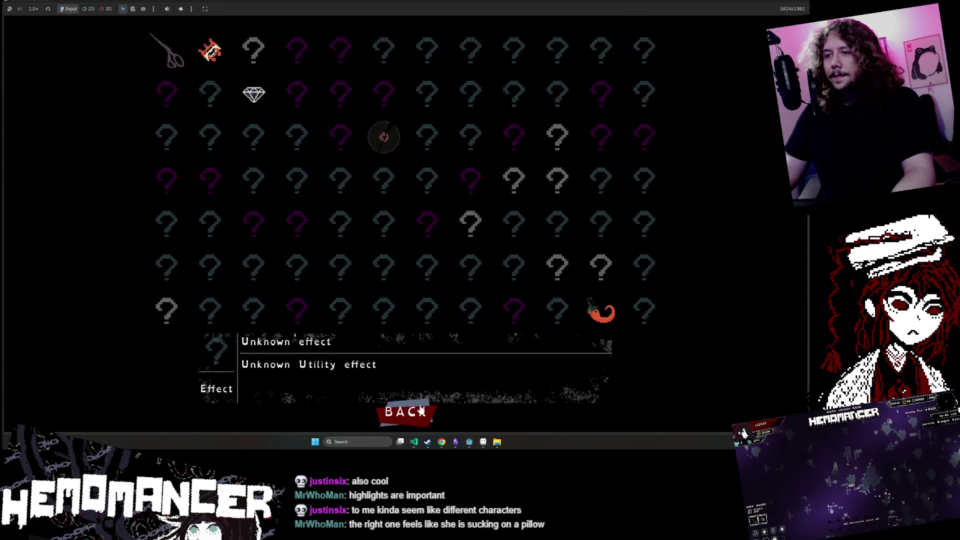
{"action": "left_click", "coordinate": [406, 412]}
{"action": "left_click", "coordinate": [330, 306]}
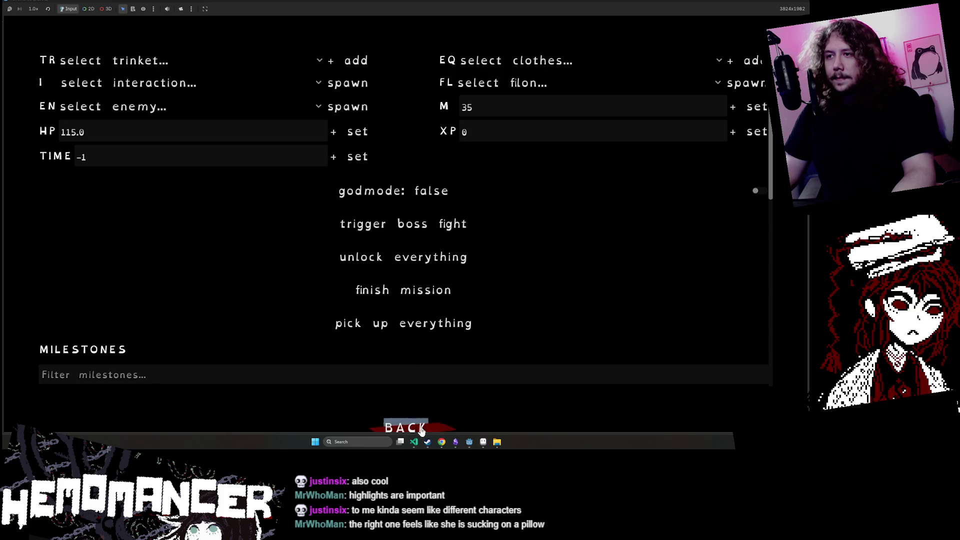
{"action": "left_click", "coordinate": [406, 427]}
{"action": "left_click", "coordinate": [309, 259]}
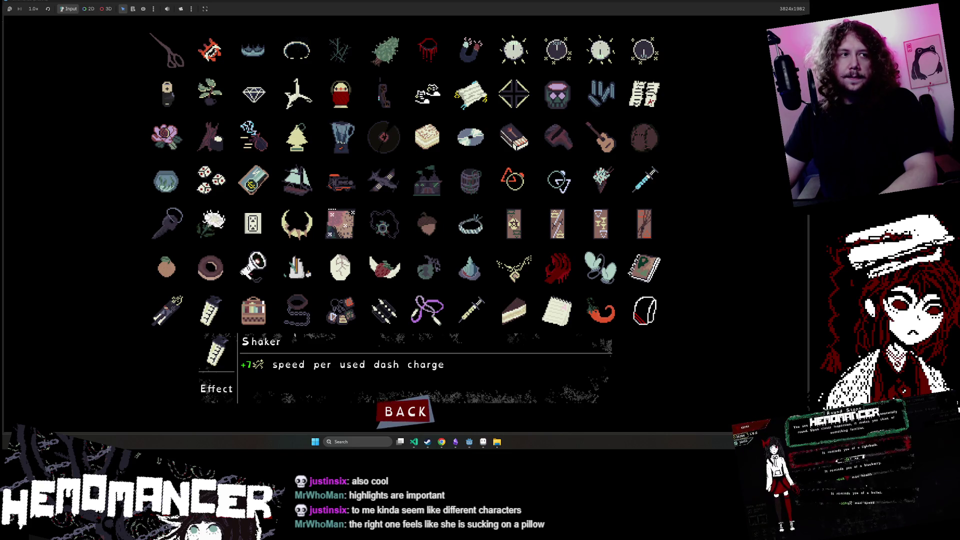
- Snip the top row of item icons with Win+Shift+S and return to Aseprite
{"action": "key", "text": "super+shift+s"}
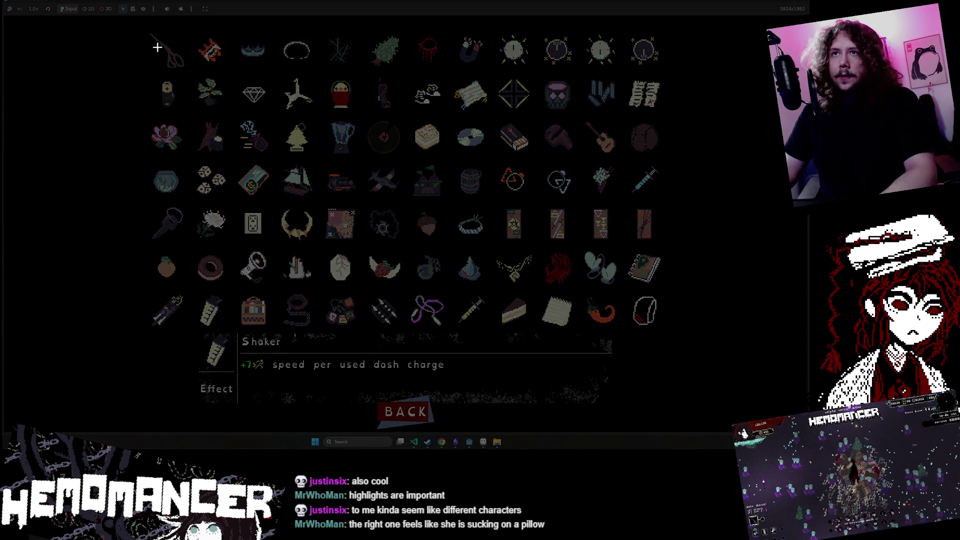
{"action": "mouse_move", "coordinate": [141, 28]}
{"action": "left_mouse_down"}
{"action": "mouse_move", "coordinate": [469, 80]}
{"action": "mouse_move", "coordinate": [675, 85]}
{"action": "mouse_move", "coordinate": [677, 74]}
{"action": "left_mouse_up"}
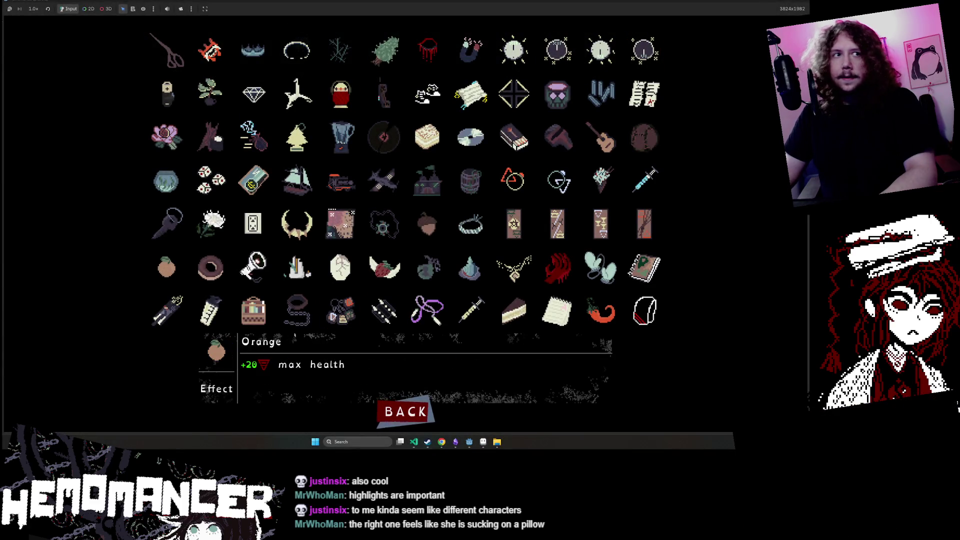
{"action": "left_click", "coordinate": [456, 442]}
{"action": "mouse_move", "coordinate": [235, 337]}
{"action": "left_mouse_down"}
{"action": "mouse_move", "coordinate": [279, 332]}
{"action": "mouse_move", "coordinate": [247, 324]}
{"action": "left_mouse_up"}
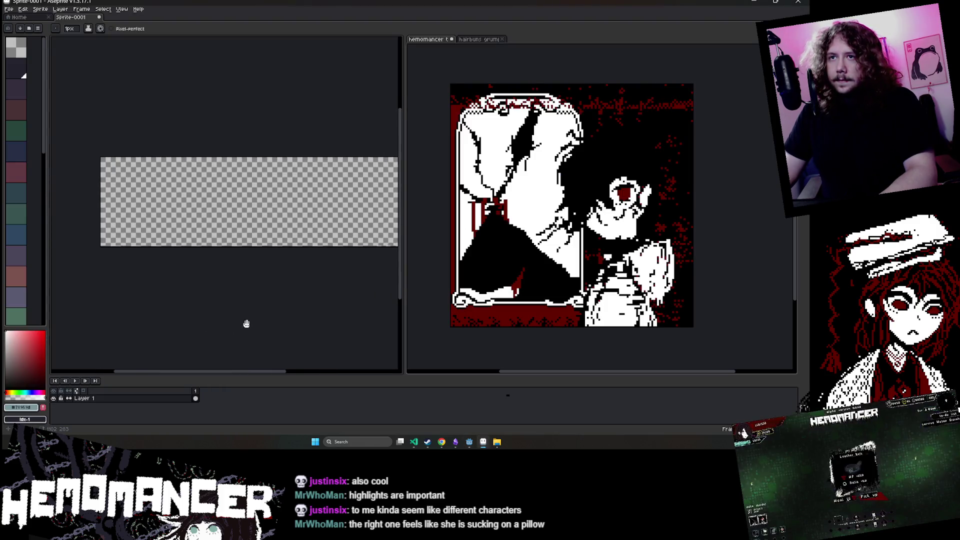
- Widen the Sprite-0001 canvas via Canvas Size so the snipped strip fits
{"action": "key", "text": "ctrl+v"}
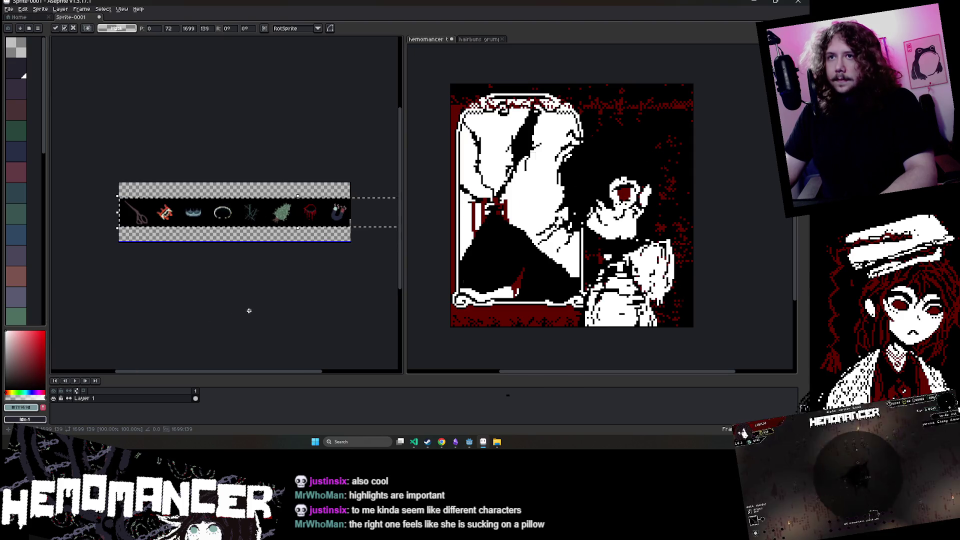
{"action": "key", "text": "ctrl+z"}
{"action": "left_click", "coordinate": [40, 9]}
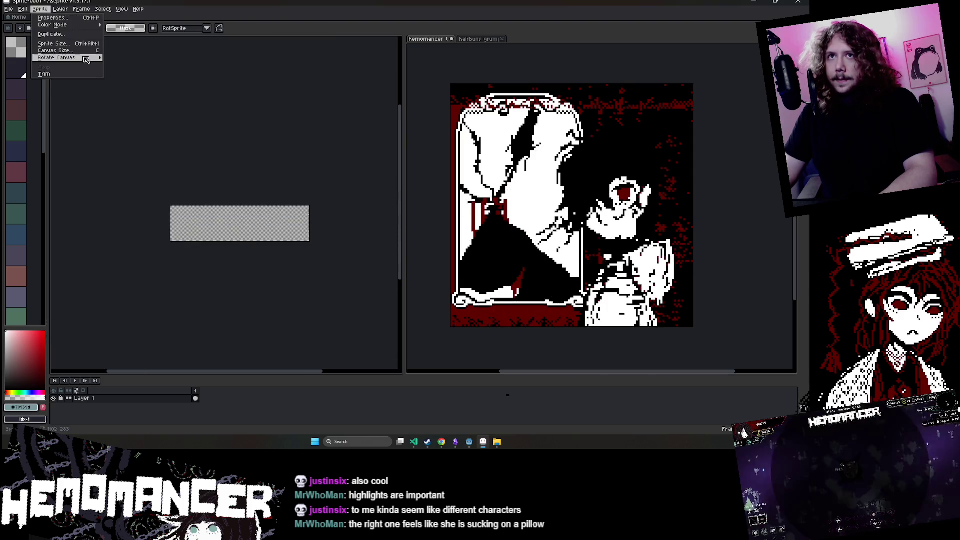
{"action": "left_click", "coordinate": [80, 50]}
{"action": "left_click_drag", "start_coordinate": [309, 223], "coordinate": [384, 224]}
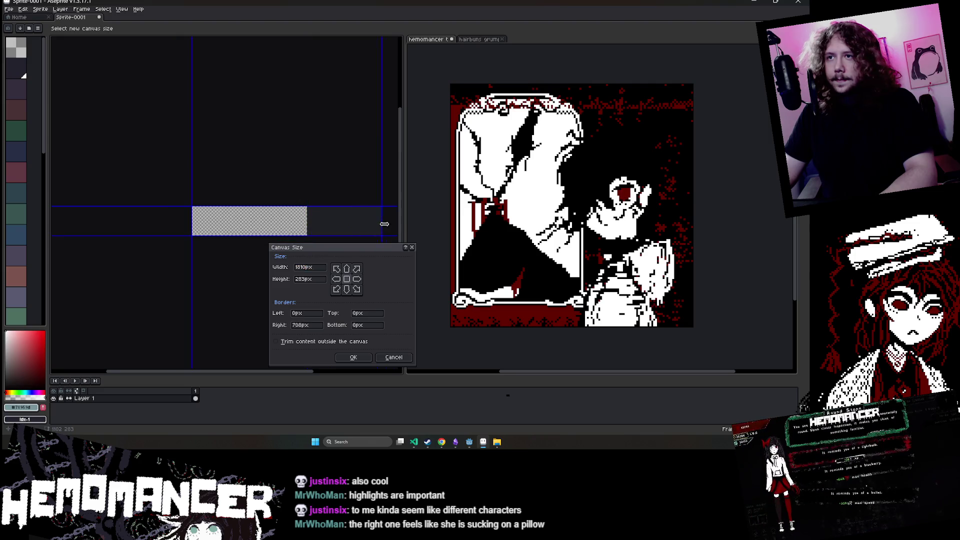
{"action": "left_click", "coordinate": [353, 357]}
- Paste the item-icon strip and place it at the canvas's top-left corner
{"action": "key", "text": "ctrl+v"}
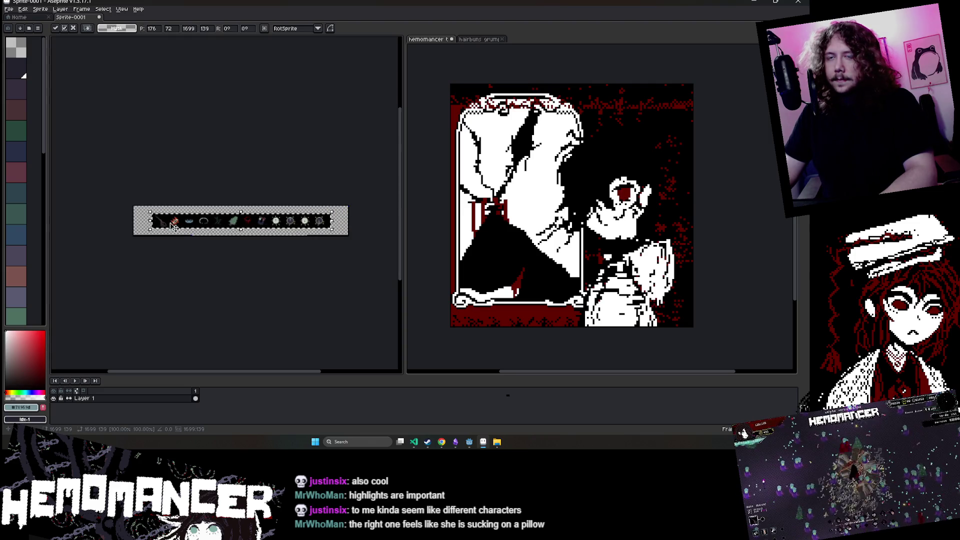
{"action": "scroll", "coordinate": [232, 278], "scroll_direction": "up", "scroll_amount": 5}
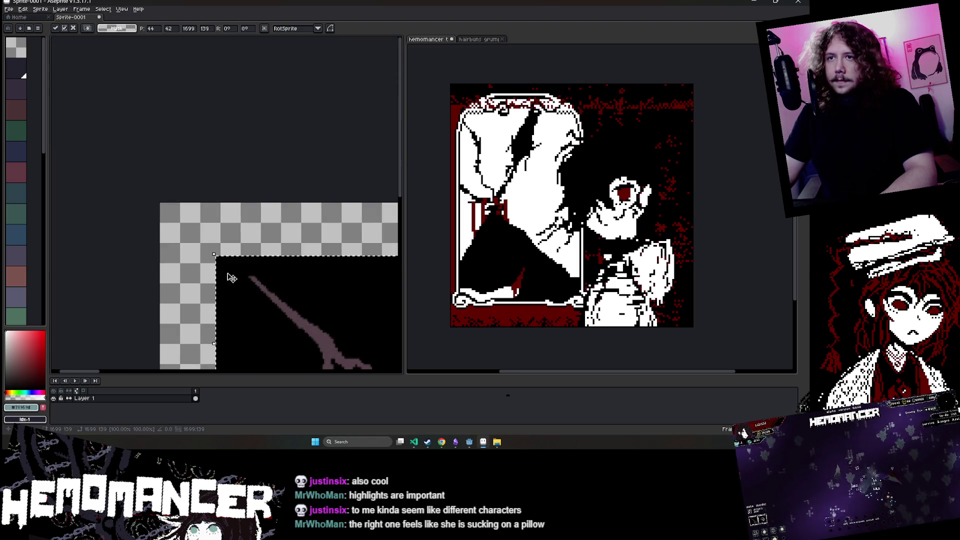
{"action": "left_click_drag", "start_coordinate": [232, 278], "coordinate": [189, 251]}
{"action": "scroll", "coordinate": [214, 152], "scroll_direction": "down", "scroll_amount": 4}
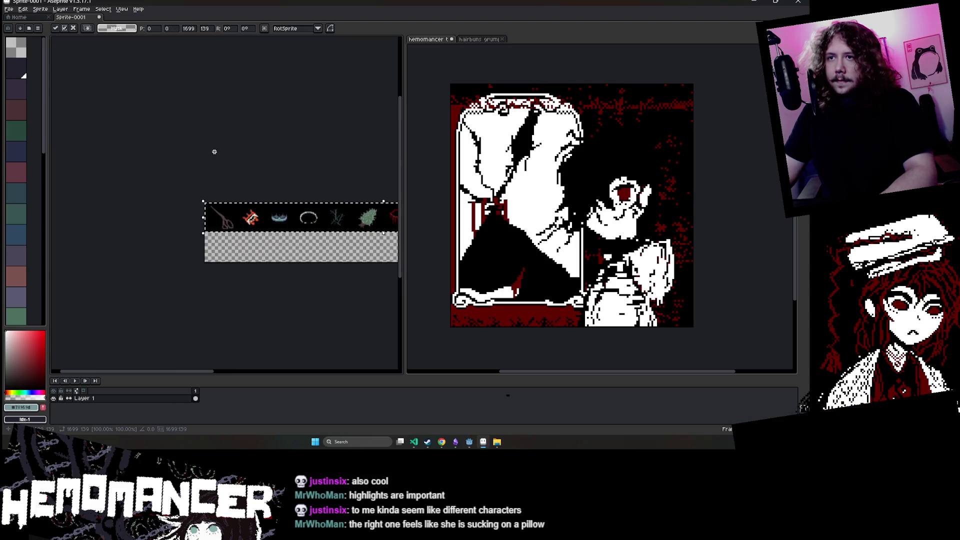
{"action": "key", "text": "Return"}
{"action": "scroll", "coordinate": [122, 247], "scroll_direction": "down", "scroll_amount": 2}
{"action": "scroll", "coordinate": [123, 247], "scroll_direction": "up", "scroll_amount": 1}
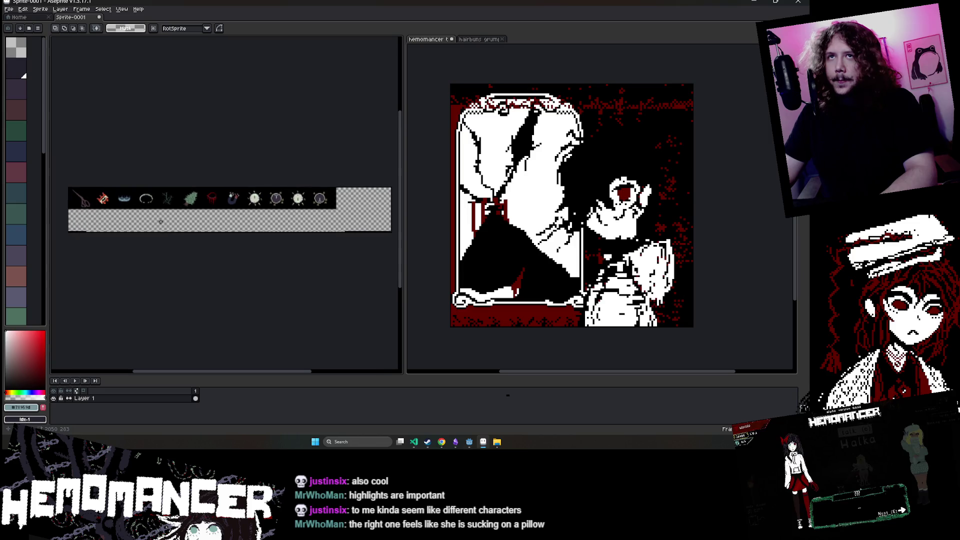
- Resize the canvas to height 128 with a top-centre anchor
{"action": "left_click", "coordinate": [41, 9]}
{"action": "left_click", "coordinate": [55, 54]}
{"action": "left_click_drag", "start_coordinate": [390, 231], "coordinate": [335, 209]}
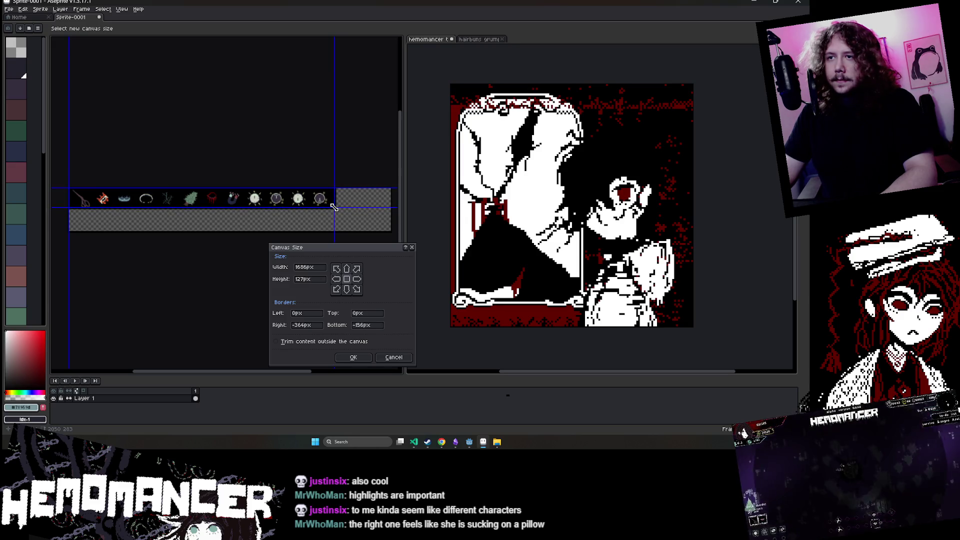
{"action": "double_click", "coordinate": [311, 282]}
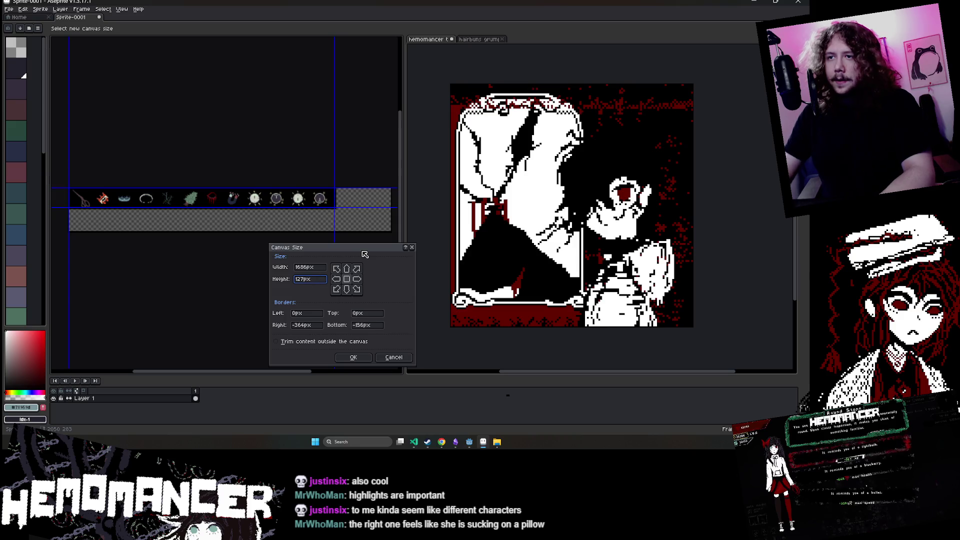
{"action": "type", "text": "128"}
{"action": "left_click", "coordinate": [347, 270]}
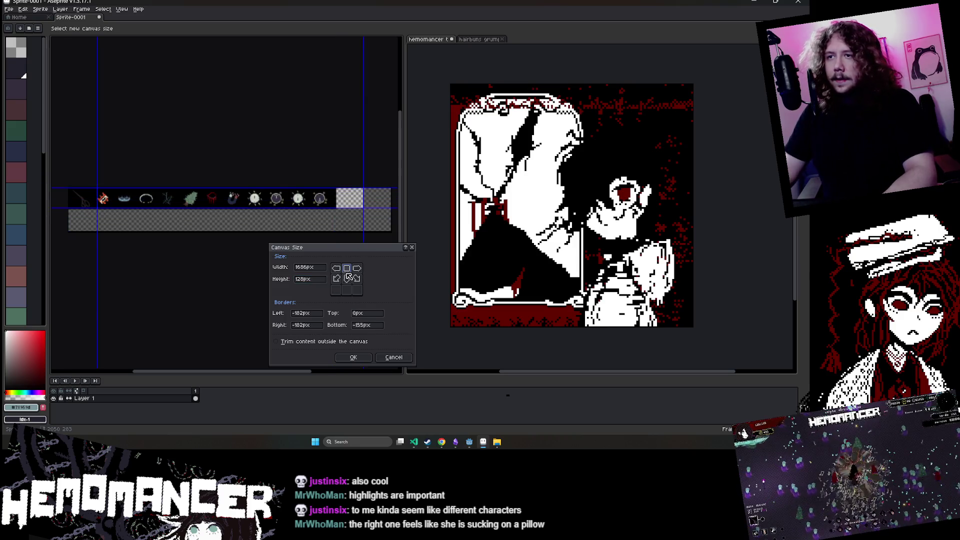
{"action": "left_click", "coordinate": [355, 356]}
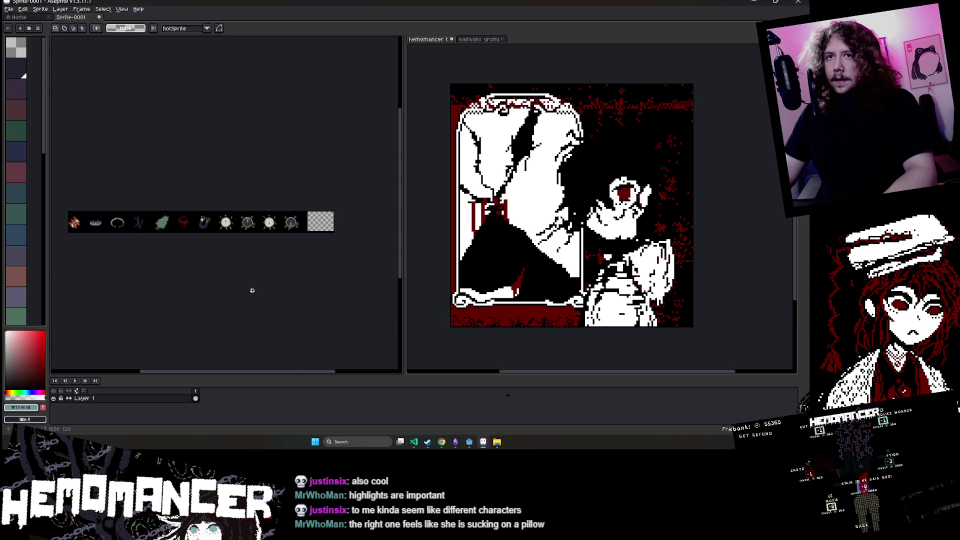
- Crop the canvas to 128 px tall using a top-left anchor
{"action": "left_click", "coordinate": [60, 9]}
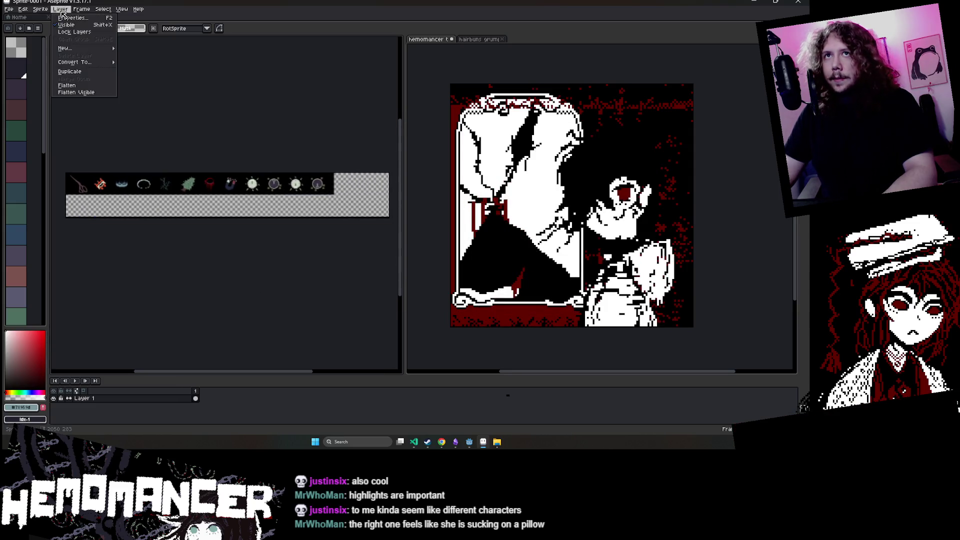
{"action": "left_click", "coordinate": [64, 47]}
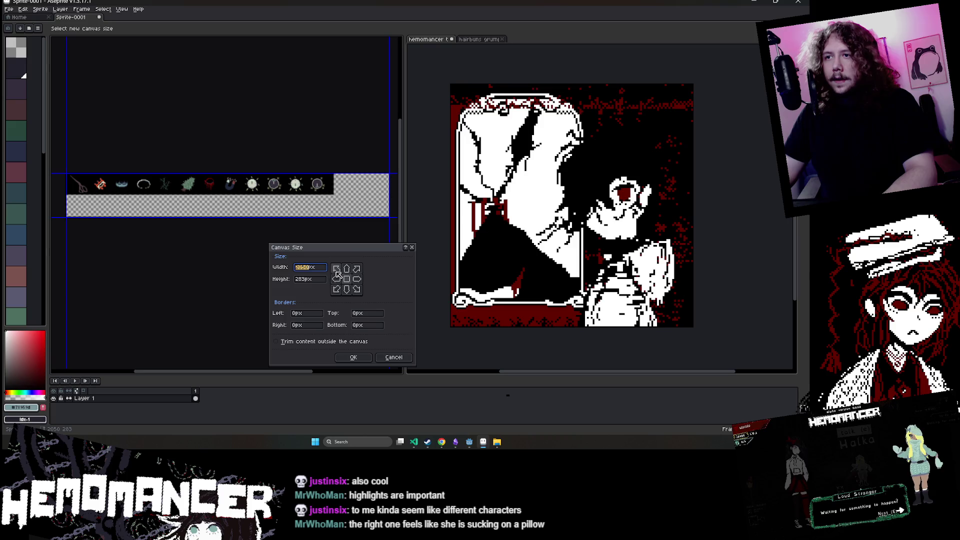
{"action": "left_click", "coordinate": [337, 270]}
{"action": "type", "text": "128"}
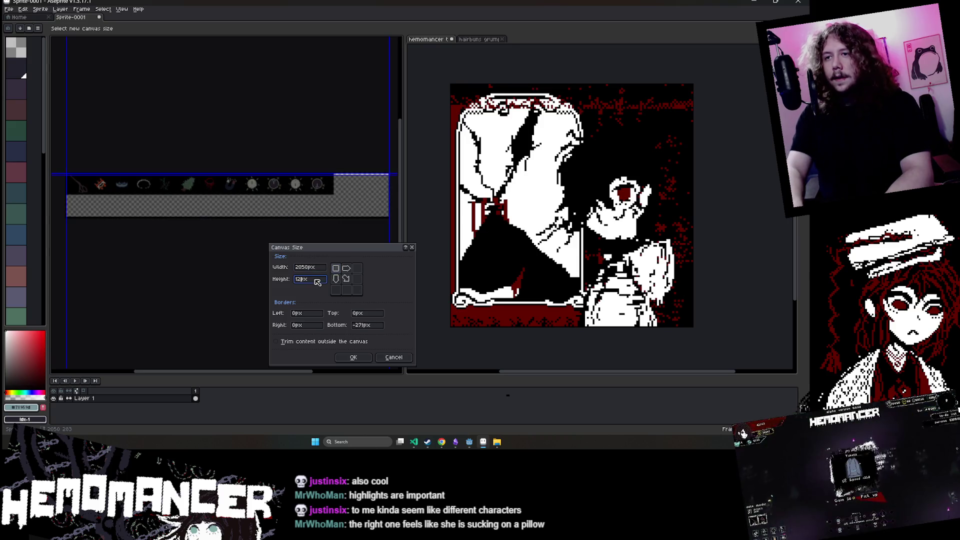
{"action": "left_click_drag", "start_coordinate": [281, 222], "coordinate": [330, 222]}
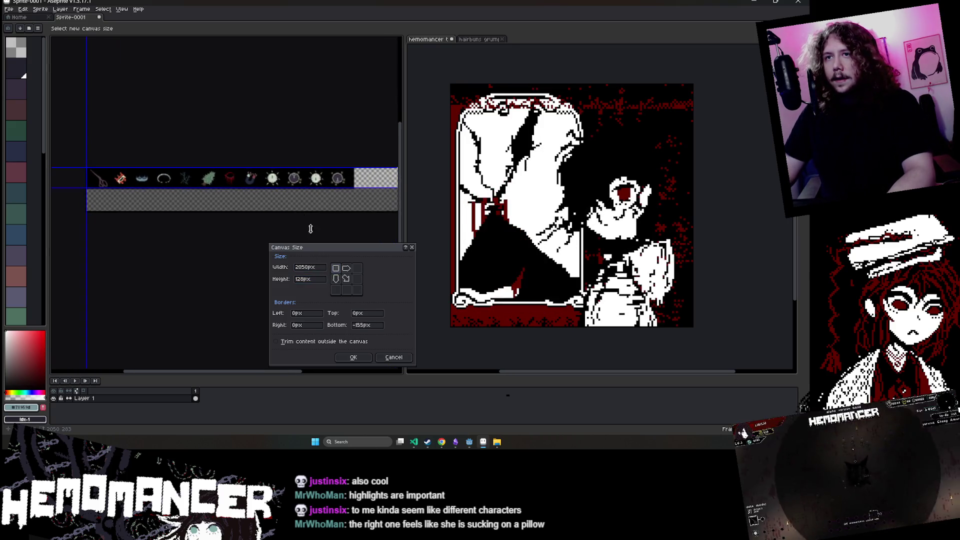
{"action": "left_click", "coordinate": [353, 357]}
- Select the scissors icon, nudge it slightly left, and commit the move
{"action": "scroll", "coordinate": [189, 248], "scroll_direction": "up", "scroll_amount": 4}
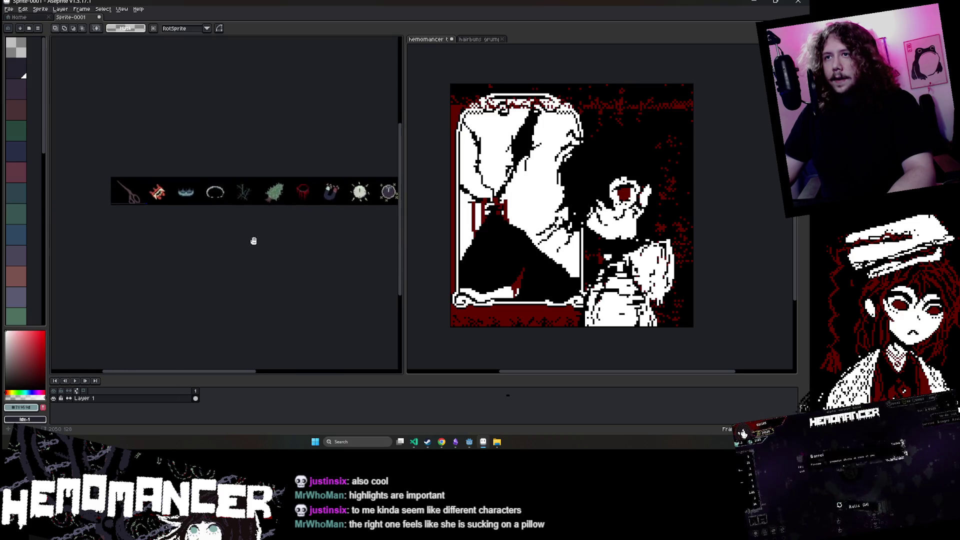
{"action": "scroll", "coordinate": [188, 177], "scroll_direction": "down", "scroll_amount": 3}
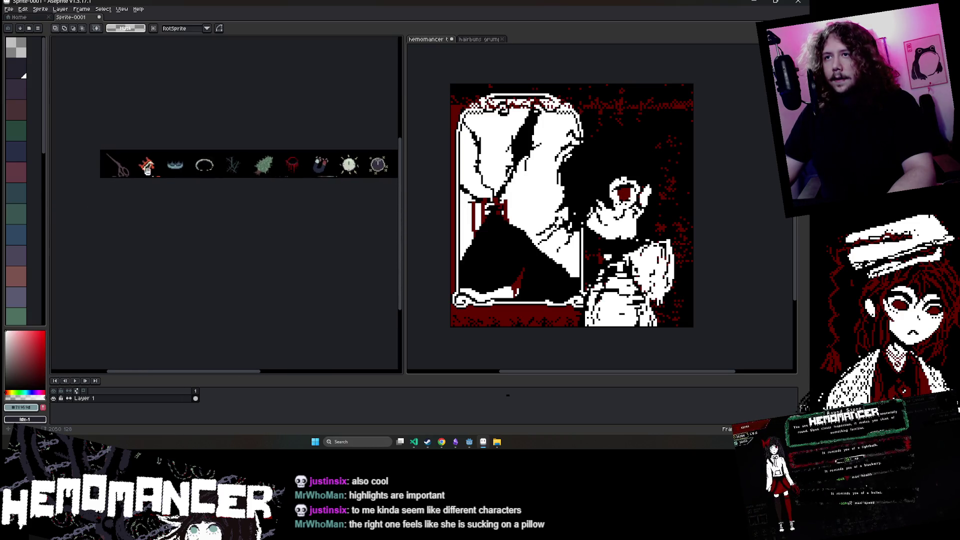
{"action": "scroll", "coordinate": [379, 240], "scroll_direction": "right", "scroll_amount": 5}
{"action": "scroll", "coordinate": [229, 270], "scroll_direction": "left", "scroll_amount": 5}
{"action": "scroll", "coordinate": [97, 188], "scroll_direction": "up", "scroll_amount": 4}
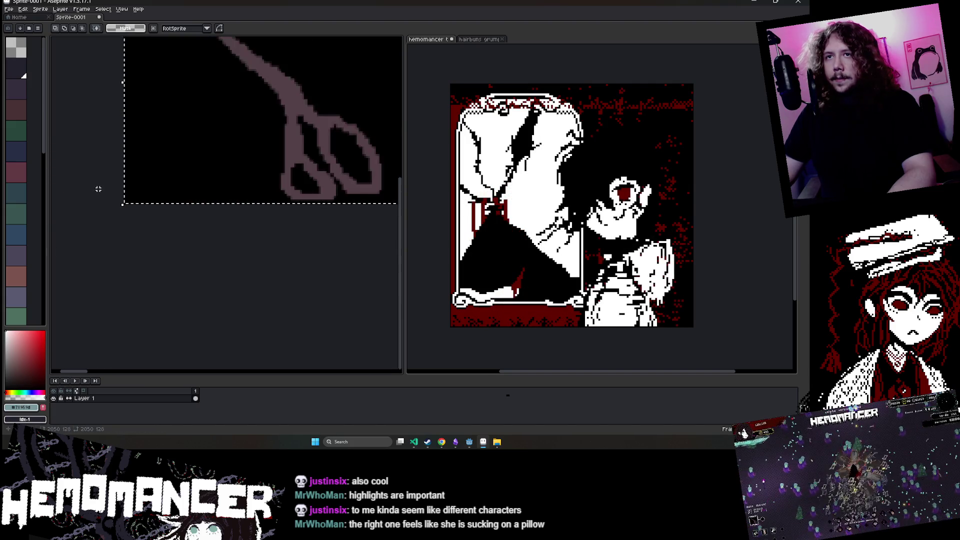
{"action": "scroll", "coordinate": [102, 191], "scroll_direction": "down", "scroll_amount": 2}
{"action": "mouse_move", "coordinate": [102, 190]}
{"action": "left_mouse_down"}
{"action": "mouse_move", "coordinate": [163, 251]}
{"action": "mouse_move", "coordinate": [139, 252]}
{"action": "left_mouse_up"}
{"action": "scroll", "coordinate": [163, 251], "scroll_direction": "up", "scroll_amount": 2}
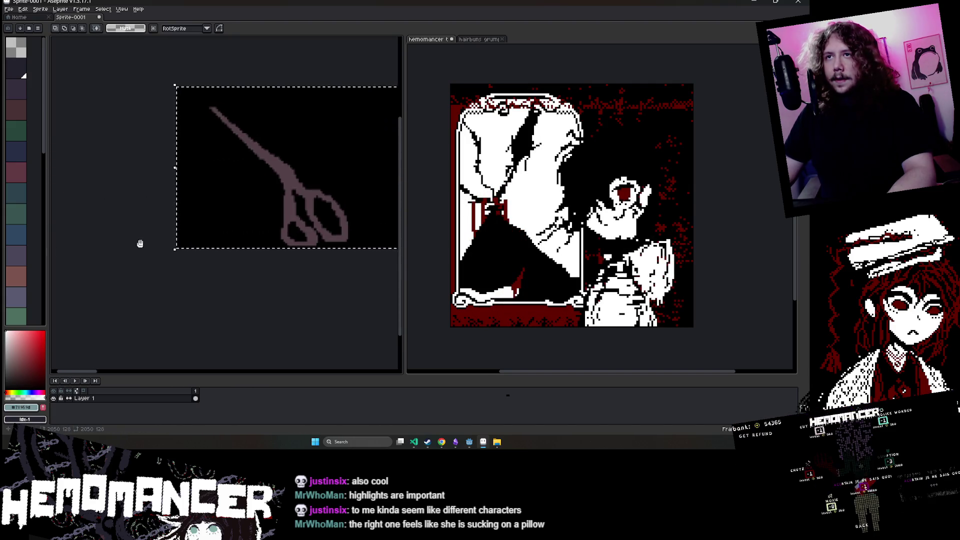
{"action": "left_click_drag", "start_coordinate": [249, 193], "coordinate": [247, 193]}
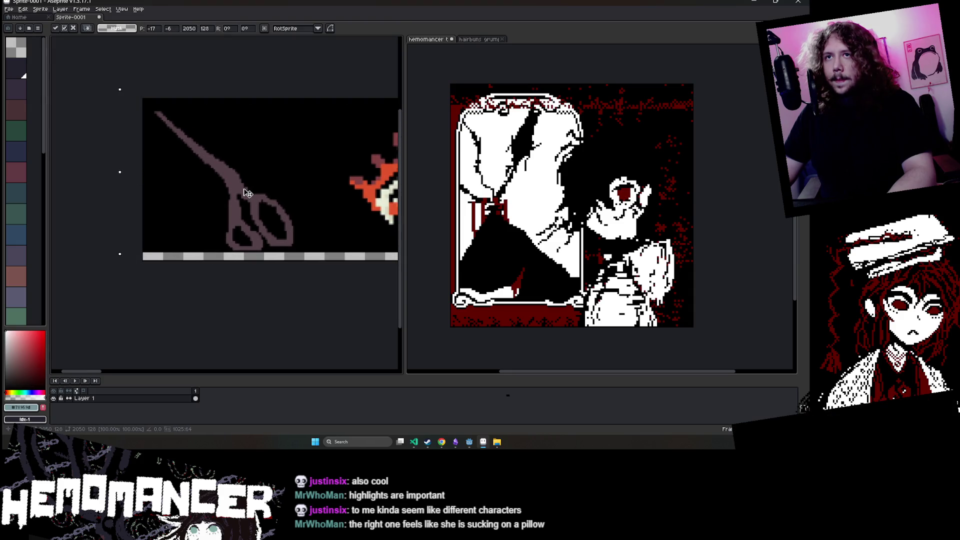
{"action": "key", "text": "g"}
{"action": "scroll", "coordinate": [227, 256], "scroll_direction": "down", "scroll_amount": 2}
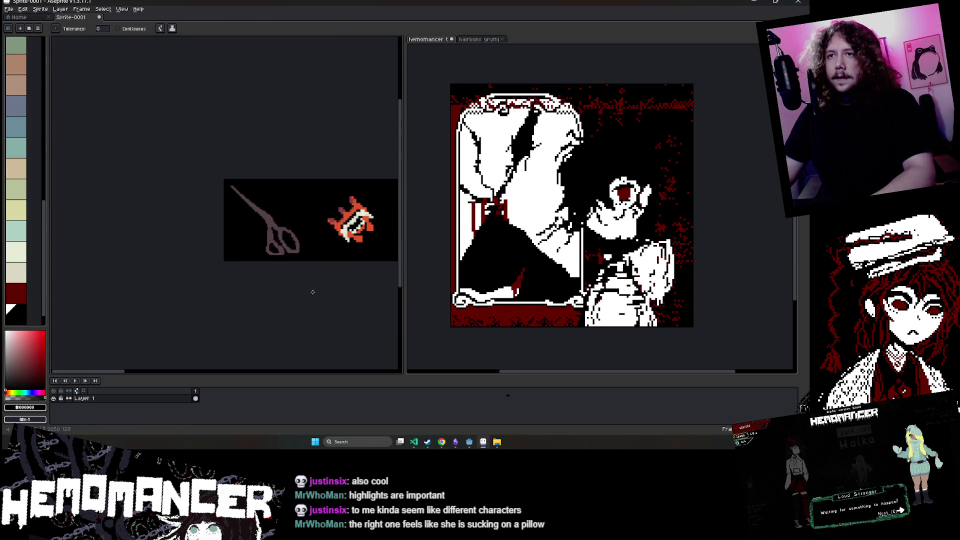
- Trim the canvas's right edge so the strip ends at its last icon
{"action": "scroll", "coordinate": [258, 264], "scroll_direction": "right", "scroll_amount": 10}
{"action": "scroll", "coordinate": [272, 272], "scroll_direction": "right", "scroll_amount": 5}
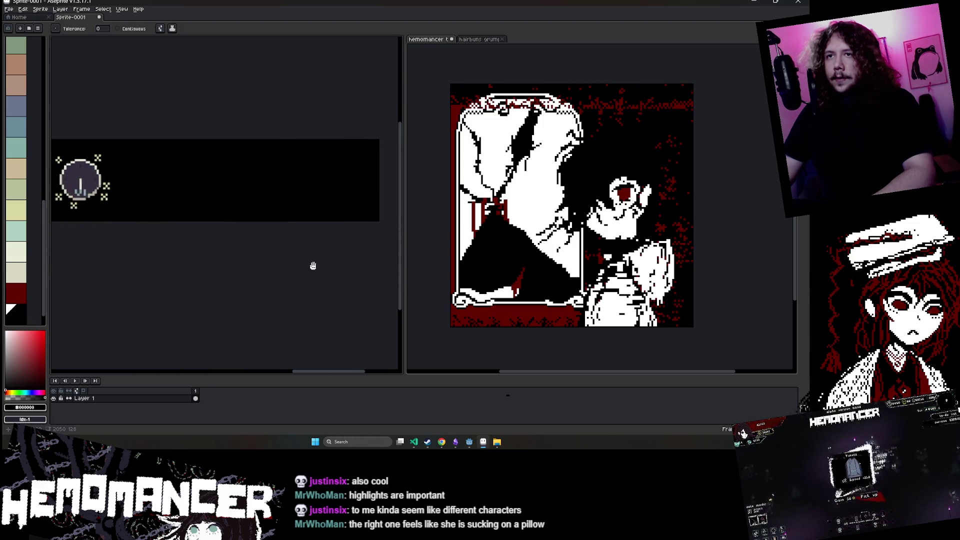
{"action": "left_click", "coordinate": [40, 9]}
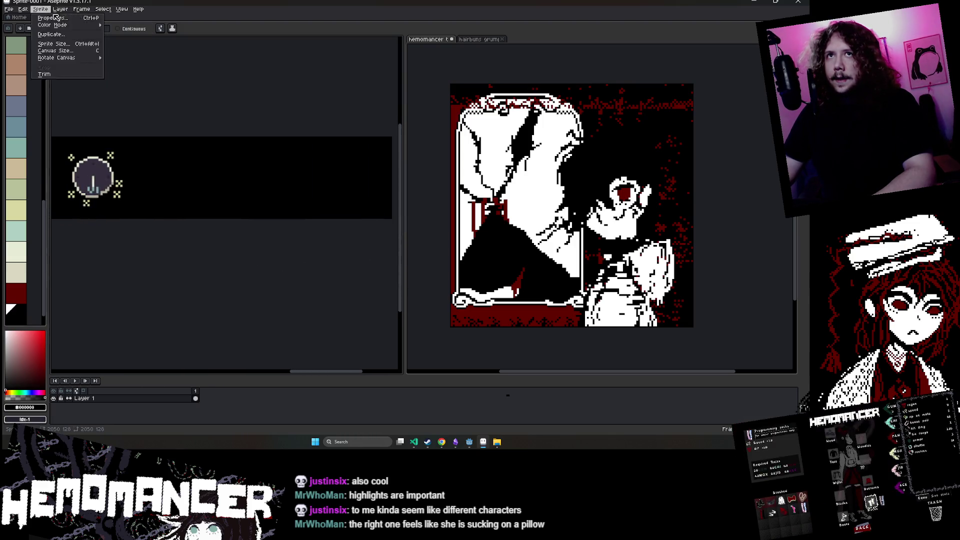
{"action": "left_click", "coordinate": [59, 52]}
{"action": "left_click_drag", "start_coordinate": [392, 173], "coordinate": [221, 173]}
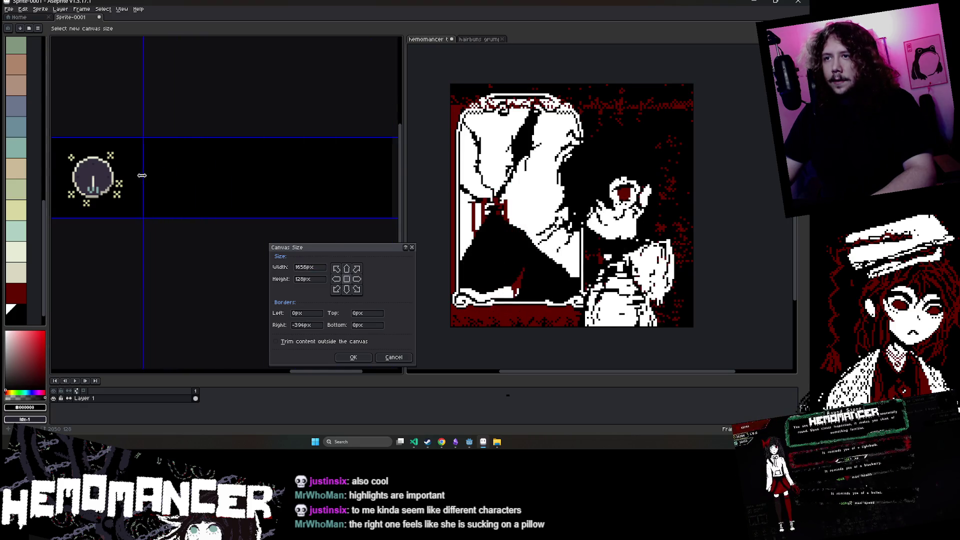
{"action": "left_click", "coordinate": [354, 358]}
{"action": "scroll", "coordinate": [237, 254], "scroll_direction": "left", "scroll_amount": 5}
{"action": "scroll", "coordinate": [237, 254], "scroll_direction": "down", "scroll_amount": 1}
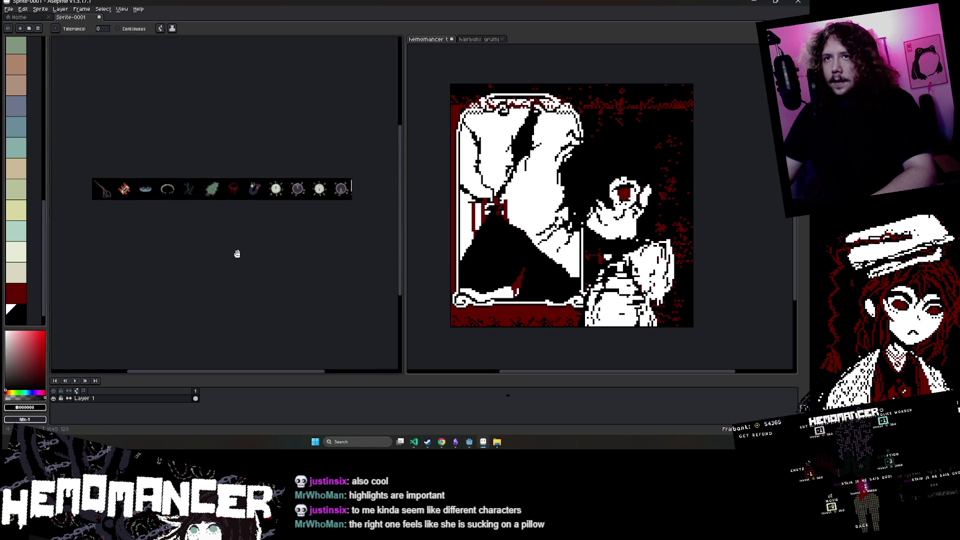
{"action": "scroll", "coordinate": [236, 240], "scroll_direction": "up", "scroll_amount": 1}
{"action": "scroll", "coordinate": [227, 238], "scroll_direction": "down", "scroll_amount": 1}
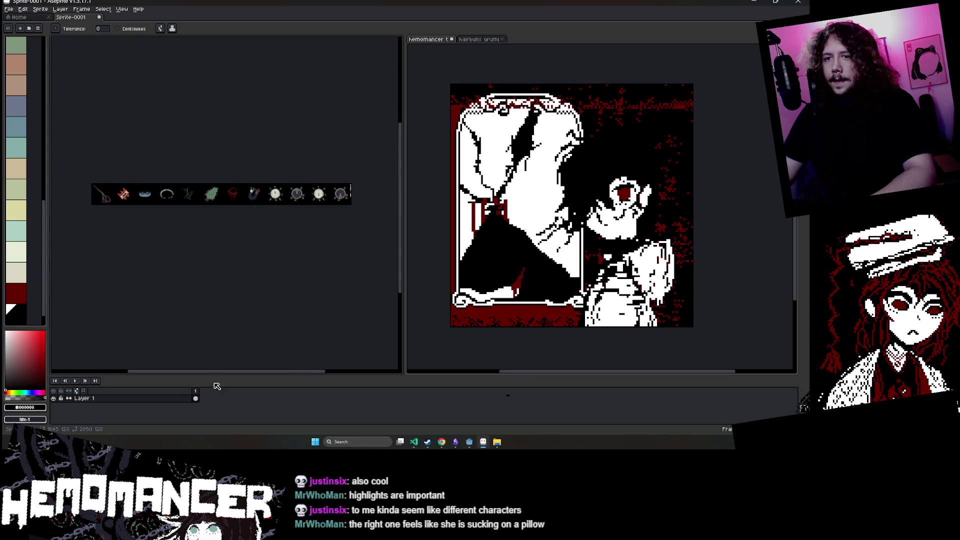
{"action": "right_click", "coordinate": [196, 391]}
- Add a new timeline frame, then view a posted image full size in Discord
{"action": "left_click", "coordinate": [225, 394]}
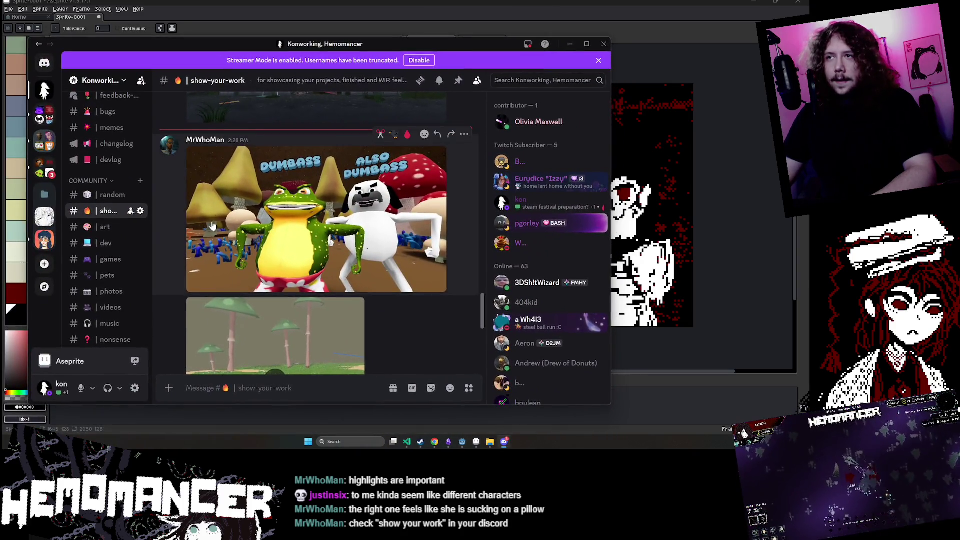
{"action": "left_click", "coordinate": [212, 226]}
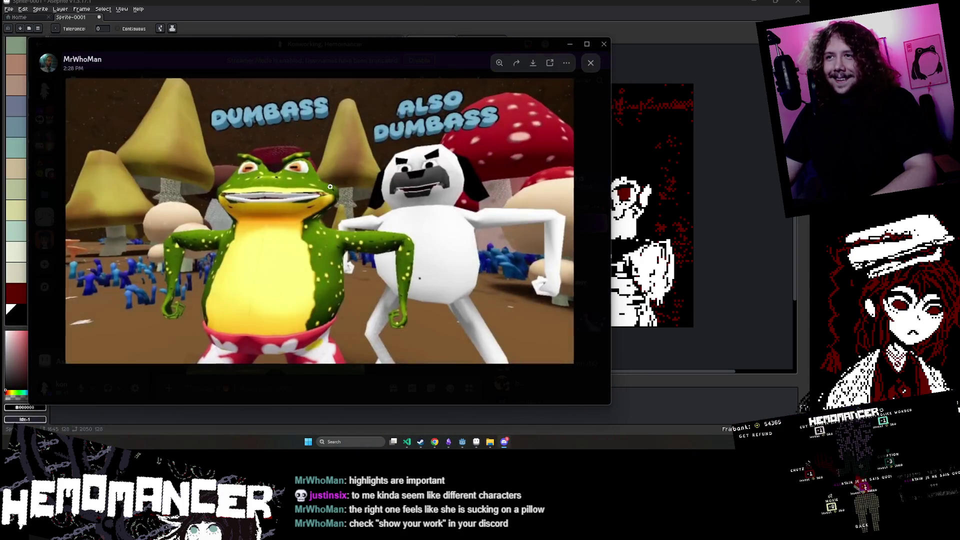
{"action": "left_click_drag", "start_coordinate": [320, 52], "coordinate": [279, 48]}
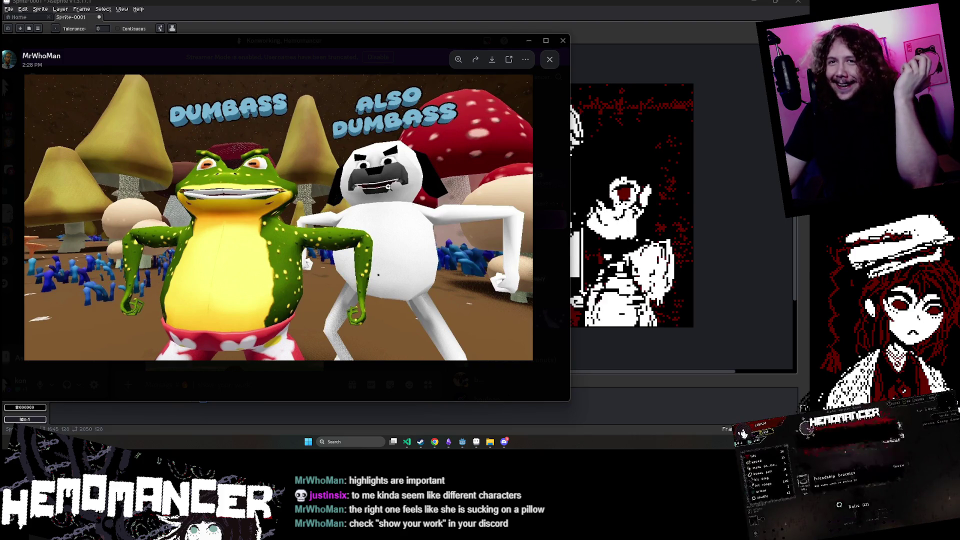
{"action": "left_click", "coordinate": [388, 186]}
{"action": "left_click", "coordinate": [343, 204]}
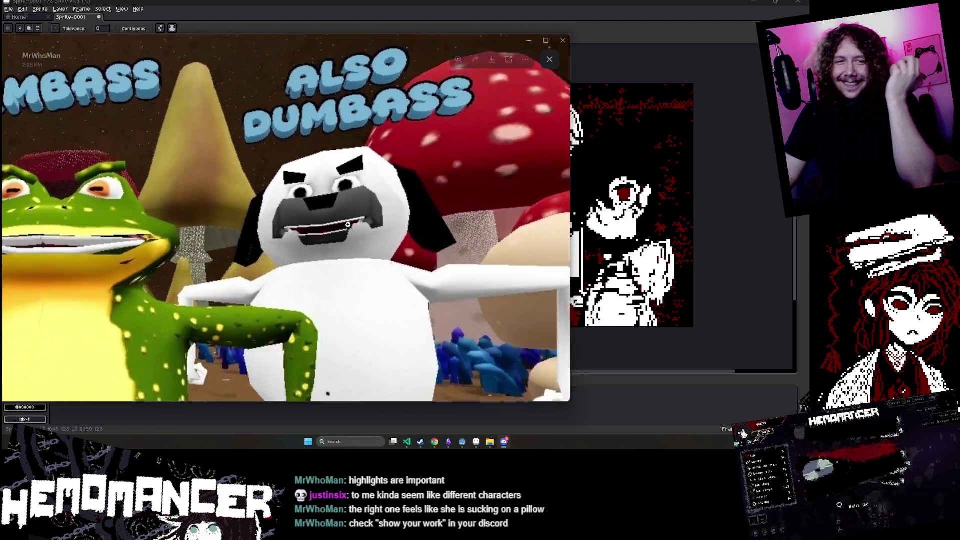
{"action": "left_click", "coordinate": [164, 381]}
- Watch the second frog video, then open and zoom into the pipe screenshot
{"action": "scroll", "coordinate": [233, 283], "scroll_direction": "down", "scroll_amount": 5}
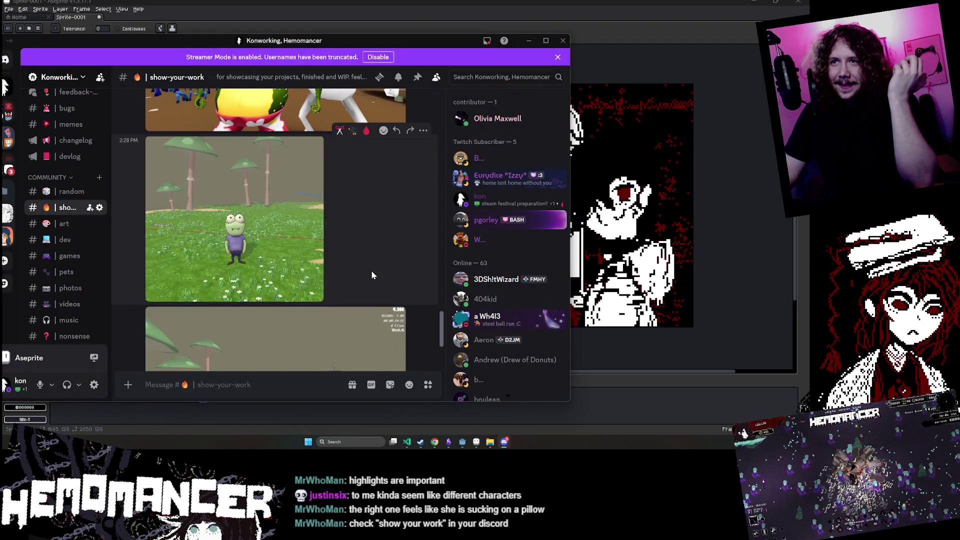
{"action": "mouse_move", "coordinate": [206, 294]}
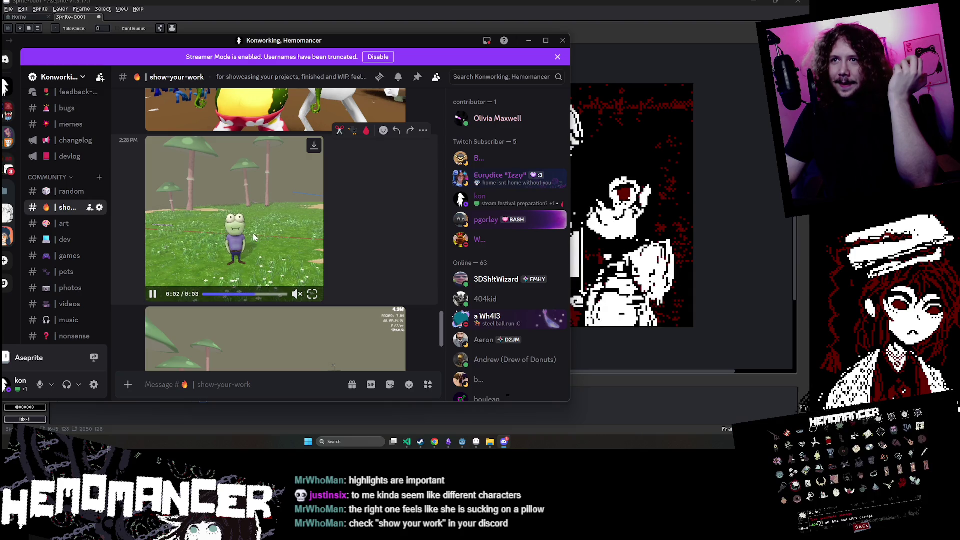
{"action": "scroll", "coordinate": [255, 235], "scroll_direction": "down", "scroll_amount": 2}
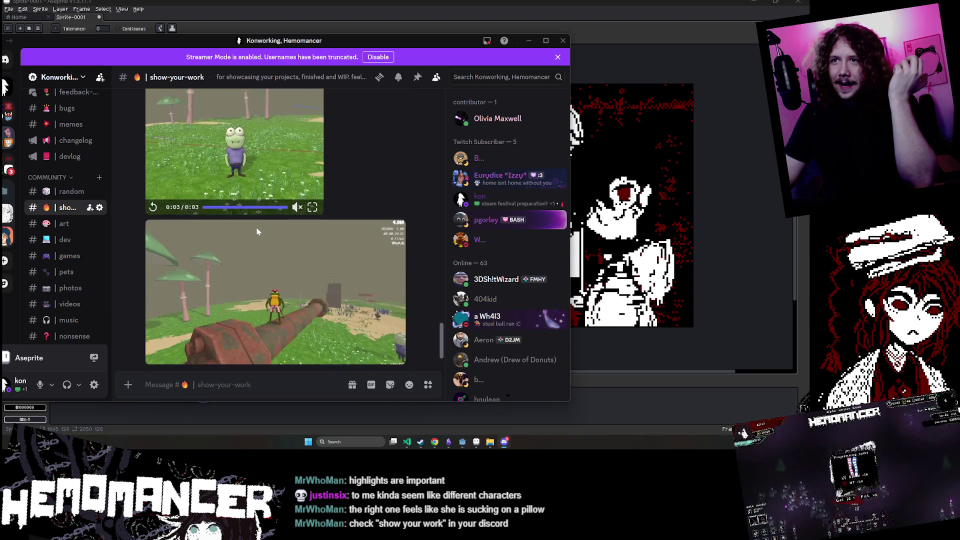
{"action": "left_click", "coordinate": [259, 272]}
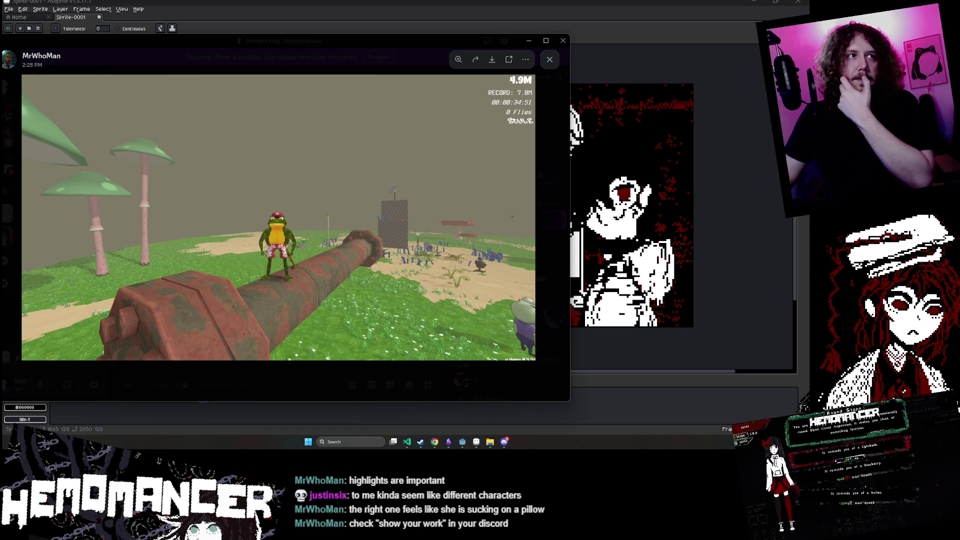
{"action": "left_click", "coordinate": [227, 388]}
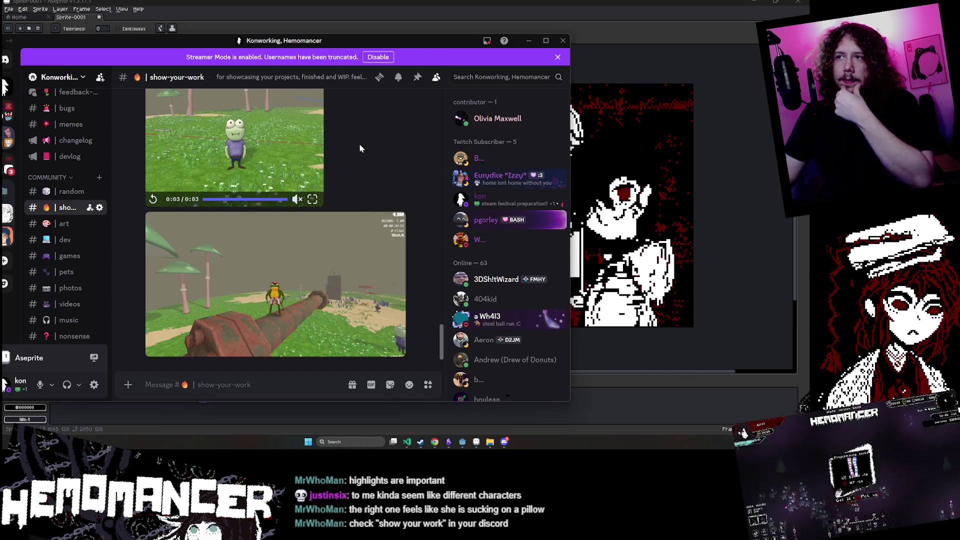
{"action": "left_click", "coordinate": [312, 250]}
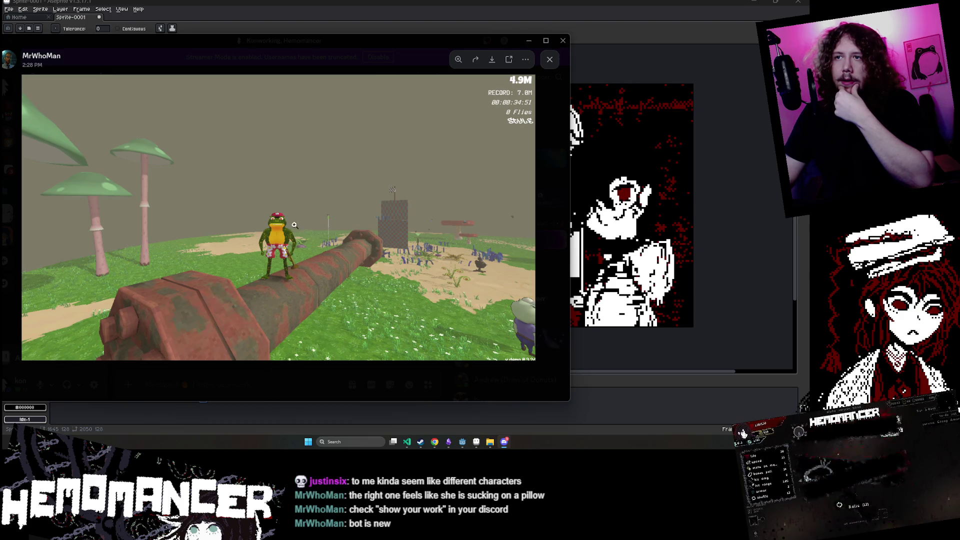
{"action": "left_click", "coordinate": [296, 191]}
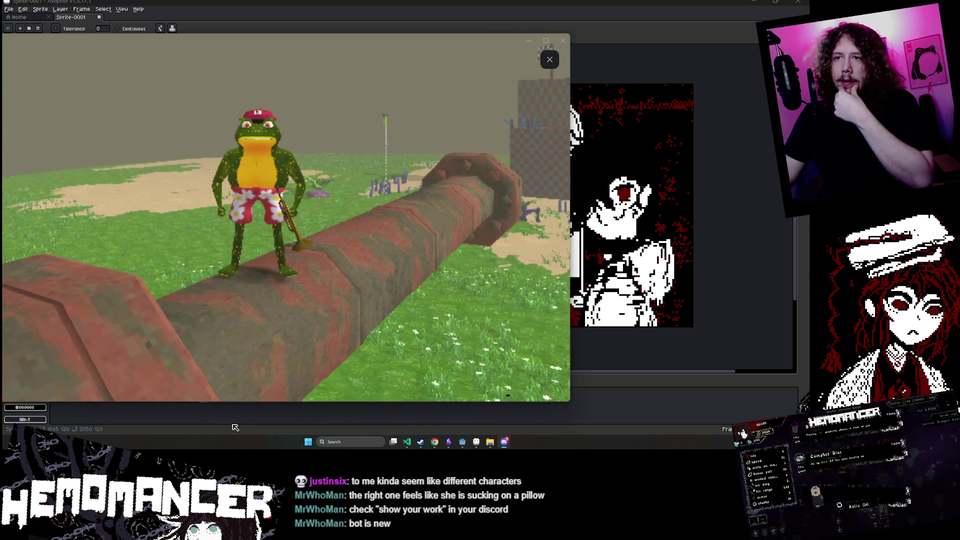
- Zoom out and back in on the frog screenshot, then close the viewer
{"action": "left_click", "coordinate": [235, 428]}
{"action": "mouse_move", "coordinate": [475, 444]}
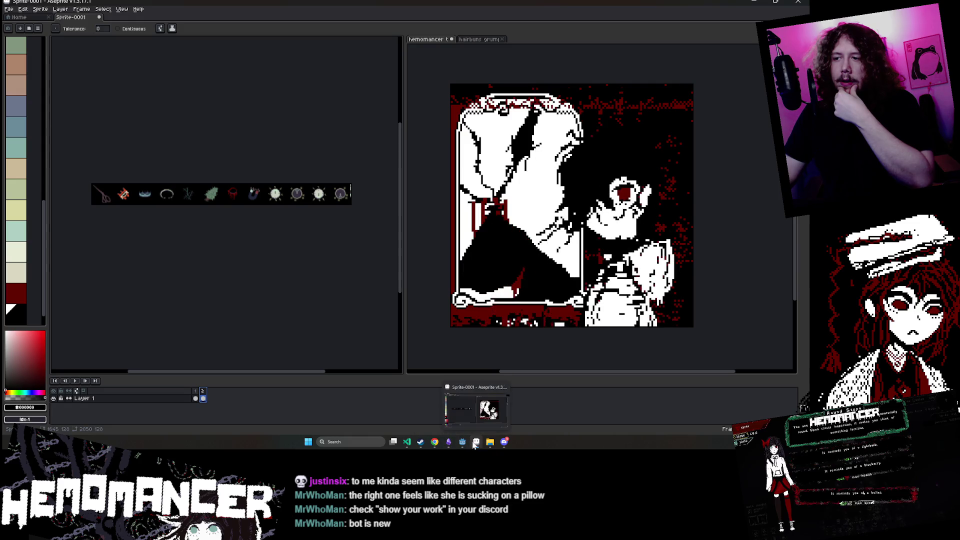
{"action": "left_click", "coordinate": [506, 443]}
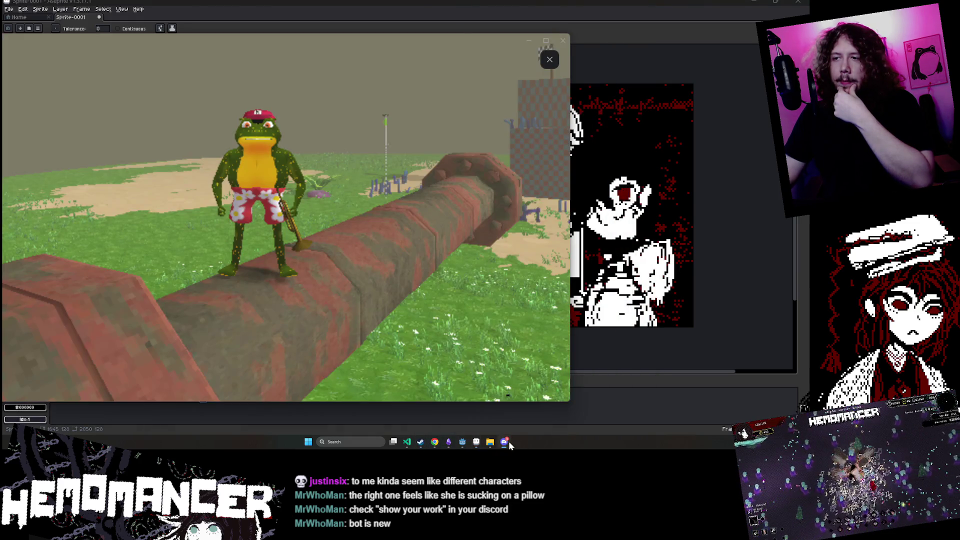
{"action": "left_click", "coordinate": [250, 189]}
{"action": "left_click", "coordinate": [280, 240]}
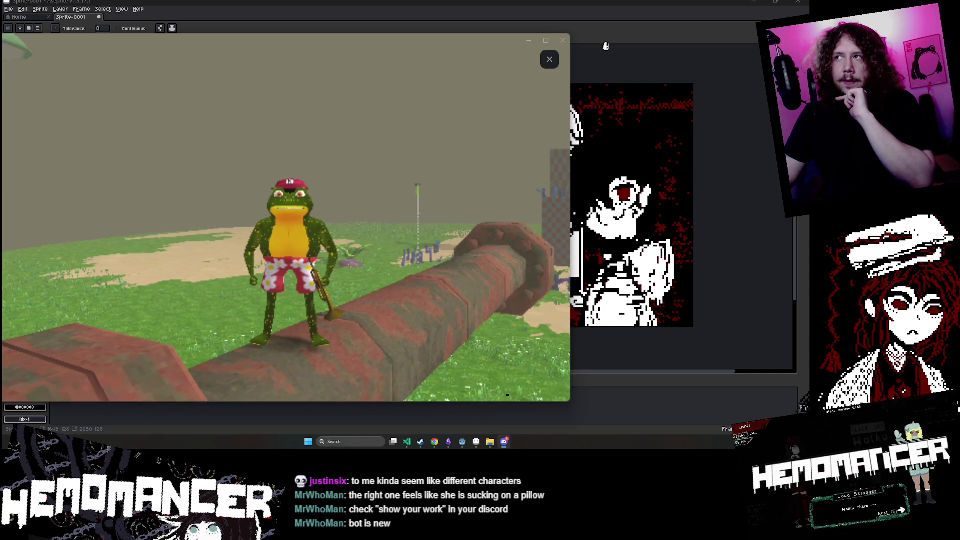
{"action": "left_click", "coordinate": [550, 61]}
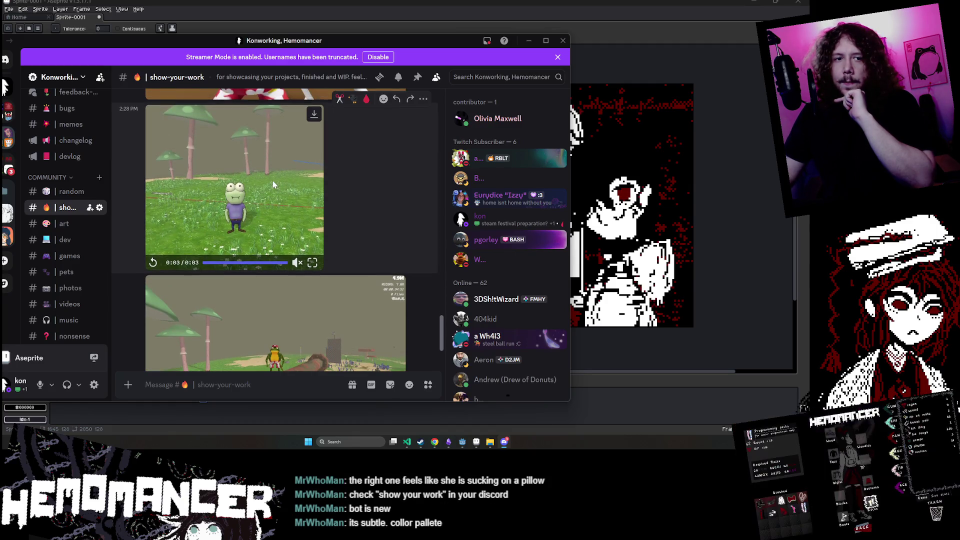
- View the pipe image full size, zooming in and out, then close it
{"action": "scroll", "coordinate": [272, 181], "scroll_direction": "up", "scroll_amount": 3}
{"action": "scroll", "coordinate": [276, 256], "scroll_direction": "down", "scroll_amount": 4}
{"action": "scroll", "coordinate": [277, 256], "scroll_direction": "up", "scroll_amount": 3}
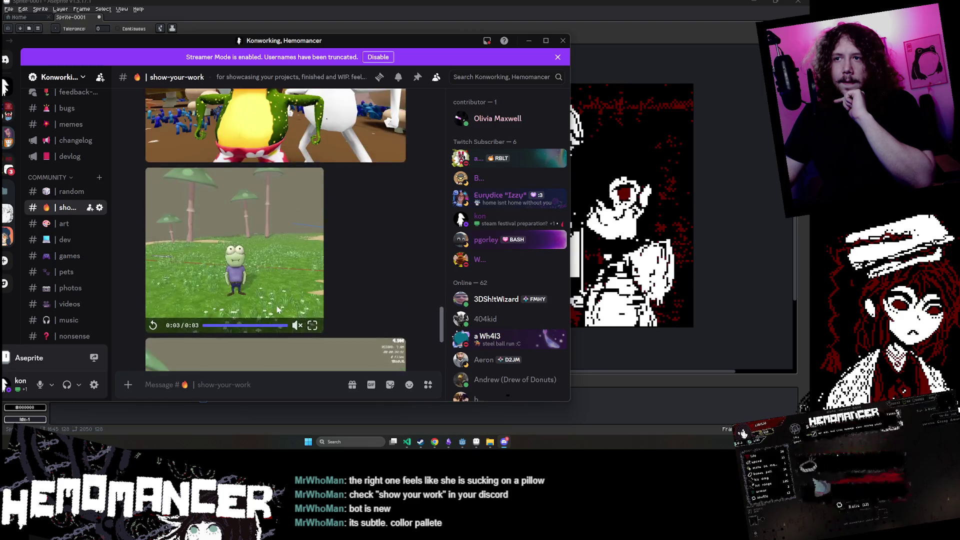
{"action": "scroll", "coordinate": [255, 173], "scroll_direction": "down", "scroll_amount": 3}
{"action": "left_click", "coordinate": [297, 221]}
{"action": "left_click", "coordinate": [296, 221]}
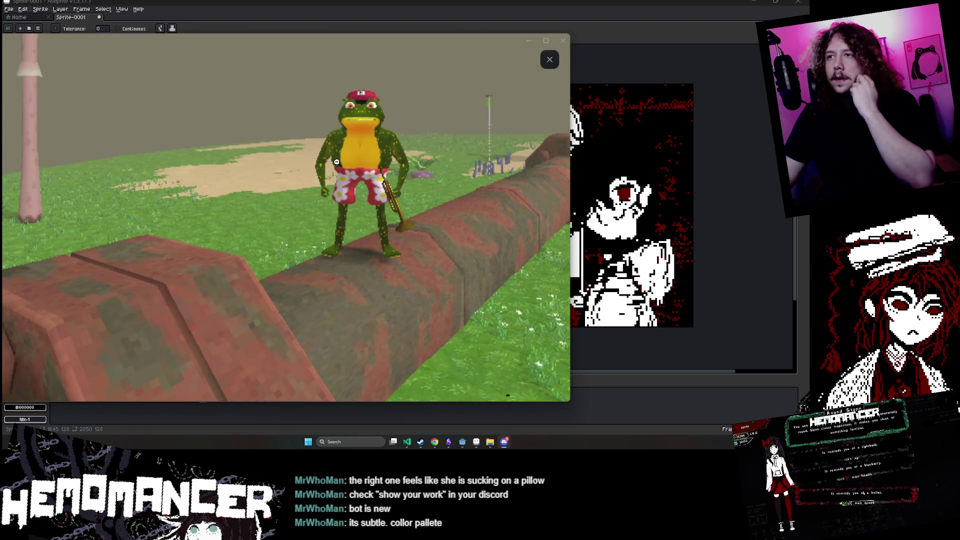
{"action": "left_click", "coordinate": [355, 238]}
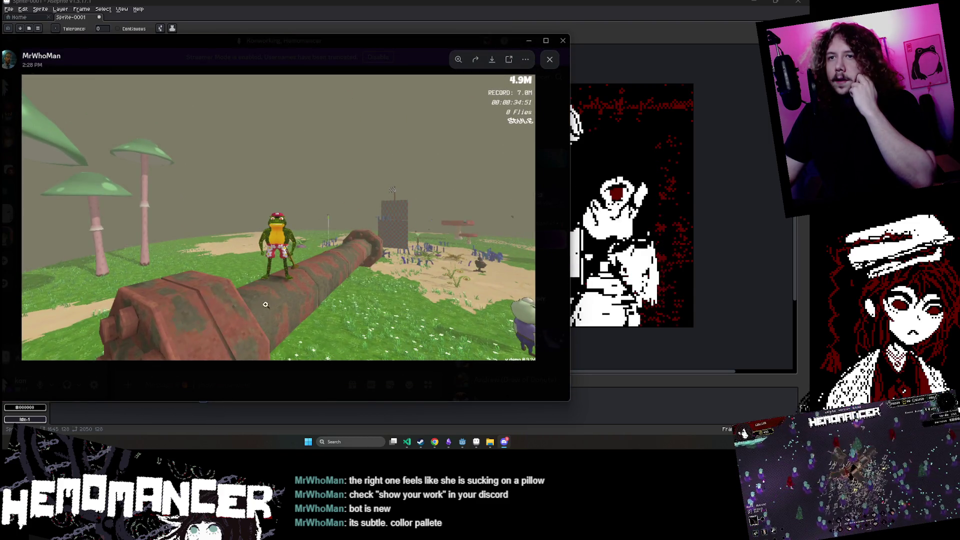
{"action": "left_click", "coordinate": [309, 276]}
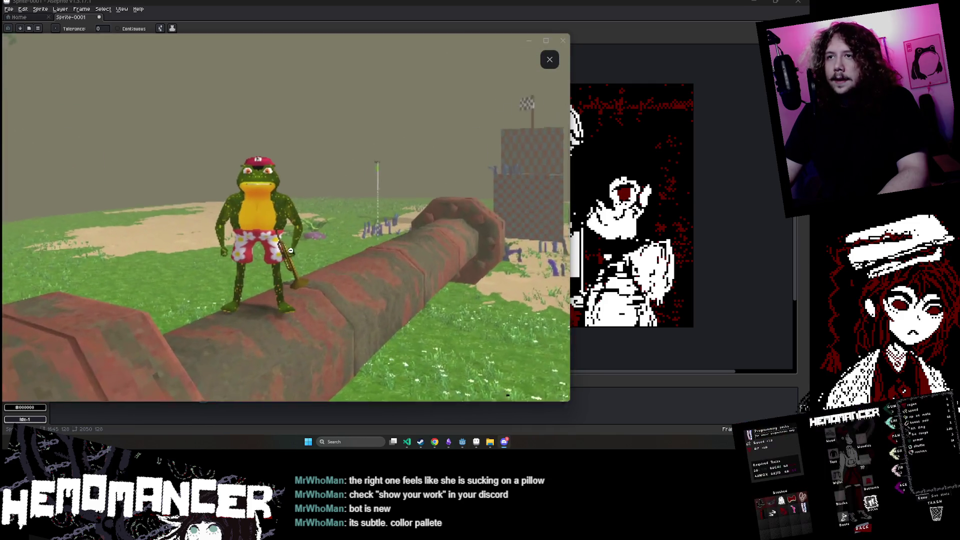
{"action": "key", "text": "Escape"}
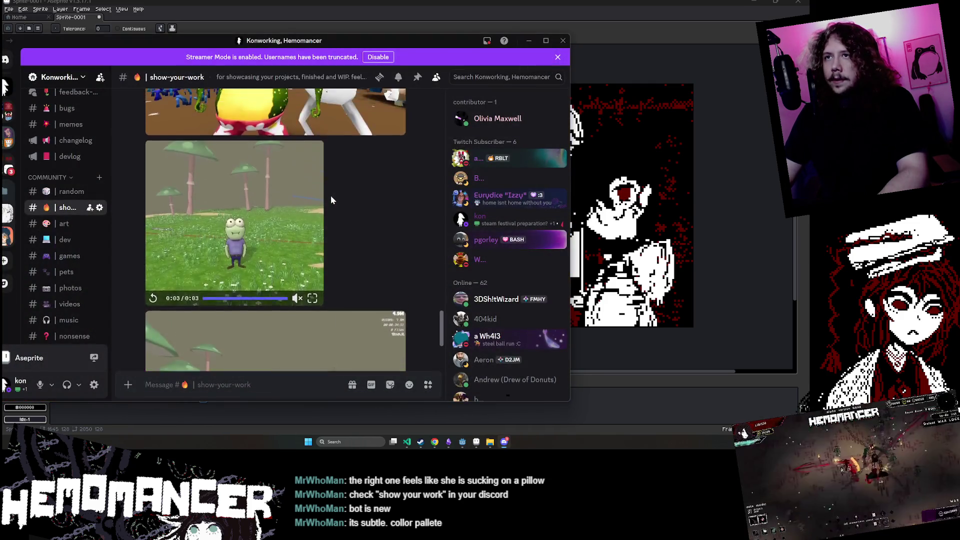
- Open the second frog video enlarged and close it again
{"action": "scroll", "coordinate": [330, 190], "scroll_direction": "up", "scroll_amount": 3}
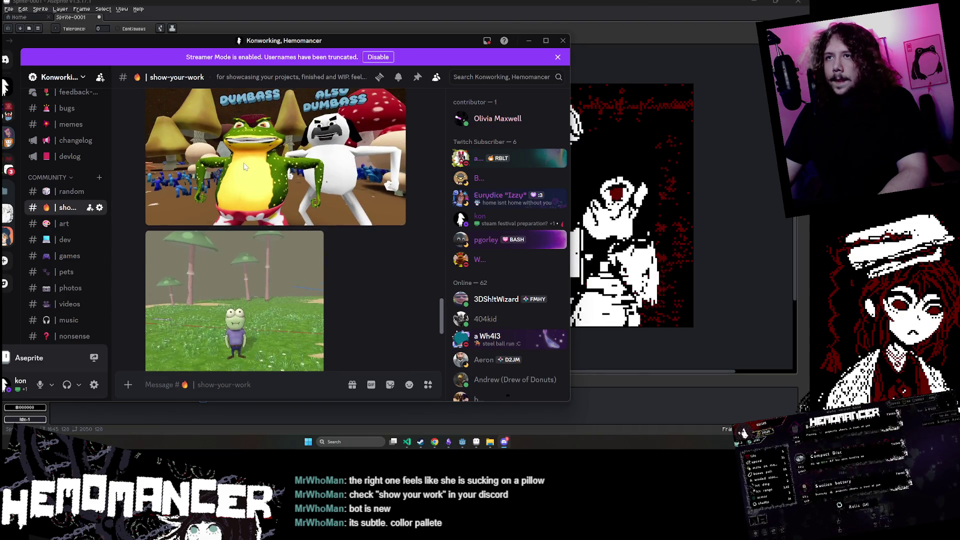
{"action": "scroll", "coordinate": [255, 163], "scroll_direction": "down", "scroll_amount": 3}
{"action": "left_click", "coordinate": [237, 231]}
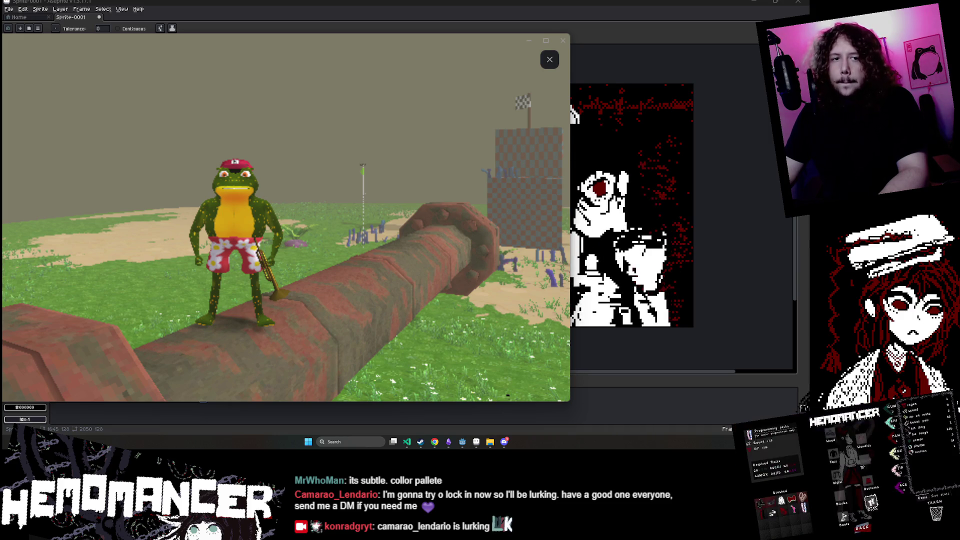
{"action": "left_click", "coordinate": [550, 61]}
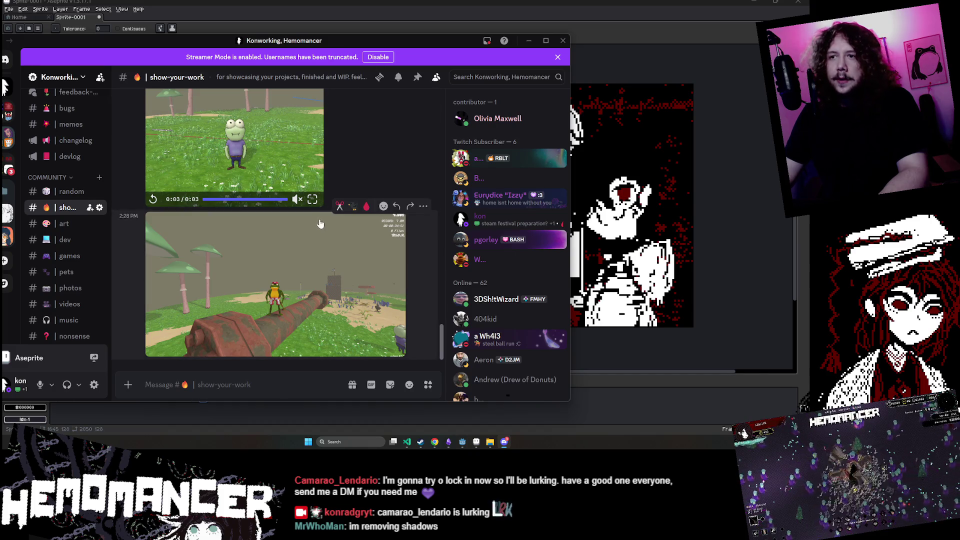
- View the pipe video zoomed on the frog, close it, and minimise Discord
{"action": "scroll", "coordinate": [316, 220], "scroll_direction": "up", "scroll_amount": 5}
{"action": "scroll", "coordinate": [271, 240], "scroll_direction": "down", "scroll_amount": 5}
{"action": "left_click", "coordinate": [270, 239]}
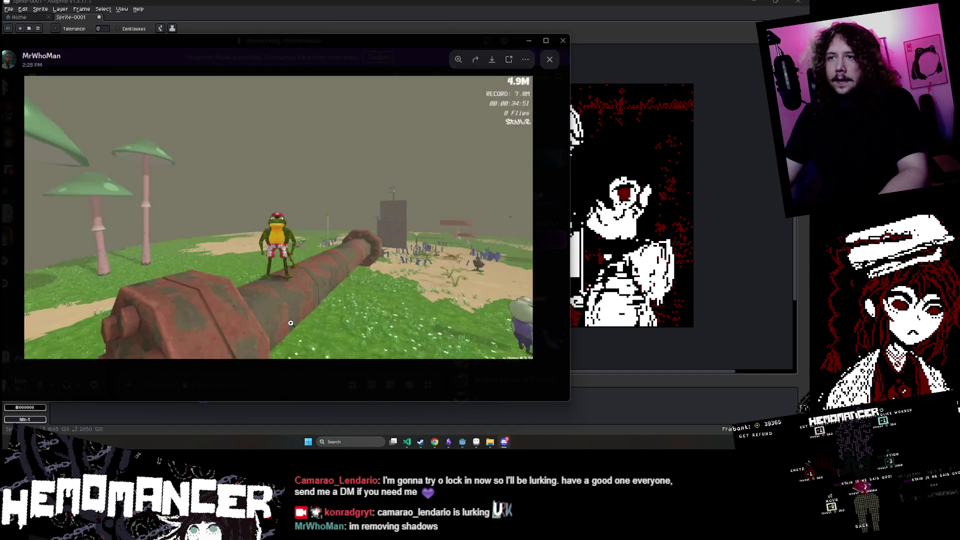
{"action": "left_click", "coordinate": [259, 213]}
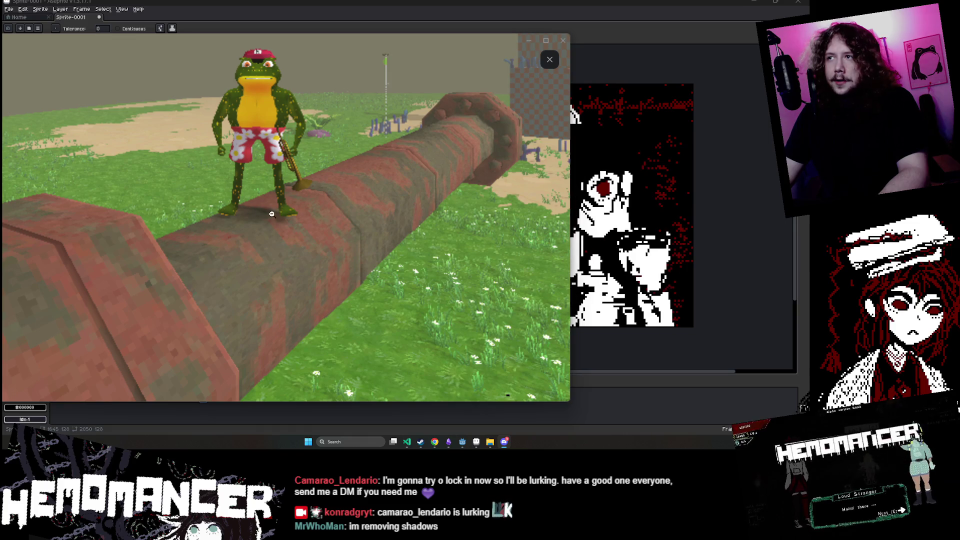
{"action": "left_click", "coordinate": [550, 59]}
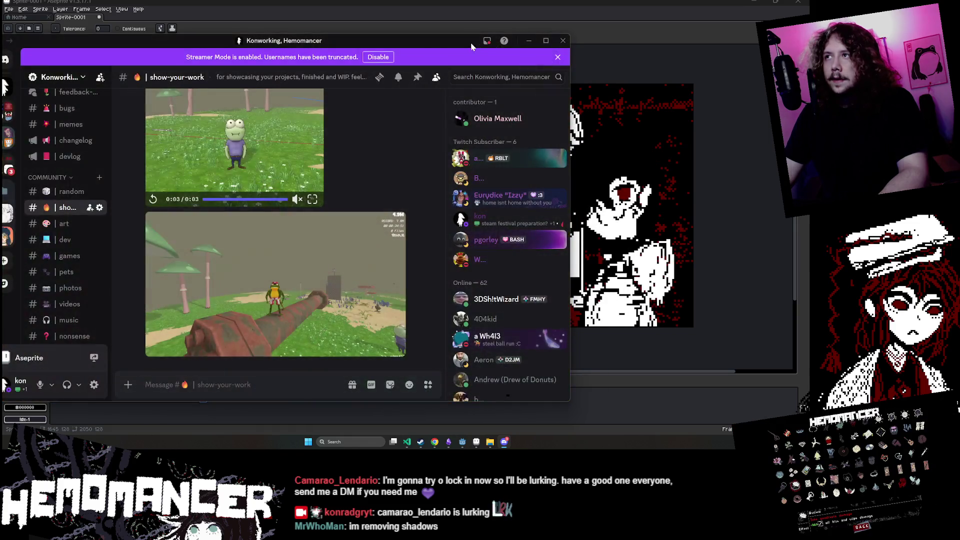
{"action": "left_click", "coordinate": [528, 40]}
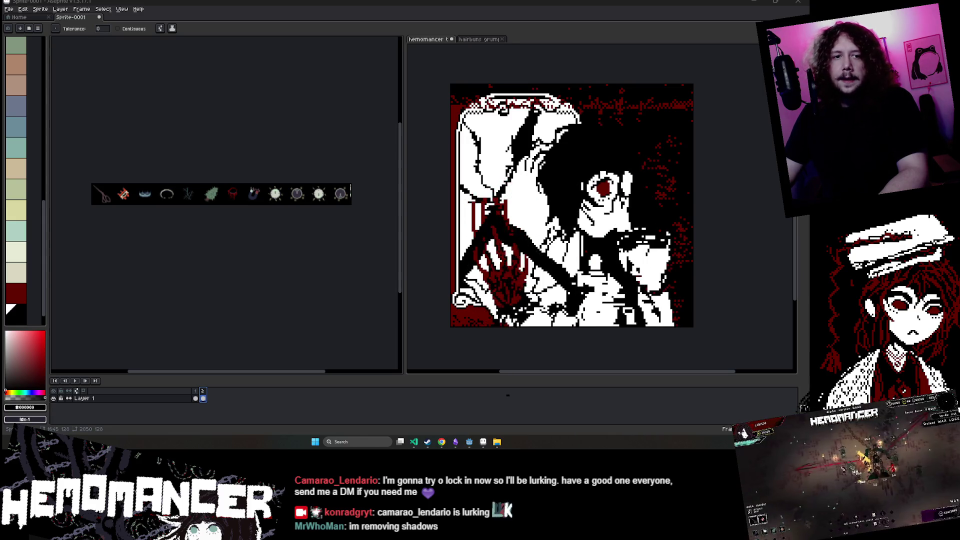
- Activate the Move tool, pan to the scissors icon, and widen the left editor pane
{"action": "scroll", "coordinate": [236, 215], "scroll_direction": "up", "scroll_amount": 1}
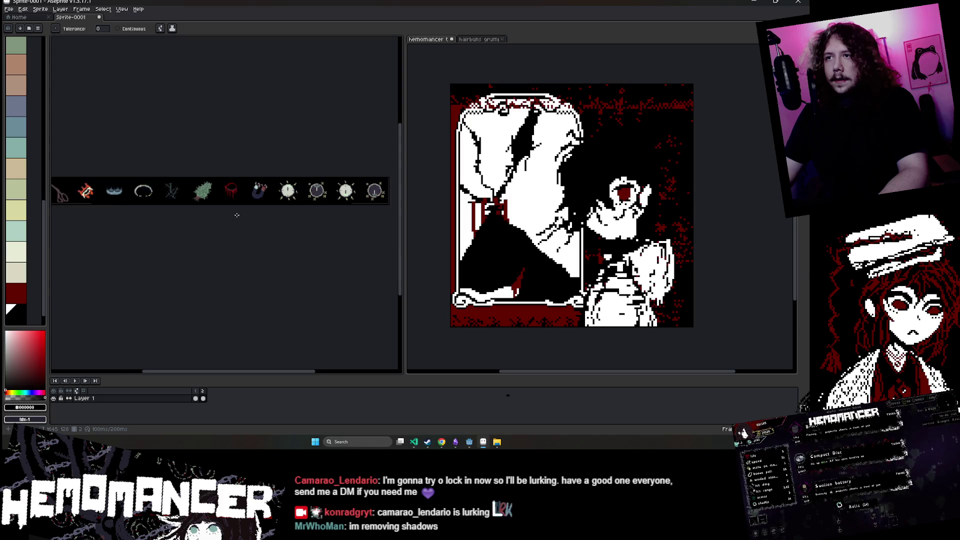
{"action": "scroll", "coordinate": [188, 309], "scroll_direction": "down", "scroll_amount": 1}
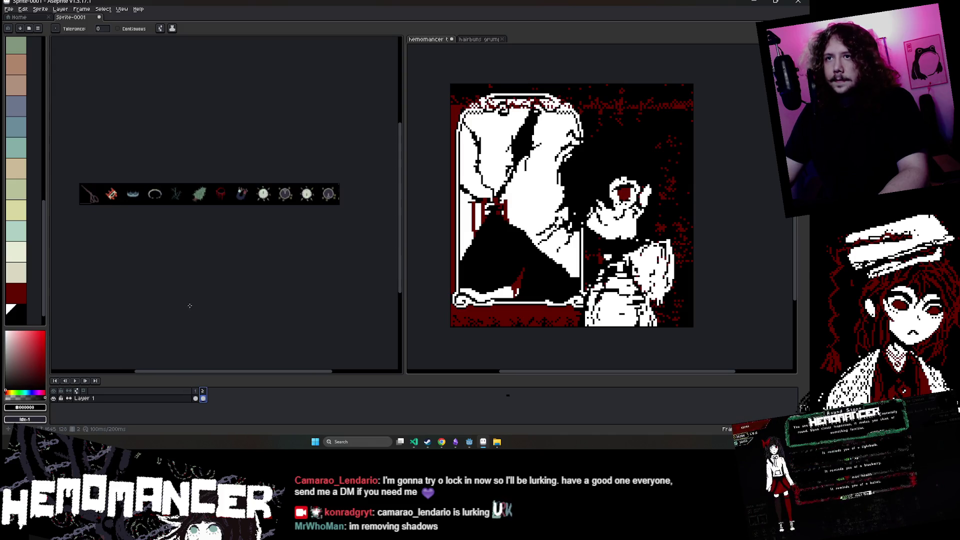
{"action": "key", "text": "v"}
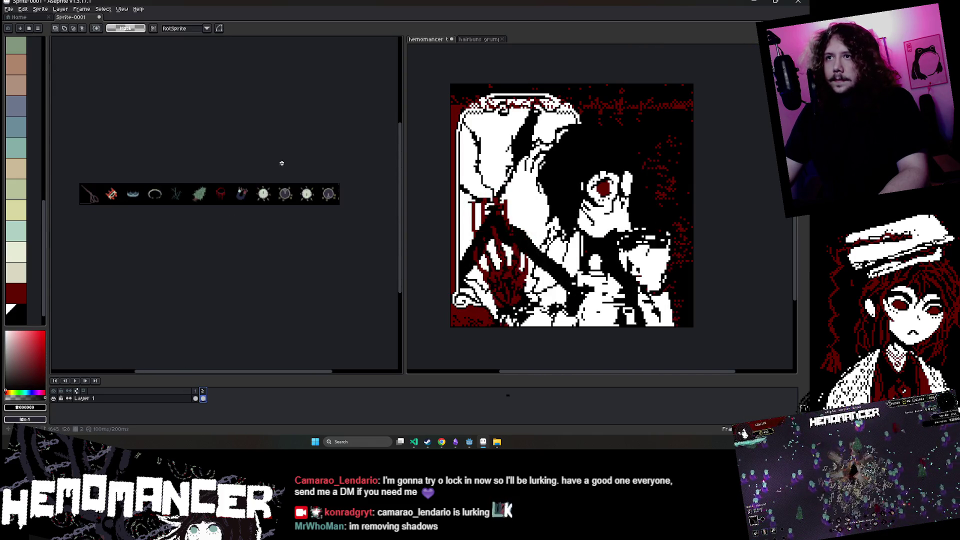
{"action": "scroll", "coordinate": [283, 163], "scroll_direction": "down", "scroll_amount": 1}
{"action": "scroll", "coordinate": [283, 162], "scroll_direction": "down", "scroll_amount": 1}
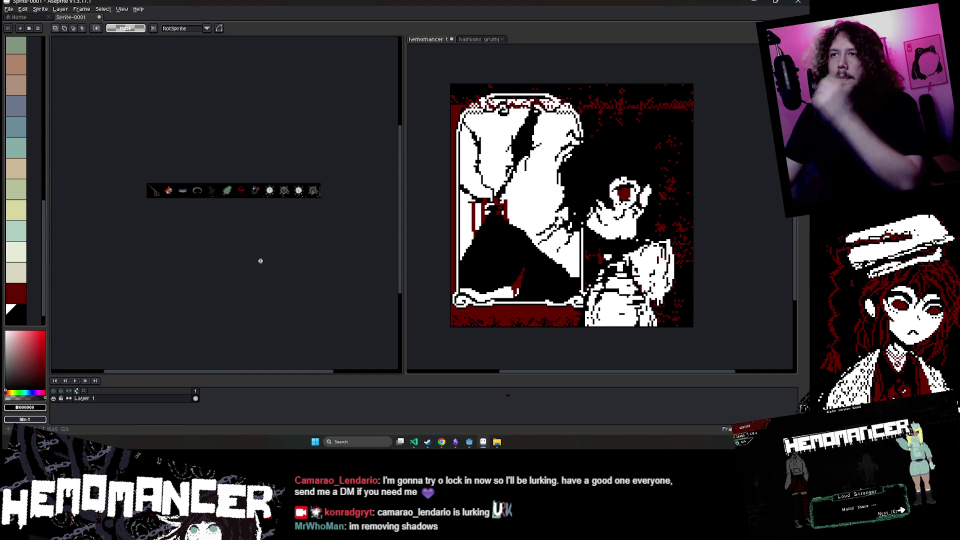
{"action": "scroll", "coordinate": [266, 202], "scroll_direction": "up", "scroll_amount": 2}
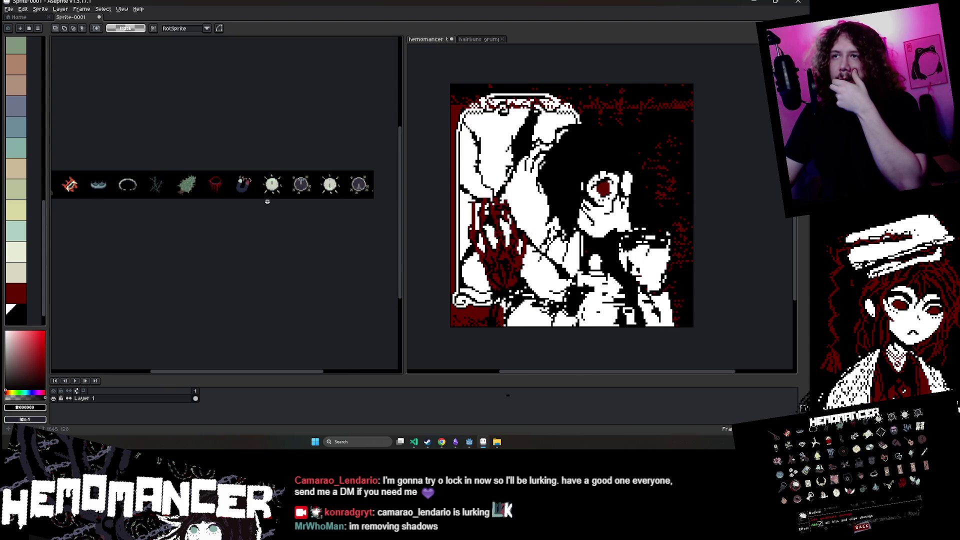
{"action": "mouse_move", "coordinate": [264, 203]}
{"action": "left_mouse_down"}
{"action": "mouse_move", "coordinate": [270, 223]}
{"action": "mouse_move", "coordinate": [289, 207]}
{"action": "left_mouse_up"}
{"action": "left_click_drag", "start_coordinate": [406, 205], "coordinate": [428, 205]}
{"action": "scroll", "coordinate": [368, 206], "scroll_direction": "down", "scroll_amount": 1}
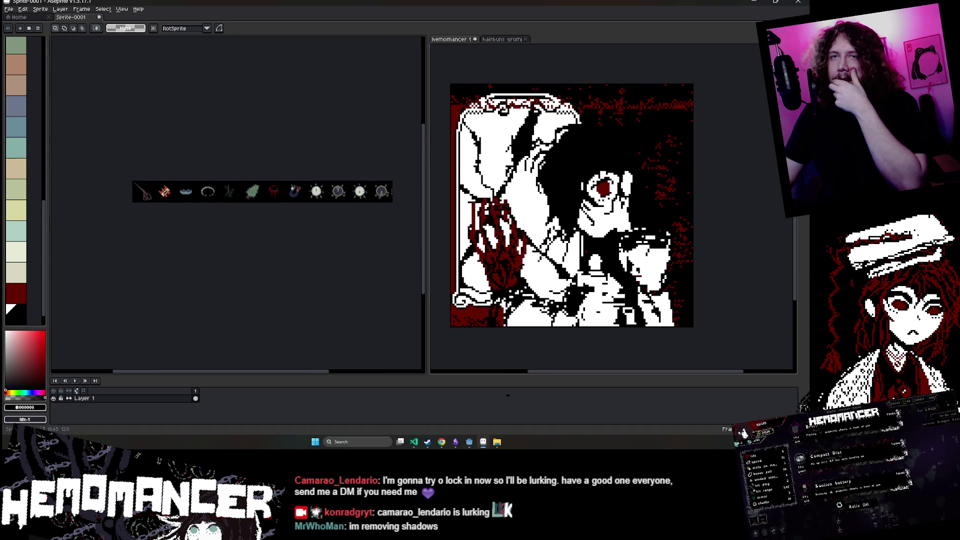
{"action": "left_click", "coordinate": [49, 10]}
- Apply a canvas size change to the sprite, then undo it
{"action": "left_click", "coordinate": [70, 52]}
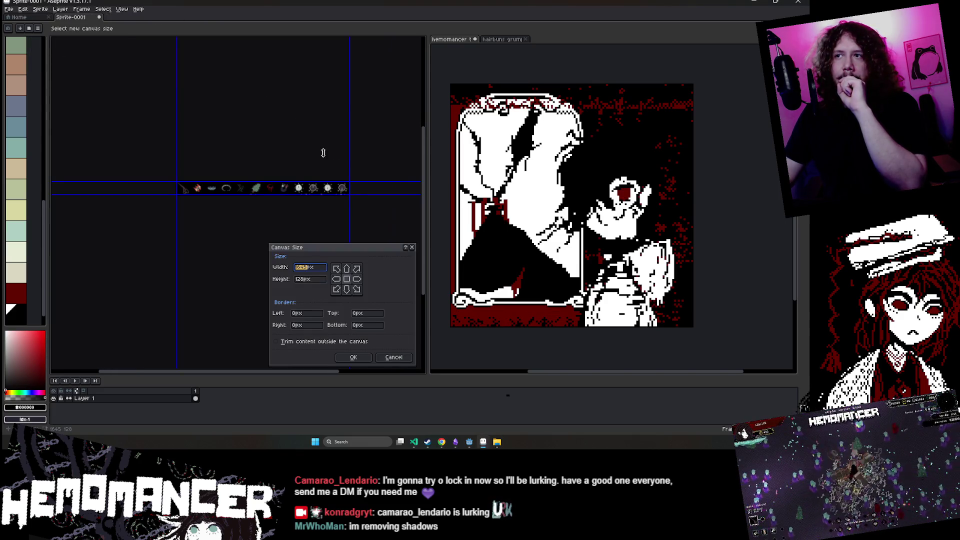
{"action": "scroll", "coordinate": [349, 189], "scroll_direction": "down", "scroll_amount": 1}
{"action": "scroll", "coordinate": [232, 150], "scroll_direction": "down", "scroll_amount": 2}
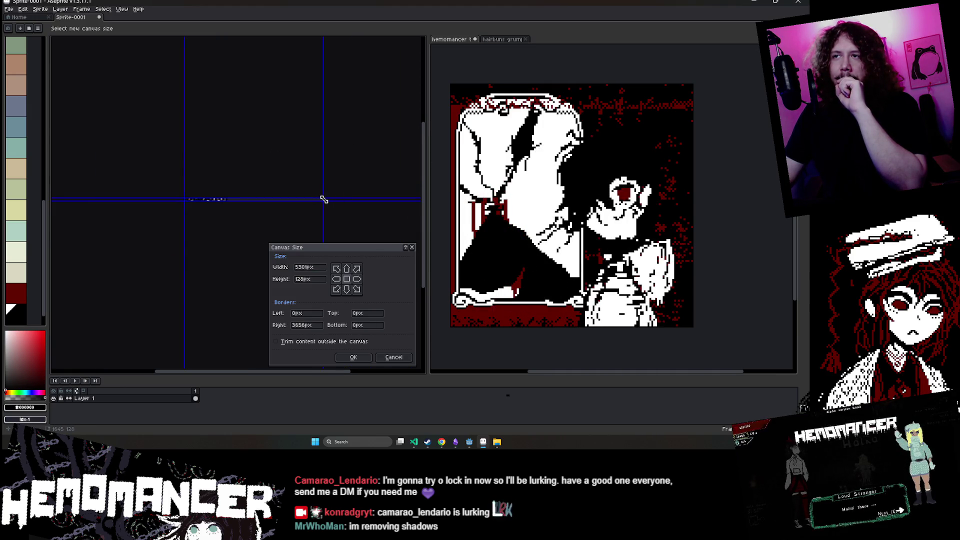
{"action": "scroll", "coordinate": [326, 197], "scroll_direction": "up", "scroll_amount": 2}
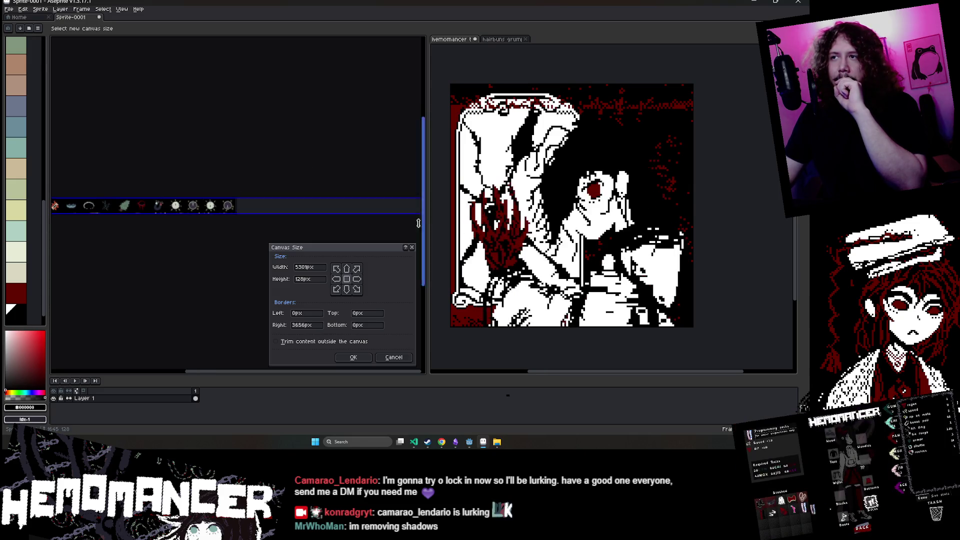
{"action": "left_click", "coordinate": [353, 357]}
{"action": "scroll", "coordinate": [235, 279], "scroll_direction": "down", "scroll_amount": 2}
{"action": "key", "text": "ctrl+z"}
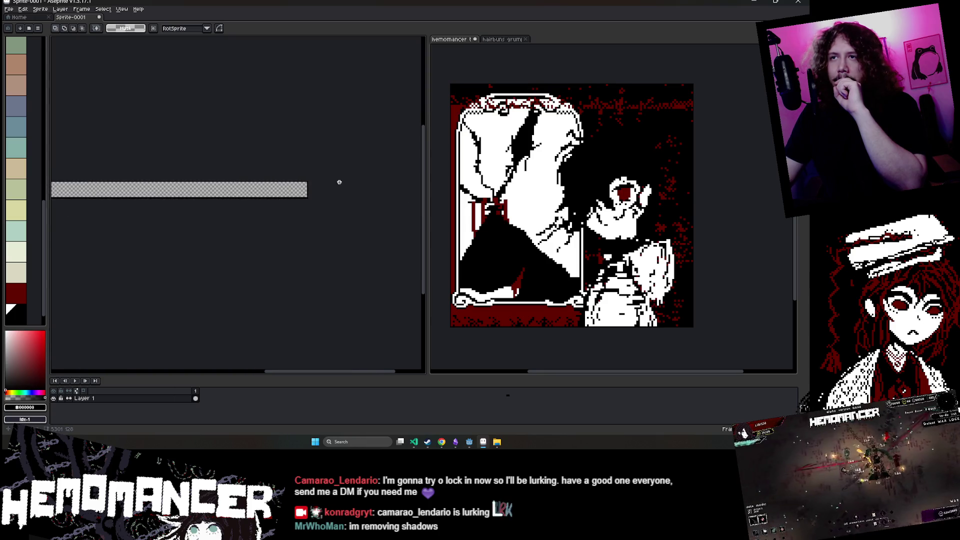
- Widen the sprite canvas to 15418 px
{"action": "left_click", "coordinate": [40, 9]}
{"action": "left_click", "coordinate": [88, 52]}
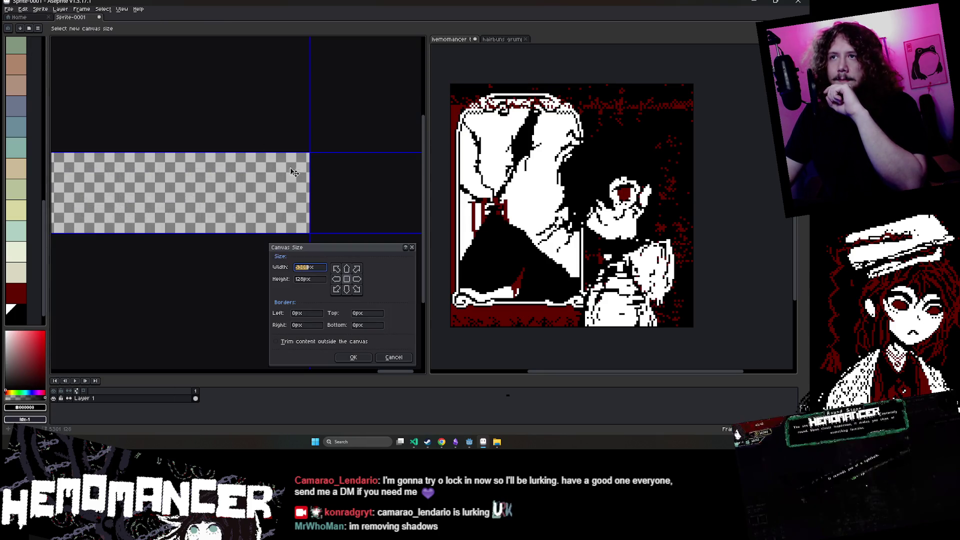
{"action": "left_click_drag", "start_coordinate": [311, 183], "coordinate": [385, 186]}
{"action": "key", "text": "Home"}
{"action": "type", "text": "1"}
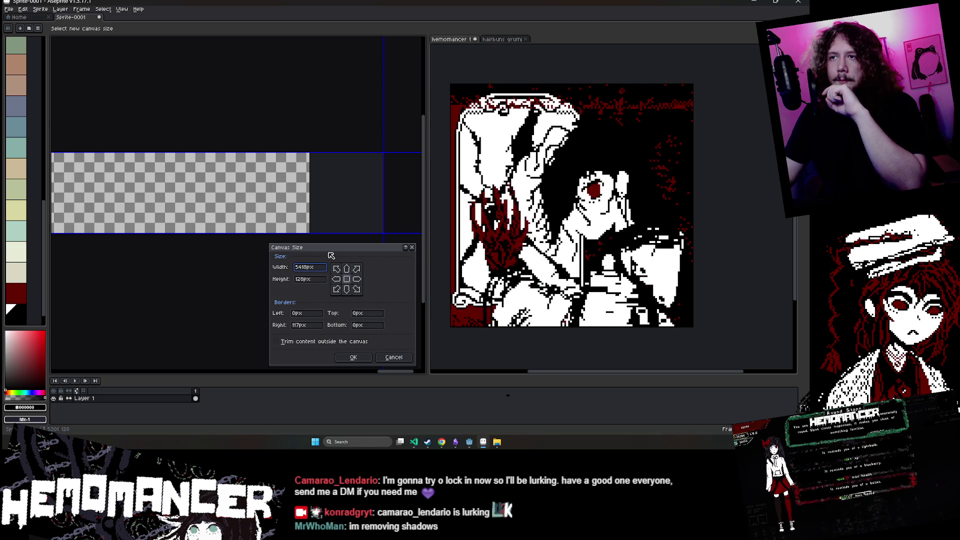
{"action": "key", "text": "Return"}
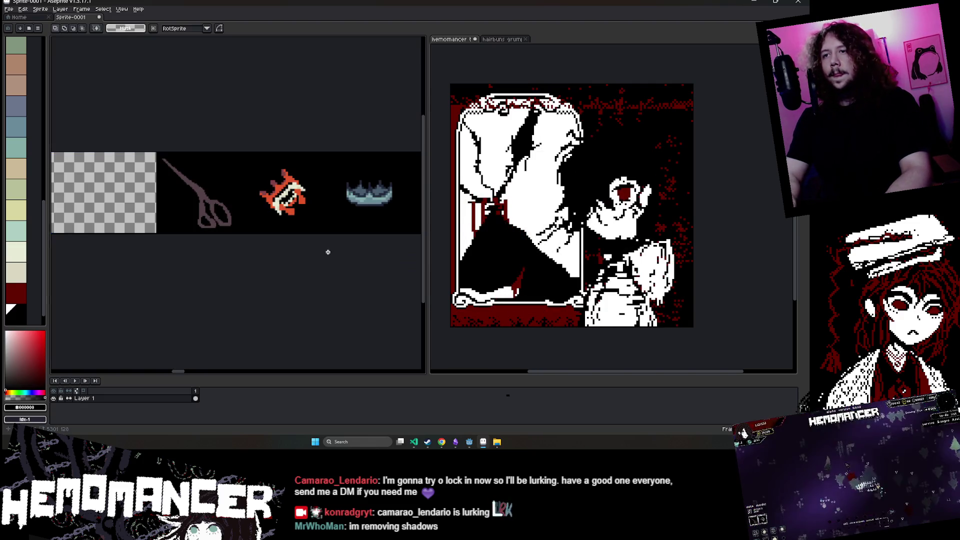
{"action": "scroll", "coordinate": [330, 249], "scroll_direction": "down", "scroll_amount": 5}
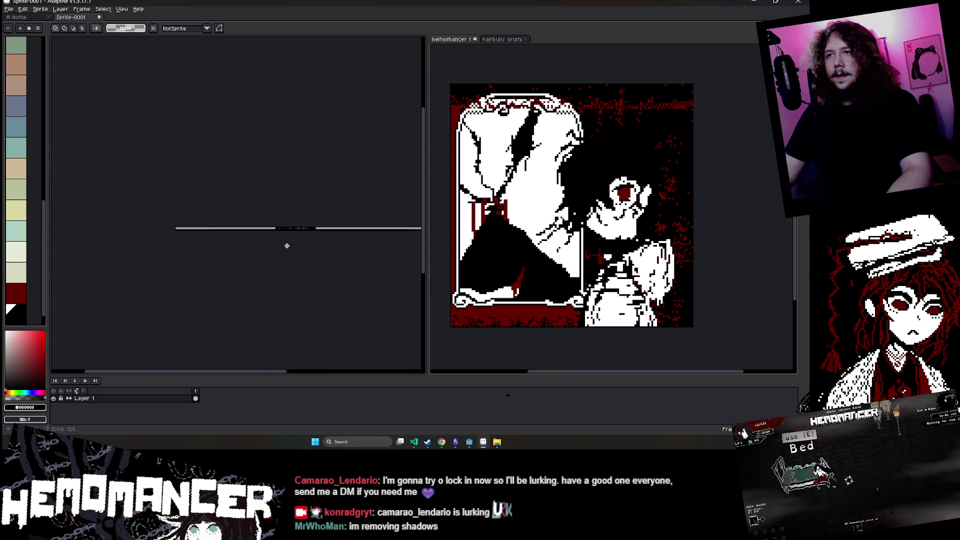
{"action": "scroll", "coordinate": [287, 246], "scroll_direction": "up", "scroll_amount": 3}
- Resize the canvas again with the anchor set to the left edge
{"action": "left_click", "coordinate": [40, 9]}
{"action": "left_click", "coordinate": [65, 52]}
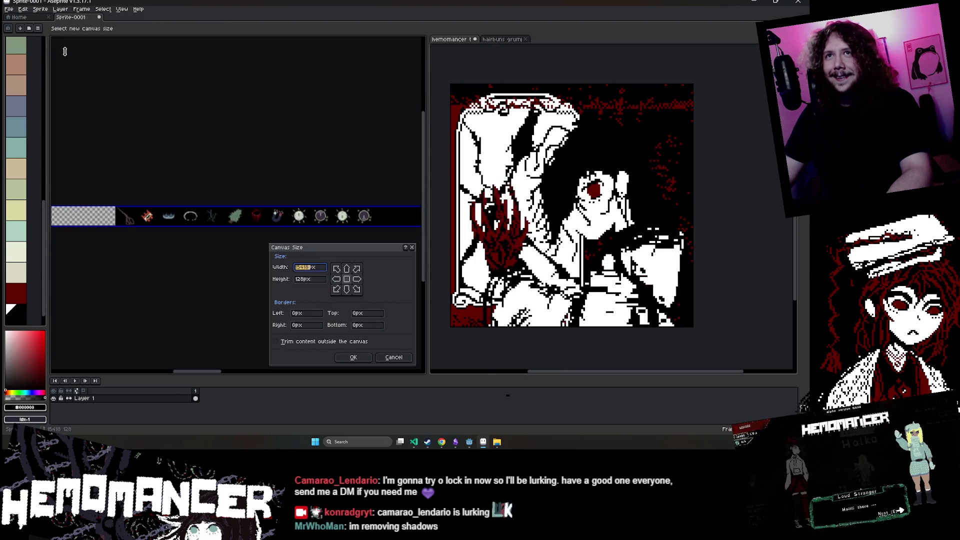
{"action": "left_click", "coordinate": [336, 279]}
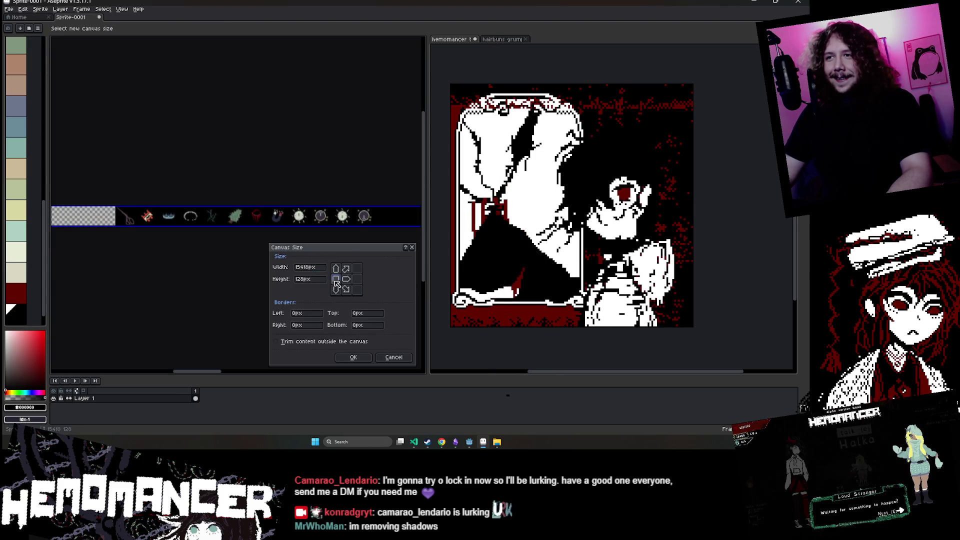
{"action": "left_click", "coordinate": [353, 358]}
{"action": "scroll", "coordinate": [349, 352], "scroll_direction": "down", "scroll_amount": 2}
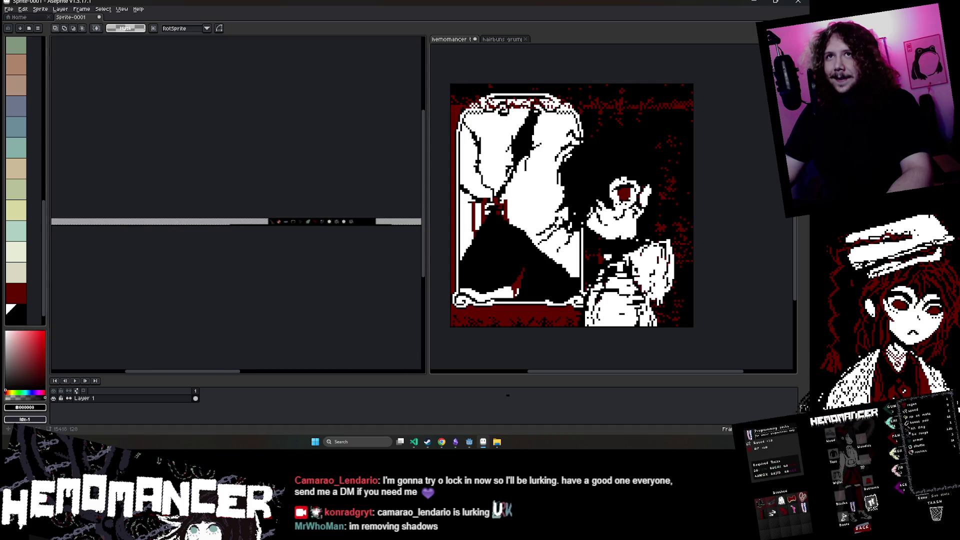
{"action": "scroll", "coordinate": [395, 207], "scroll_direction": "up", "scroll_amount": 1}
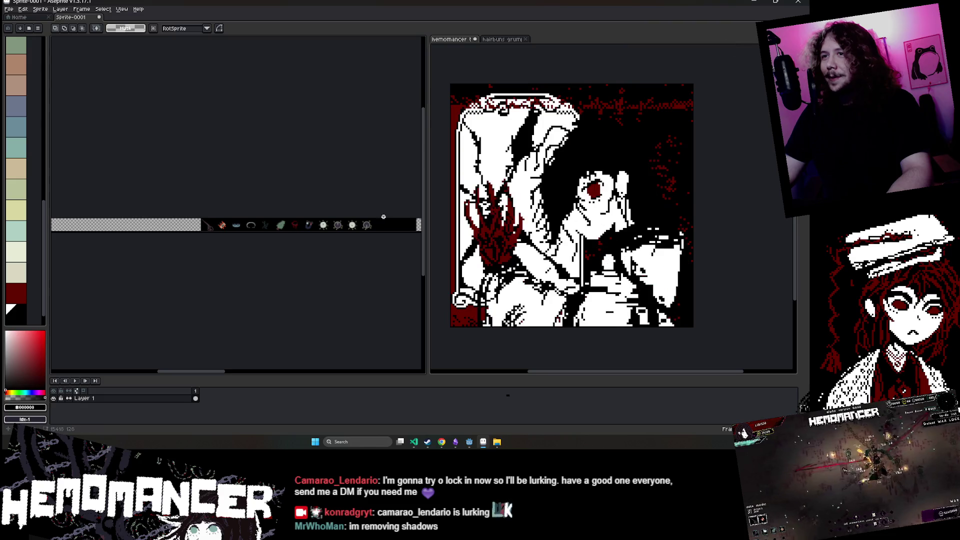
- Move the selected icon strip to the canvas's left edge and commit it there
{"action": "scroll", "coordinate": [419, 330], "scroll_direction": "right", "scroll_amount": 3}
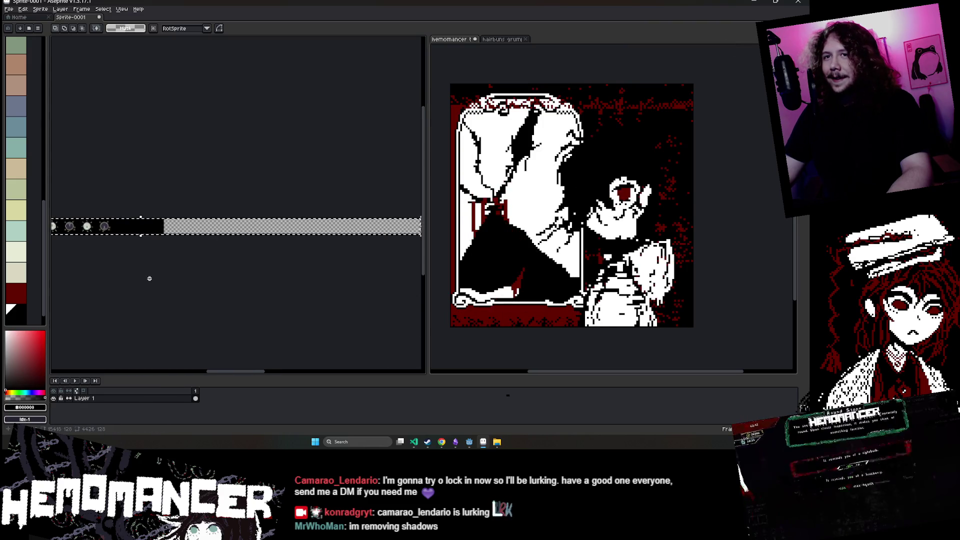
{"action": "left_click_drag", "start_coordinate": [149, 279], "coordinate": [441, 279]}
{"action": "left_click", "coordinate": [245, 232]}
{"action": "scroll", "coordinate": [238, 231], "scroll_direction": "down", "scroll_amount": 3}
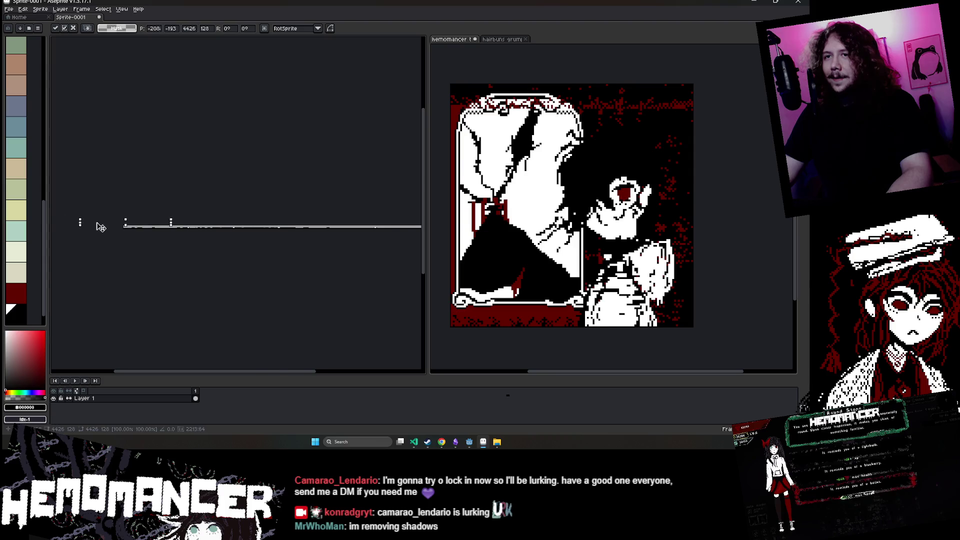
{"action": "left_click_drag", "start_coordinate": [101, 227], "coordinate": [214, 229]}
{"action": "scroll", "coordinate": [317, 234], "scroll_direction": "up", "scroll_amount": 3}
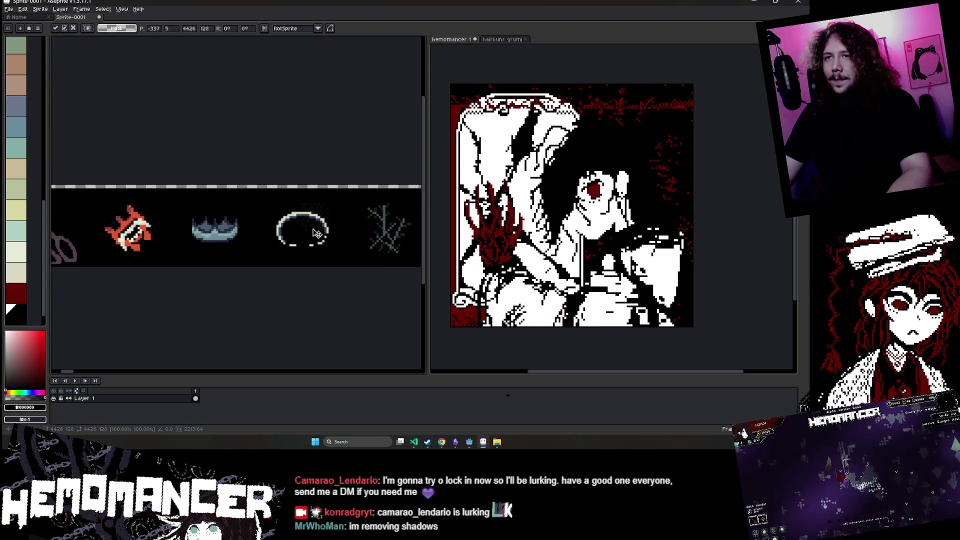
{"action": "scroll", "coordinate": [250, 243], "scroll_direction": "left", "scroll_amount": 5}
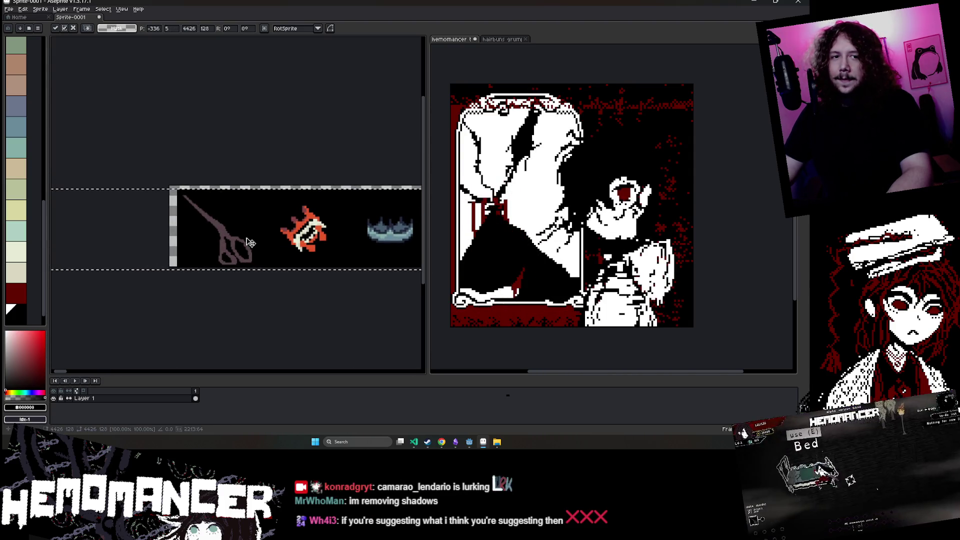
{"action": "left_click_drag", "start_coordinate": [250, 242], "coordinate": [242, 239]}
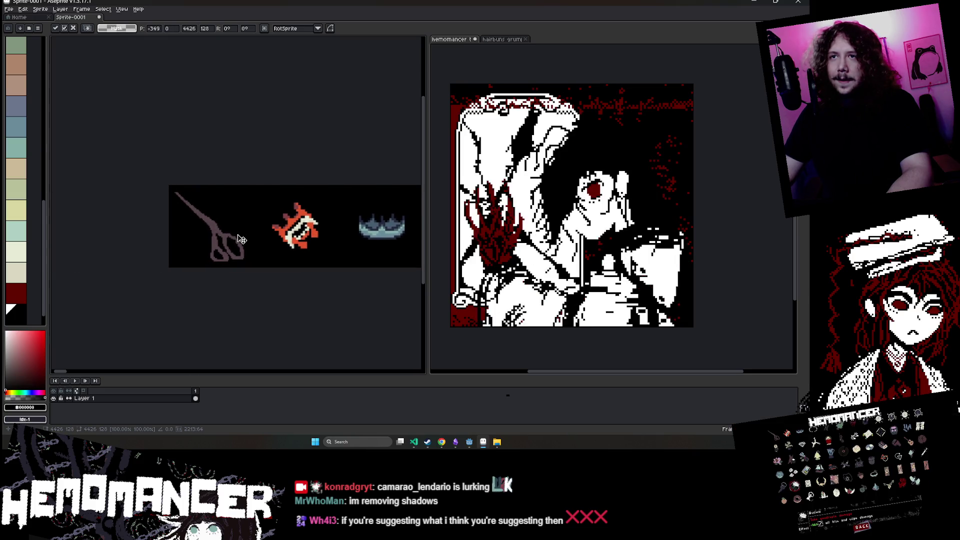
{"action": "scroll", "coordinate": [245, 210], "scroll_direction": "down", "scroll_amount": 5}
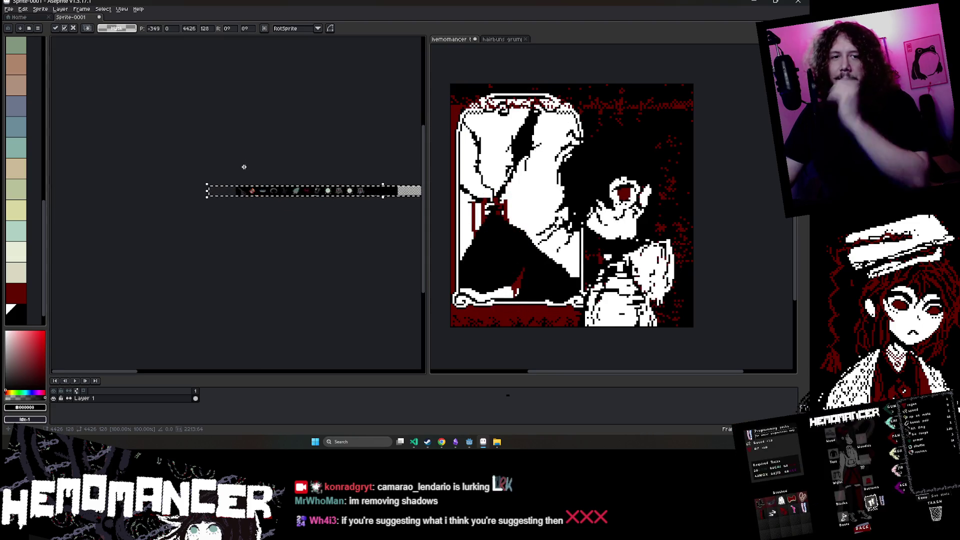
{"action": "key", "text": "Return"}
{"action": "scroll", "coordinate": [280, 193], "scroll_direction": "up", "scroll_amount": 4}
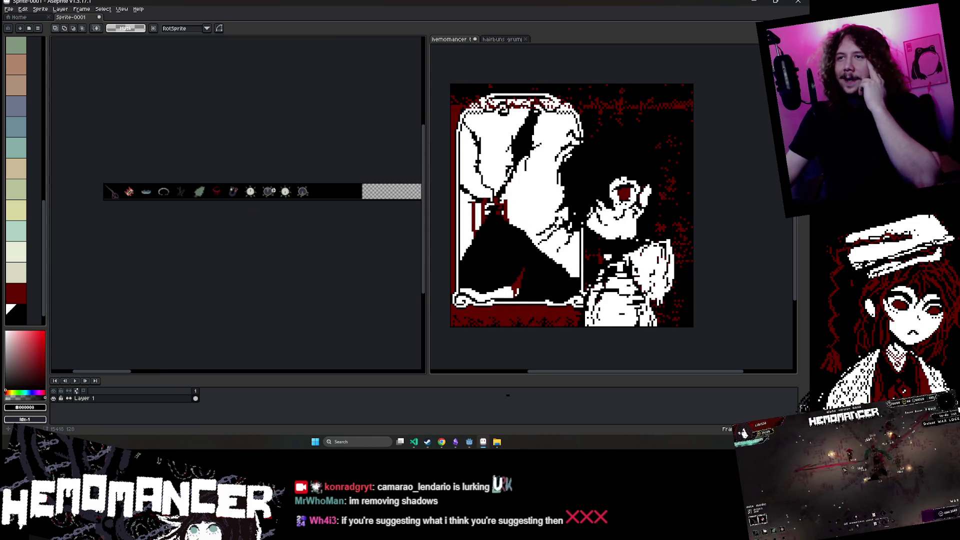
- Switch to the Hemomancer (DEBUG) window showing its item collection grid
{"action": "mouse_move", "coordinate": [479, 444]}
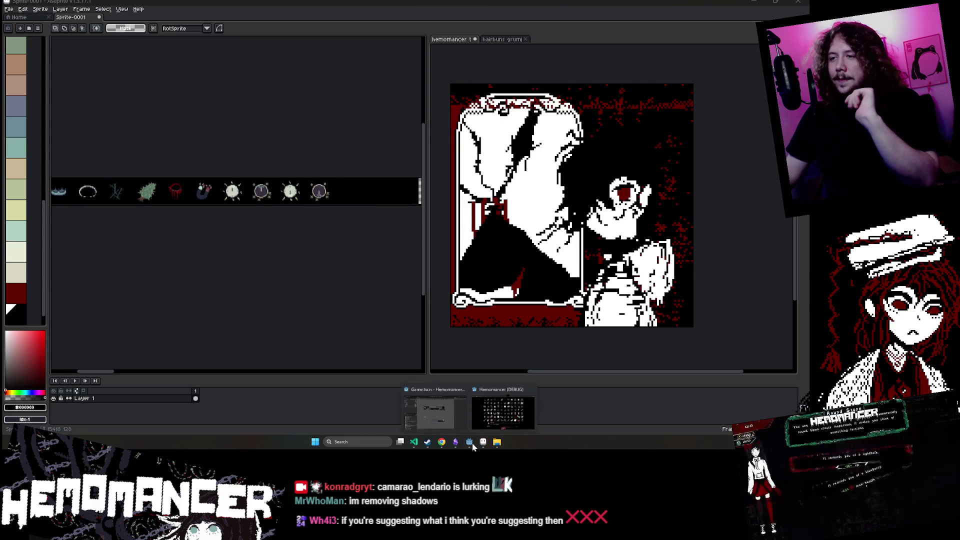
{"action": "left_click", "coordinate": [500, 358]}
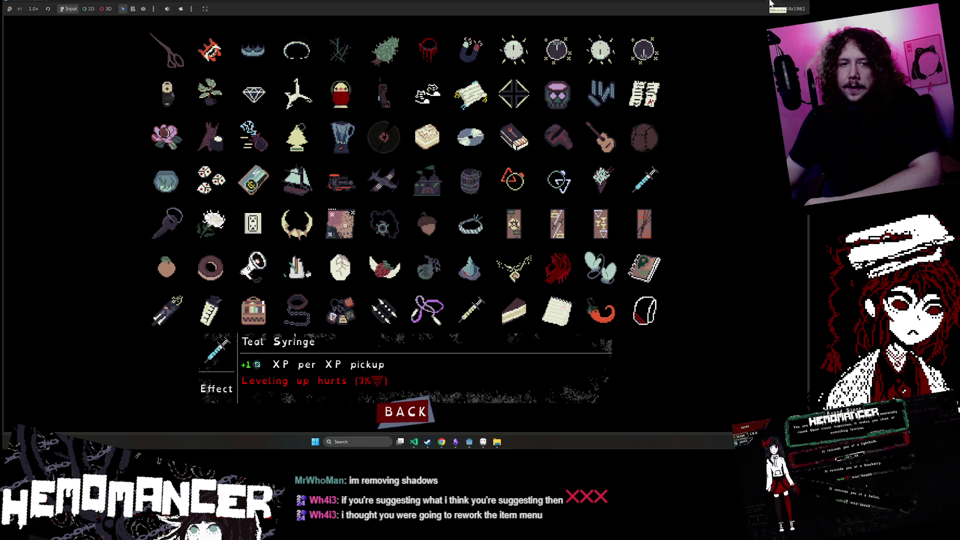
- Minimize the game to look over the Aseprite strip, then restore the game window
{"action": "left_click", "coordinate": [770, 2]}
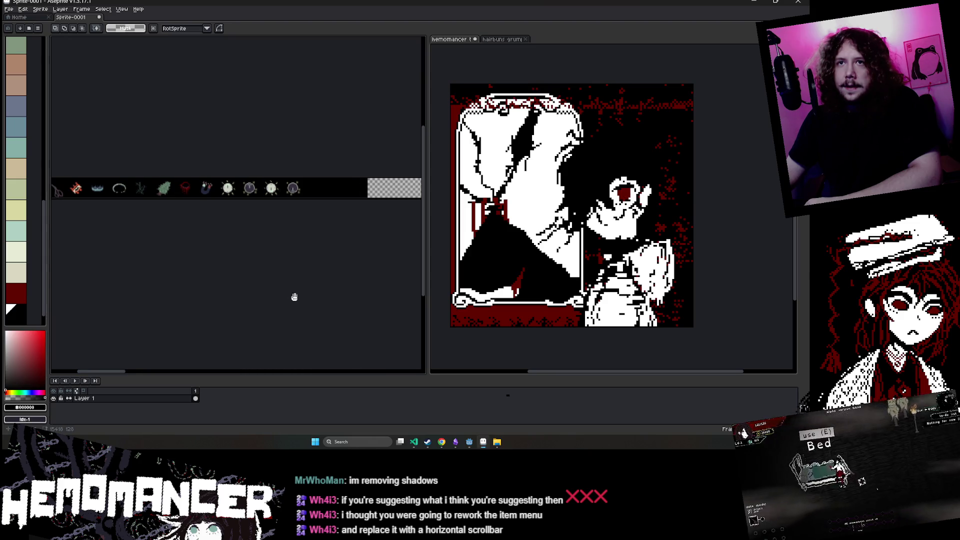
{"action": "scroll", "coordinate": [286, 299], "scroll_direction": "left", "scroll_amount": 2}
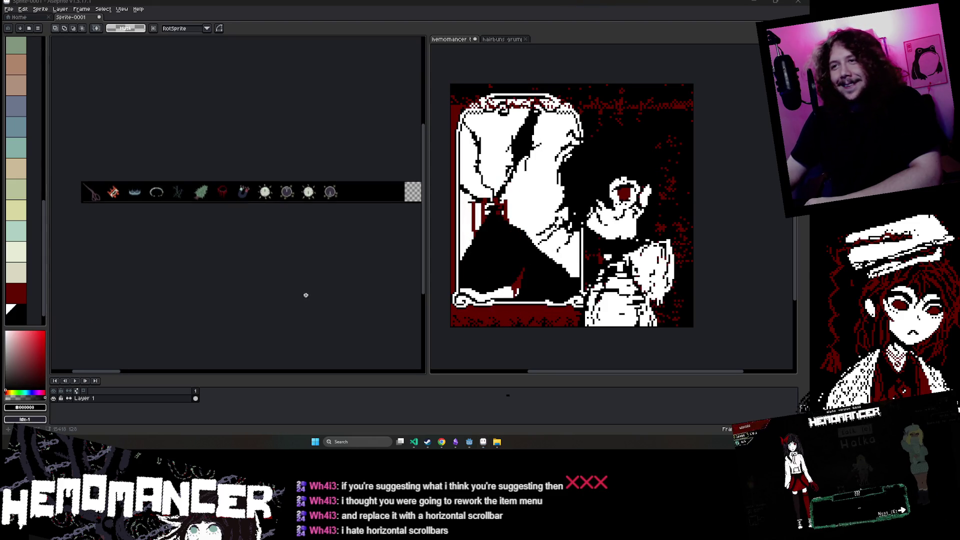
{"action": "scroll", "coordinate": [302, 289], "scroll_direction": "down", "scroll_amount": 1}
{"action": "scroll", "coordinate": [306, 278], "scroll_direction": "up", "scroll_amount": 1}
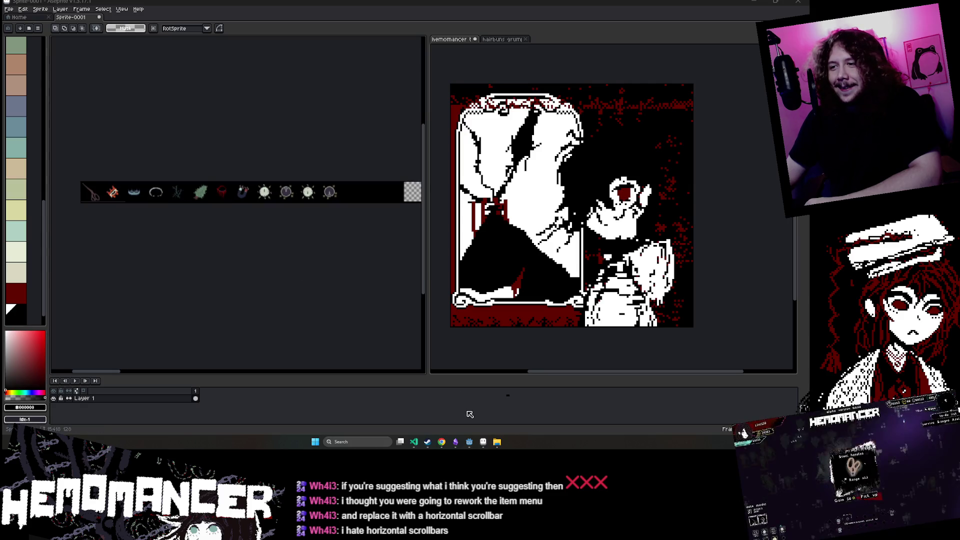
{"action": "mouse_move", "coordinate": [469, 441]}
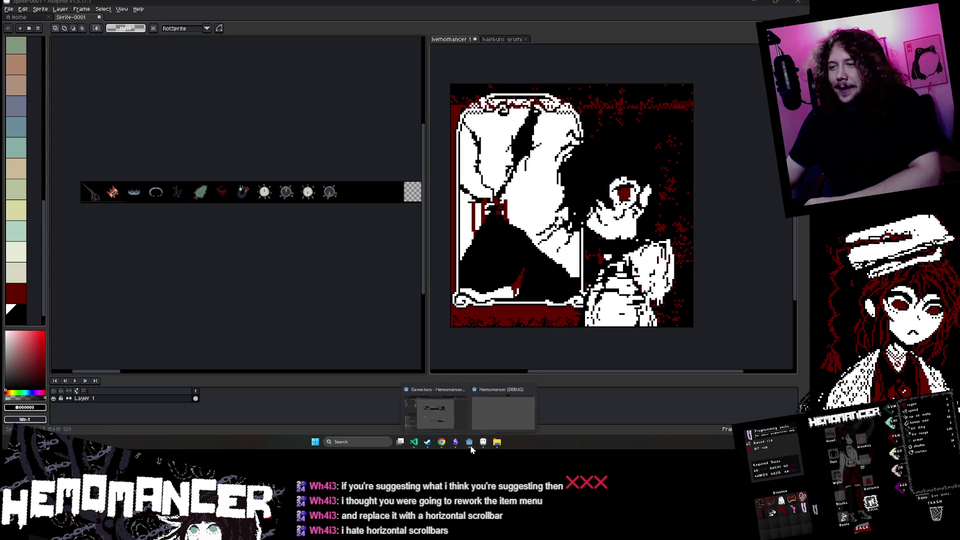
{"action": "left_click", "coordinate": [494, 415]}
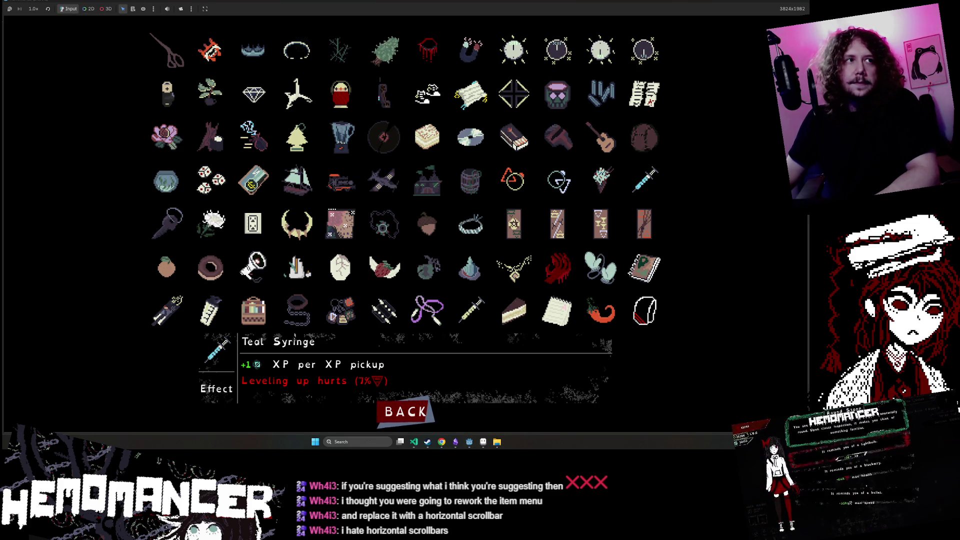
- Snip the second row of icons from Hemomancer's item grid
{"action": "key", "text": "ctrl+Print"}
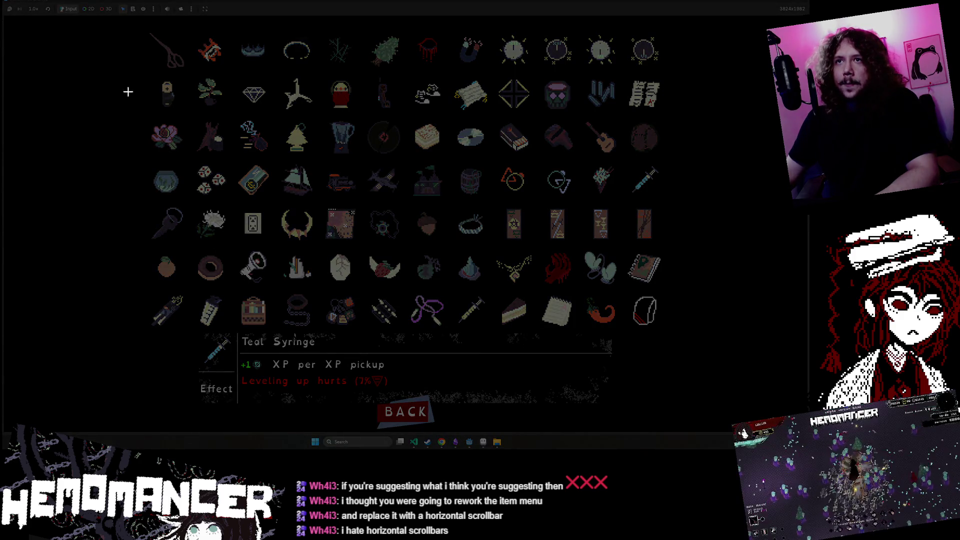
{"action": "left_click_drag", "start_coordinate": [146, 74], "coordinate": [680, 114]}
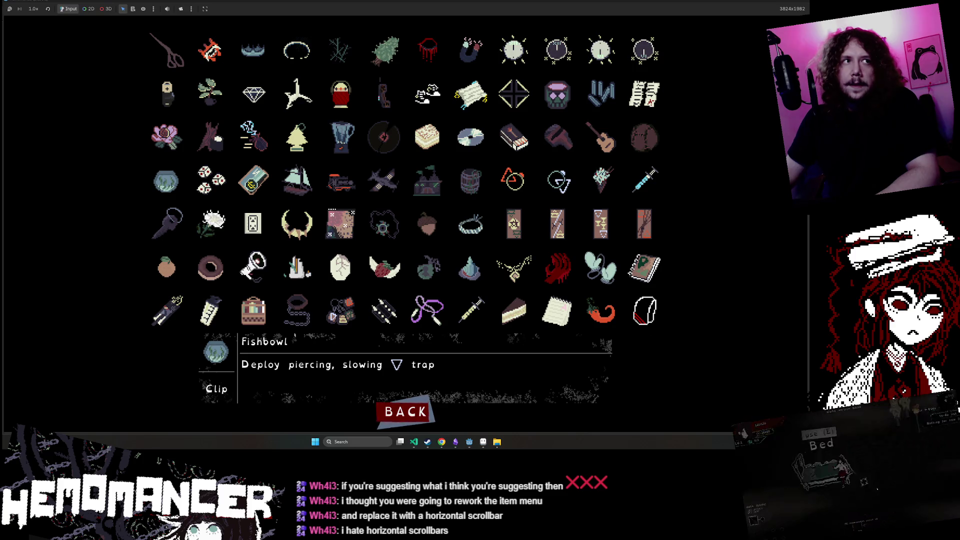
- Paste the second item row into Aseprite after the first row and commit it
{"action": "key", "text": "alt+Tab"}
{"action": "key", "text": "ctrl+v"}
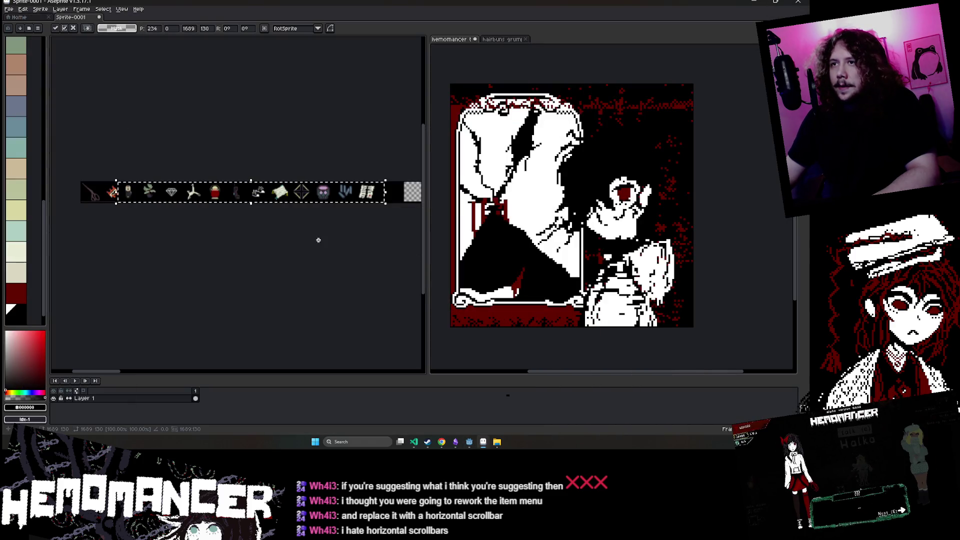
{"action": "scroll", "coordinate": [235, 189], "scroll_direction": "up", "scroll_amount": 4}
{"action": "mouse_move", "coordinate": [272, 252]}
{"action": "left_mouse_down"}
{"action": "mouse_move", "coordinate": [313, 249]}
{"action": "mouse_move", "coordinate": [314, 238]}
{"action": "left_mouse_up"}
{"action": "scroll", "coordinate": [300, 215], "scroll_direction": "down", "scroll_amount": 3}
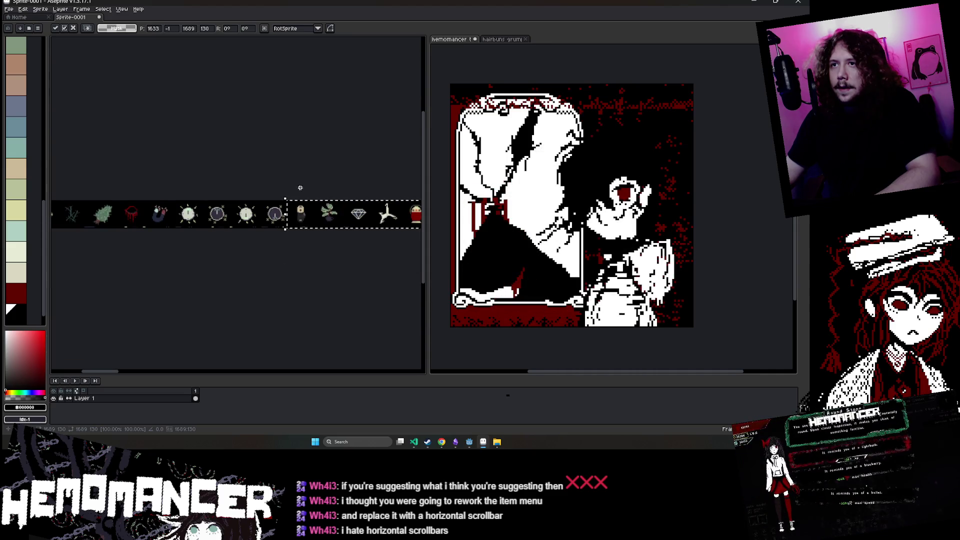
{"action": "key", "text": "Return"}
- On a new Layer 2, draw a red pencil squiggle marking the gap between rows
{"action": "key", "text": "b"}
{"action": "scroll", "coordinate": [240, 229], "scroll_direction": "up", "scroll_amount": 3}
{"action": "scroll", "coordinate": [240, 200], "scroll_direction": "down", "scroll_amount": 1}
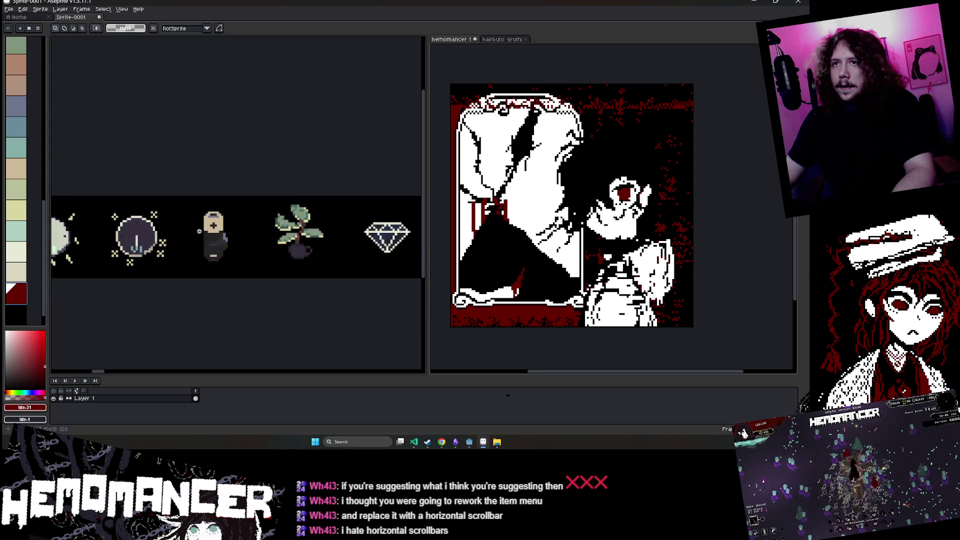
{"action": "scroll", "coordinate": [257, 149], "scroll_direction": "up", "scroll_amount": 1}
{"action": "key", "text": "shift+n"}
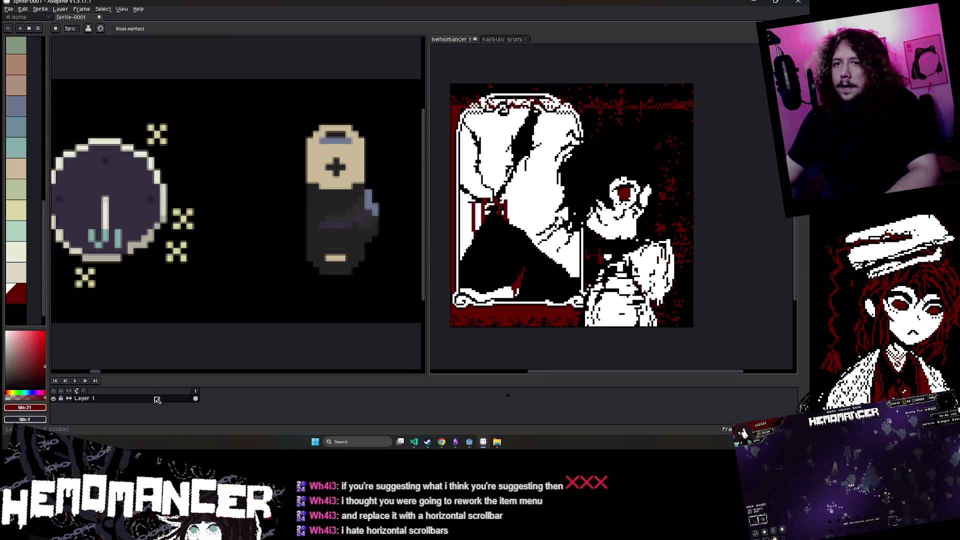
{"action": "left_click", "coordinate": [148, 398]}
{"action": "key", "text": "plus"}
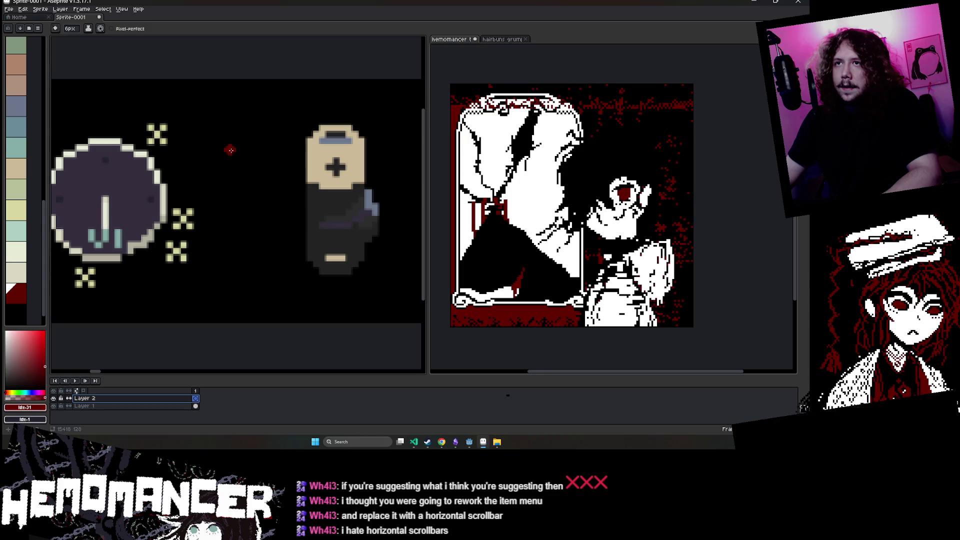
{"action": "mouse_move", "coordinate": [217, 120]}
{"action": "left_mouse_down"}
{"action": "mouse_move", "coordinate": [253, 225]}
{"action": "mouse_move", "coordinate": [235, 267]}
{"action": "left_mouse_up"}
{"action": "scroll", "coordinate": [235, 268], "scroll_direction": "down", "scroll_amount": 3}
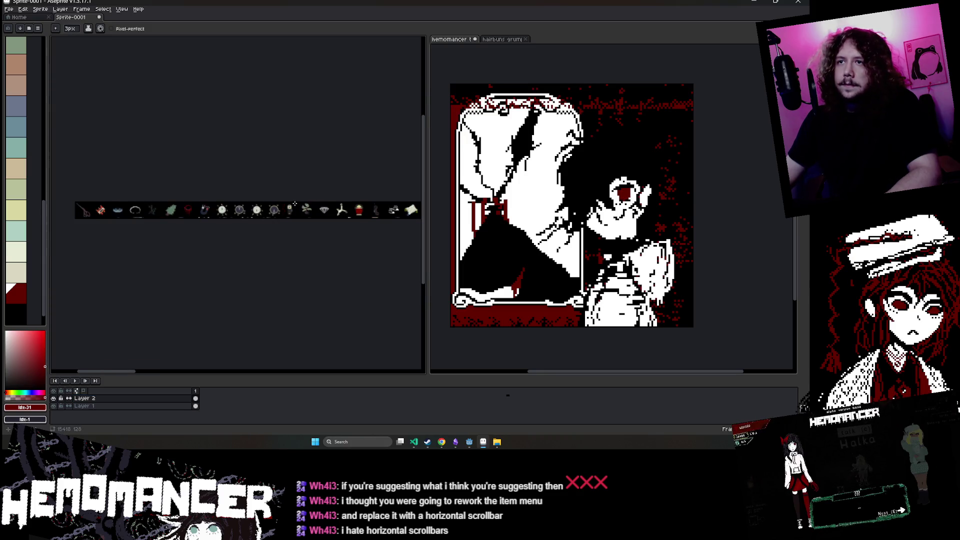
{"action": "scroll", "coordinate": [338, 237], "scroll_direction": "up", "scroll_amount": 1}
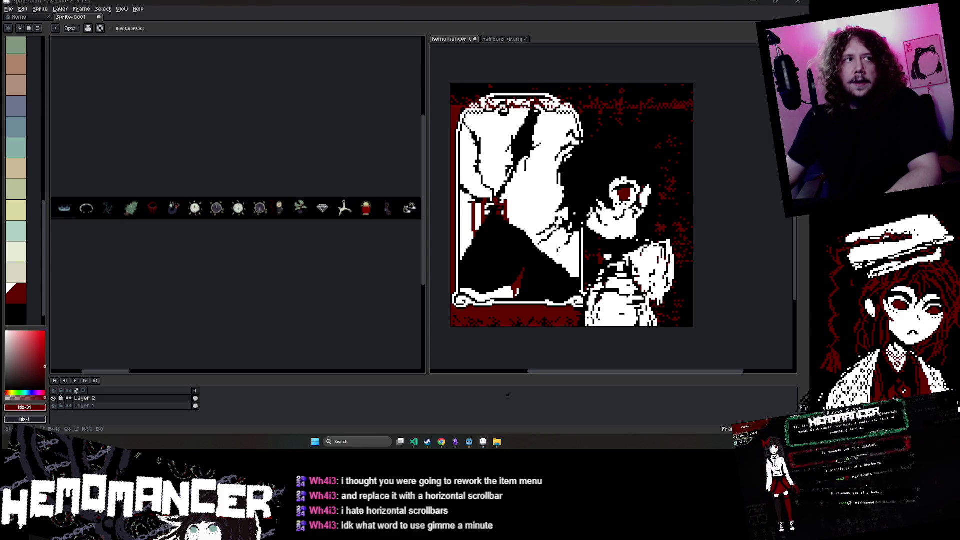
{"action": "scroll", "coordinate": [263, 253], "scroll_direction": "up", "scroll_amount": 4}
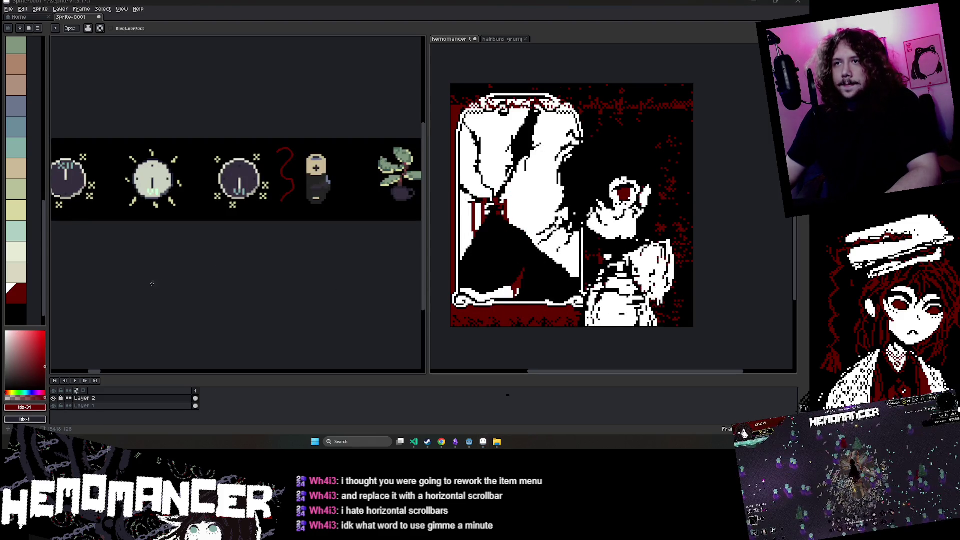
{"action": "mouse_move", "coordinate": [469, 441]}
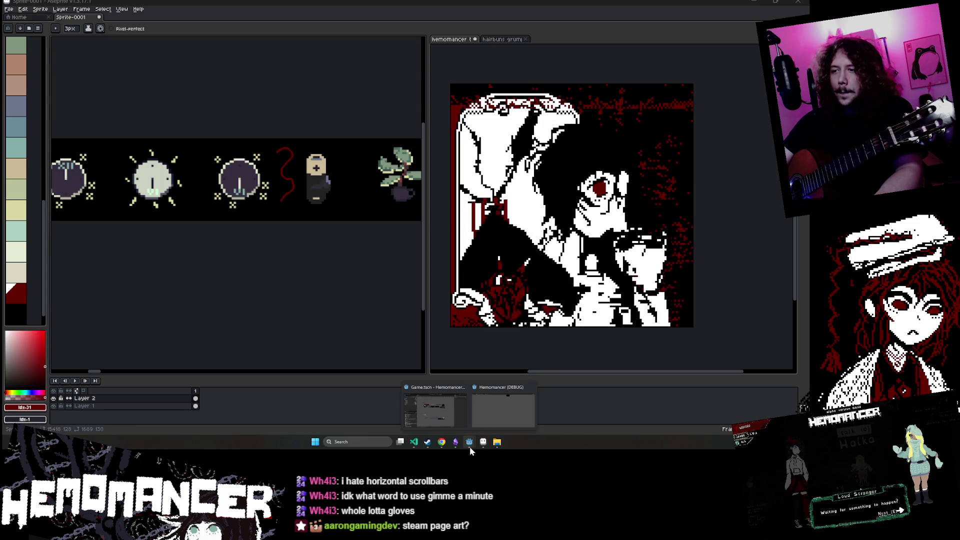
- Bring the game forward and snip the third item row, starting with the rose
{"action": "left_click", "coordinate": [494, 412]}
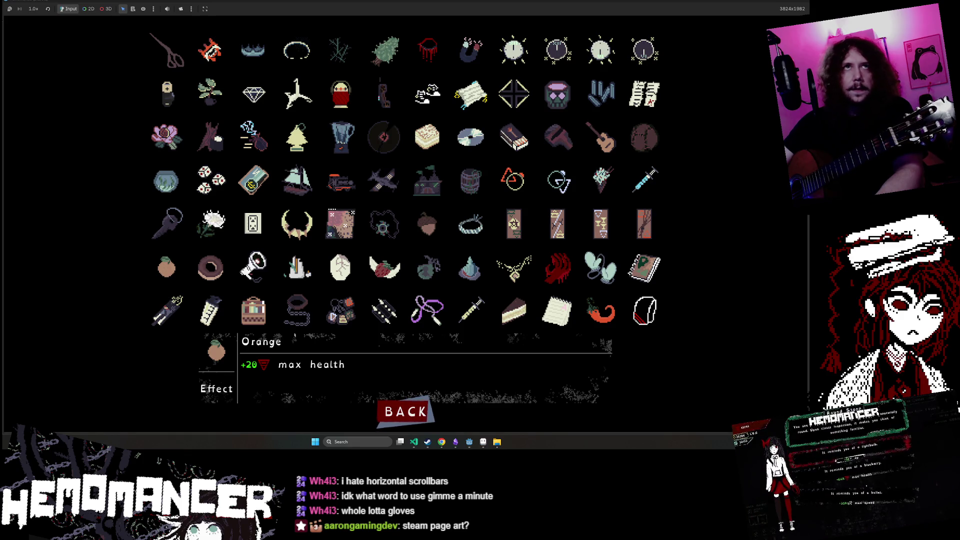
{"action": "key", "text": "super+shift+s"}
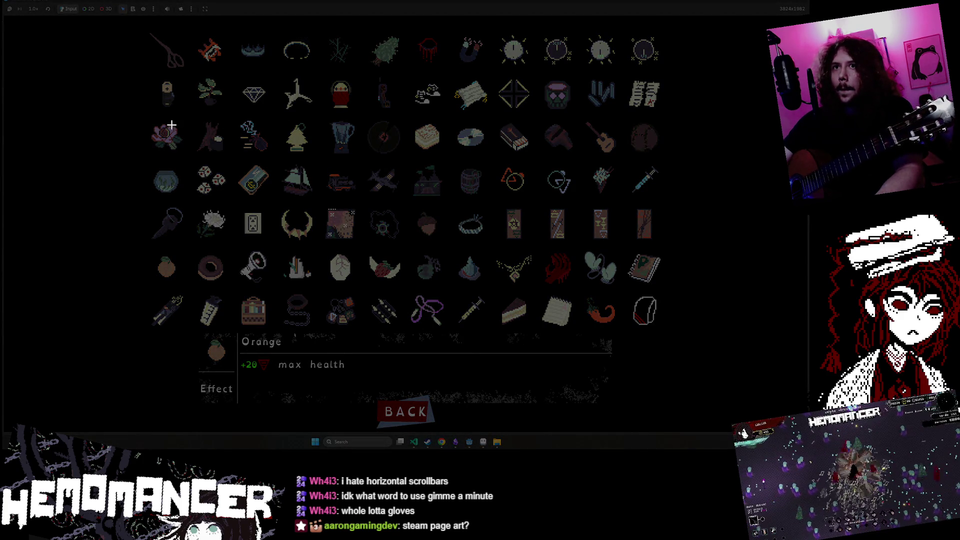
{"action": "mouse_move", "coordinate": [141, 115]}
{"action": "left_mouse_down"}
{"action": "mouse_move", "coordinate": [553, 160]}
{"action": "mouse_move", "coordinate": [689, 165]}
{"action": "left_mouse_up"}
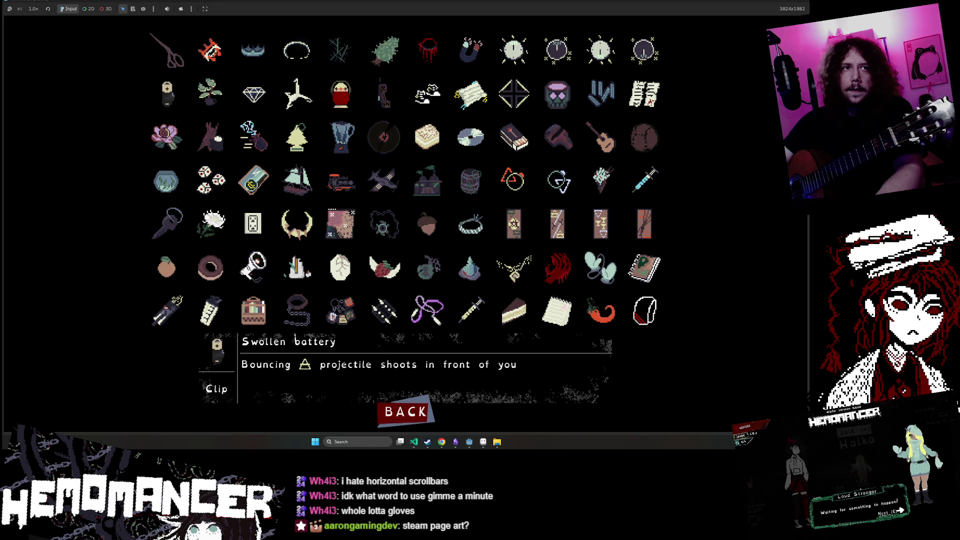
{"action": "key", "text": "alt+Tab"}
{"action": "key", "text": "ctrl+v"}
{"action": "scroll", "coordinate": [306, 296], "scroll_direction": "right", "scroll_amount": 10}
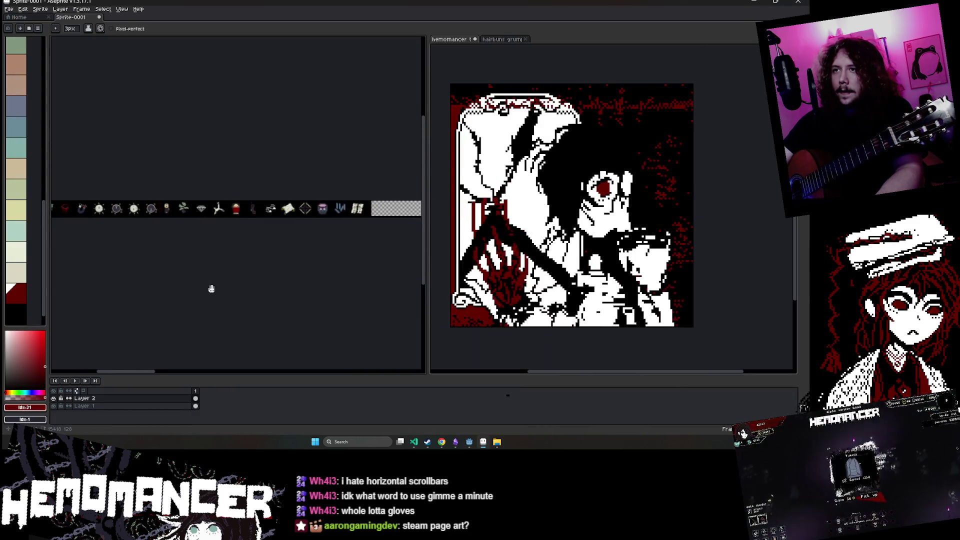
{"action": "scroll", "coordinate": [302, 168], "scroll_direction": "up", "scroll_amount": 1}
{"action": "key", "text": "ctrl+v"}
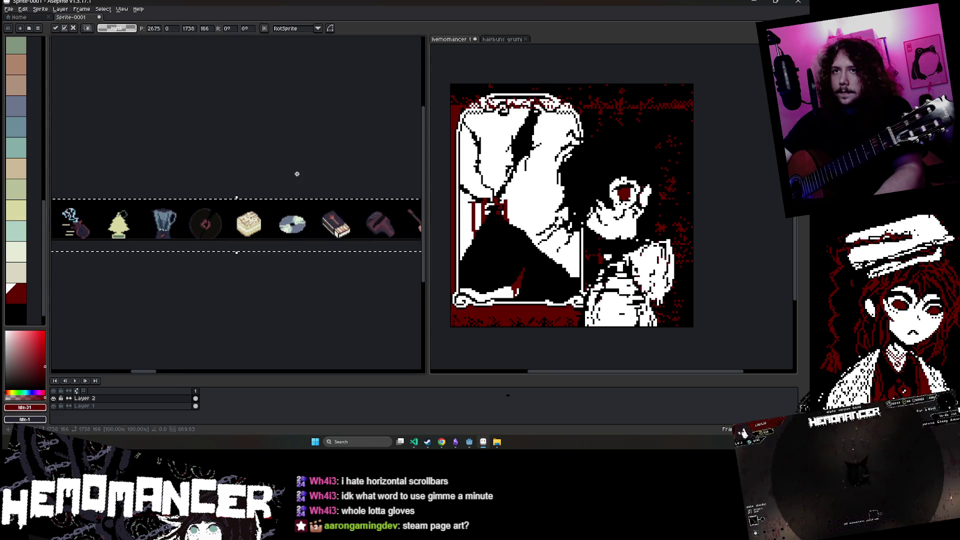
{"action": "mouse_move", "coordinate": [296, 171]}
{"action": "left_mouse_down"}
{"action": "mouse_move", "coordinate": [295, 252]}
{"action": "mouse_move", "coordinate": [225, 238]}
{"action": "mouse_move", "coordinate": [289, 200]}
{"action": "mouse_move", "coordinate": [227, 203]}
{"action": "left_mouse_up"}
{"action": "scroll", "coordinate": [258, 220], "scroll_direction": "up", "scroll_amount": 3}
{"action": "scroll", "coordinate": [258, 220], "scroll_direction": "down", "scroll_amount": 3}
{"action": "scroll", "coordinate": [289, 189], "scroll_direction": "up", "scroll_amount": 3}
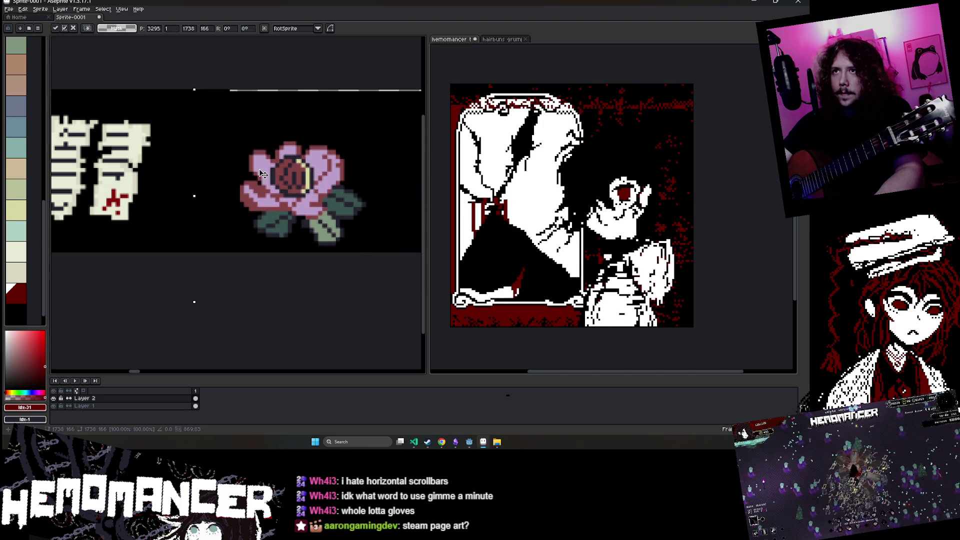
{"action": "left_click_drag", "start_coordinate": [259, 170], "coordinate": [259, 154]}
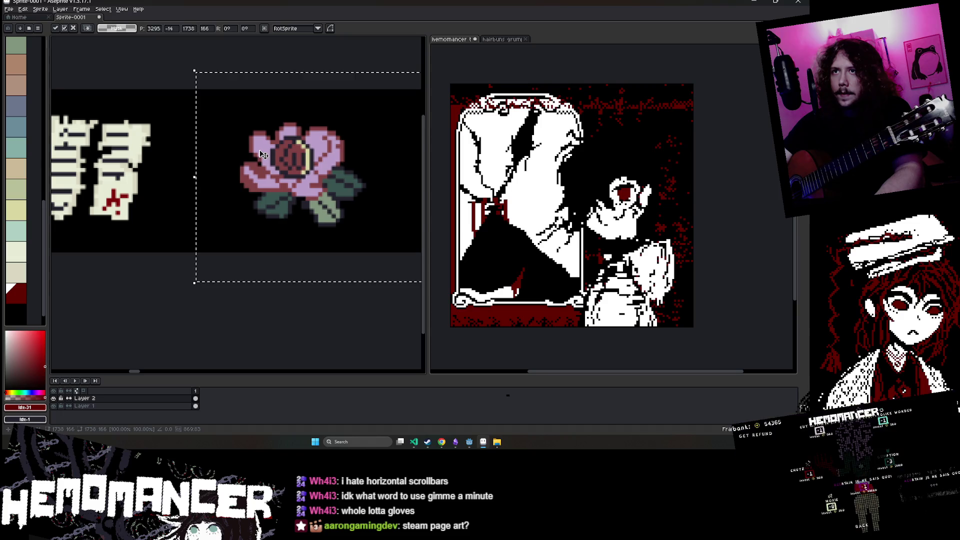
{"action": "key", "text": "Return"}
{"action": "key", "text": "ctrl+d"}
{"action": "left_click_drag", "start_coordinate": [200, 114], "coordinate": [195, 255]}
{"action": "scroll", "coordinate": [201, 261], "scroll_direction": "down", "scroll_amount": 5}
{"action": "scroll", "coordinate": [201, 260], "scroll_direction": "down", "scroll_amount": 5}
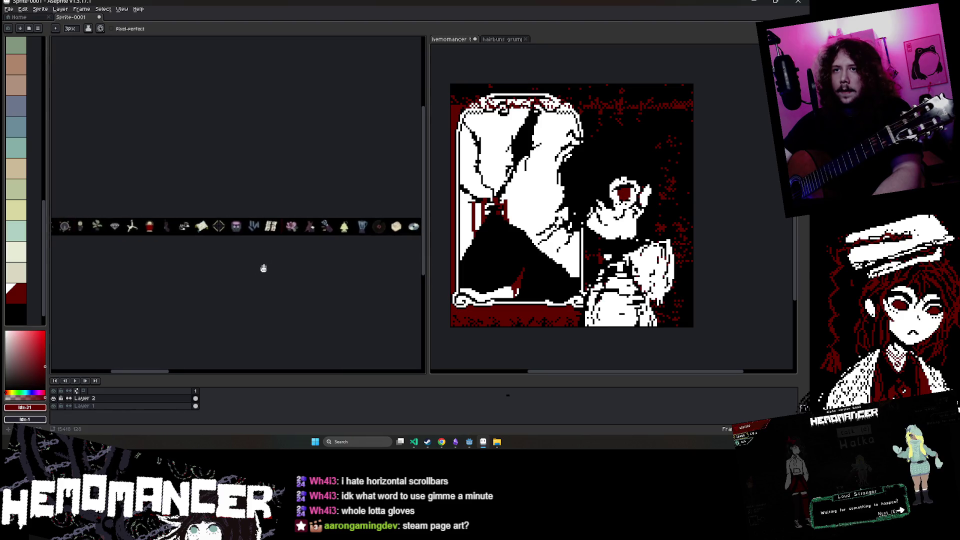
{"action": "scroll", "coordinate": [225, 251], "scroll_direction": "up", "scroll_amount": 4}
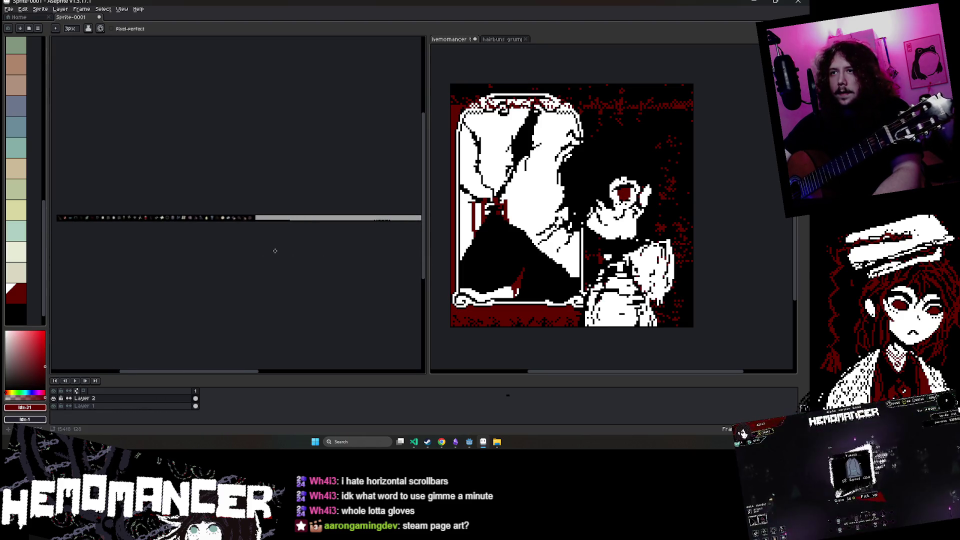
{"action": "scroll", "coordinate": [212, 220], "scroll_direction": "up", "scroll_amount": 3}
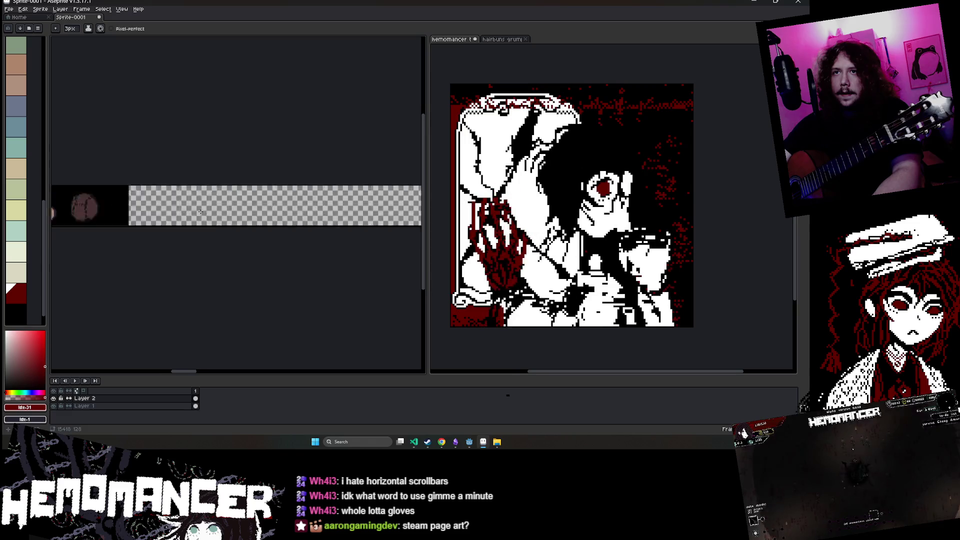
{"action": "mouse_move", "coordinate": [470, 442]}
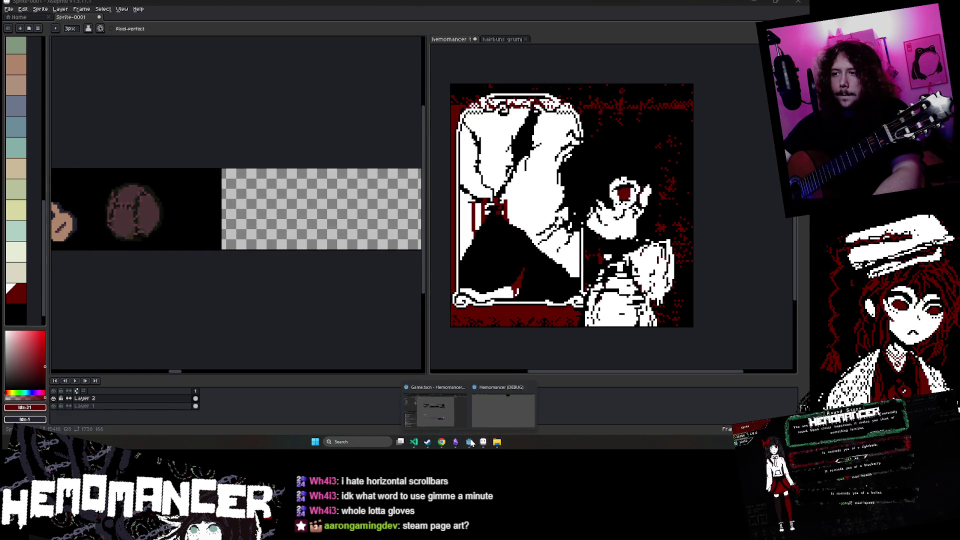
- Snip the fourth item row from the game, then return to the Aseprite icon strip
{"action": "left_click", "coordinate": [493, 419]}
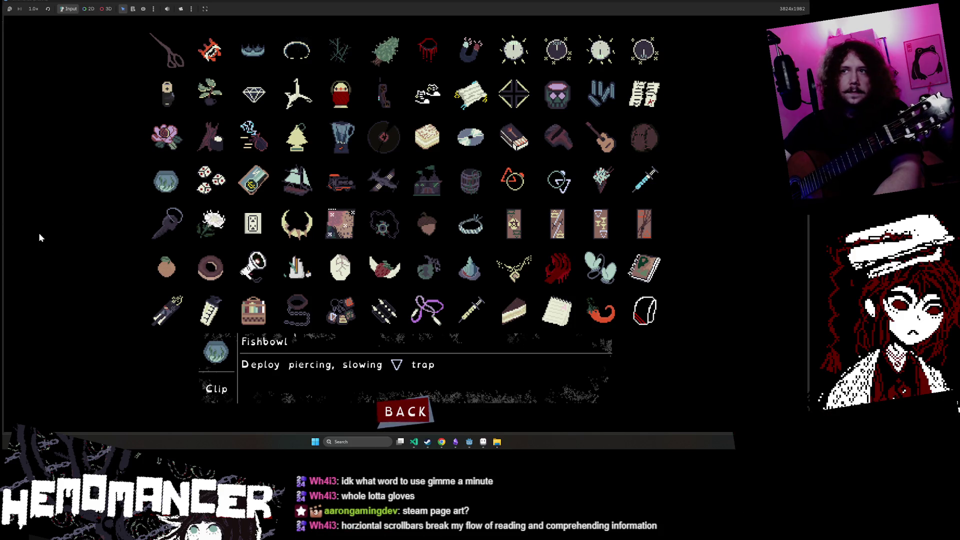
{"action": "key", "text": "super+shift+s"}
{"action": "mouse_move", "coordinate": [149, 159]}
{"action": "left_mouse_down"}
{"action": "mouse_move", "coordinate": [282, 194]}
{"action": "mouse_move", "coordinate": [668, 200]}
{"action": "left_mouse_up"}
{"action": "key", "text": "Down"}
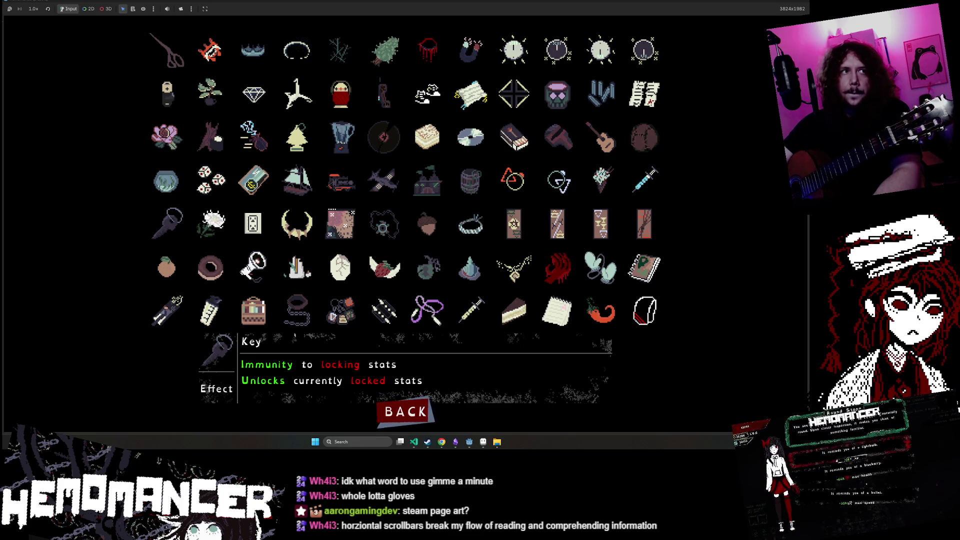
{"action": "left_click", "coordinate": [770, 3]}
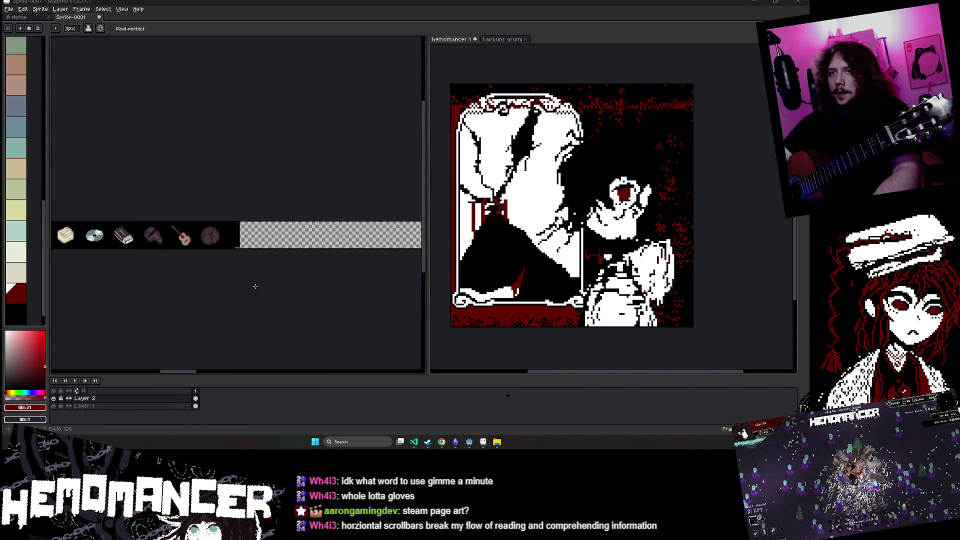
{"action": "scroll", "coordinate": [271, 280], "scroll_direction": "down", "scroll_amount": 2}
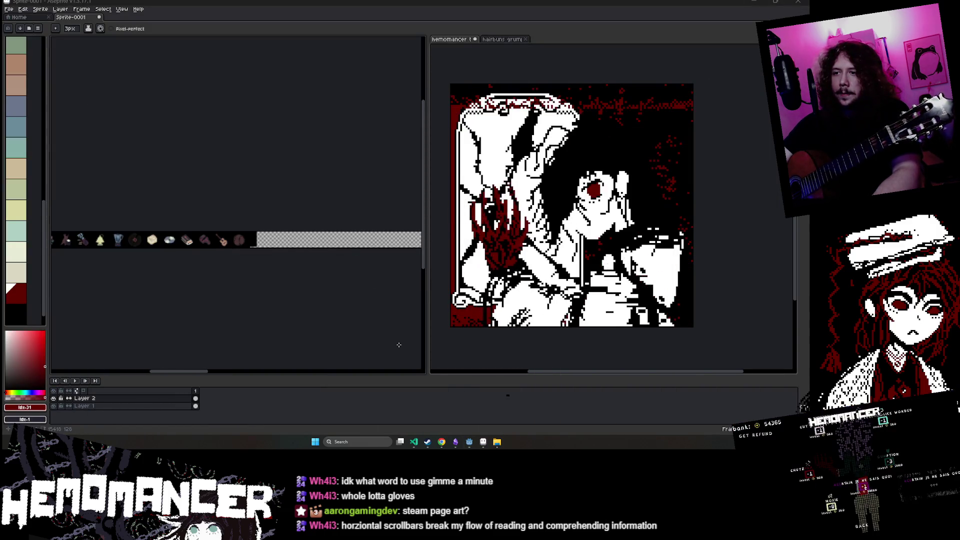
- Paste the fourth item row into Aseprite and drag it past the strip's end
{"action": "mouse_move", "coordinate": [471, 443]}
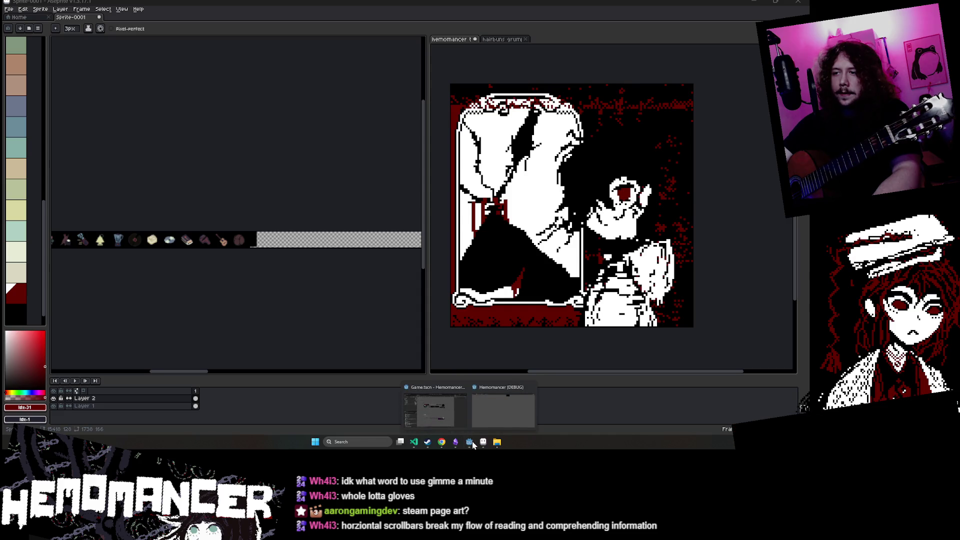
{"action": "left_click", "coordinate": [507, 398]}
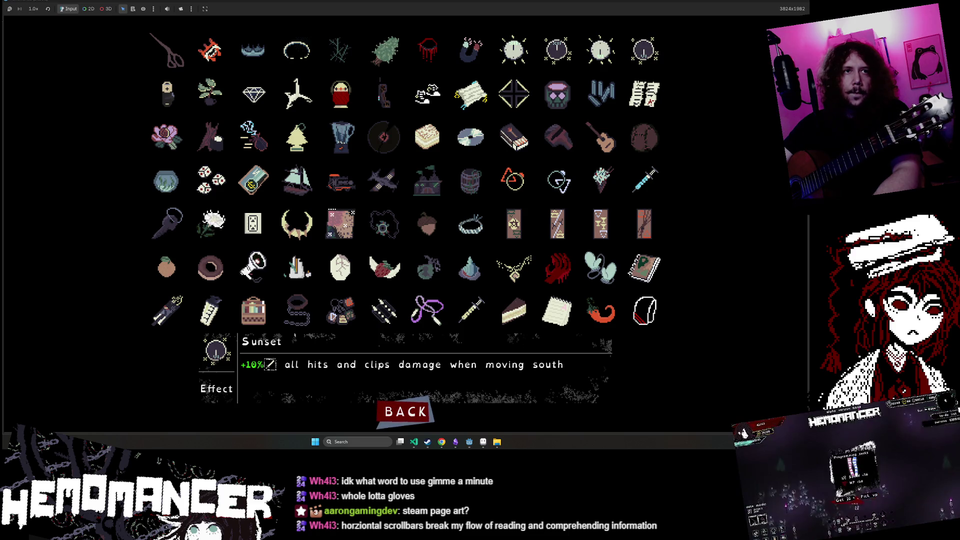
{"action": "key", "text": "alt+Tab"}
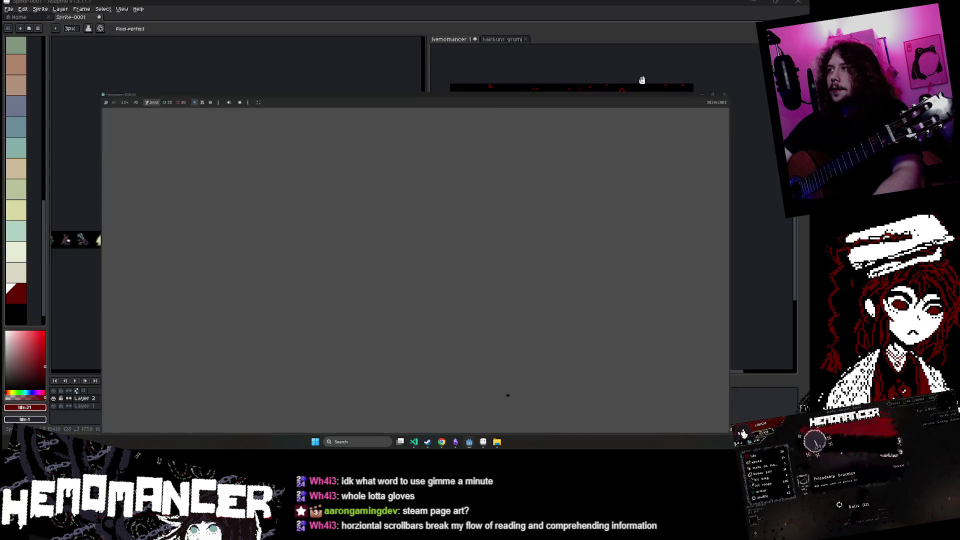
{"action": "left_click_drag", "start_coordinate": [255, 242], "coordinate": [400, 241]}
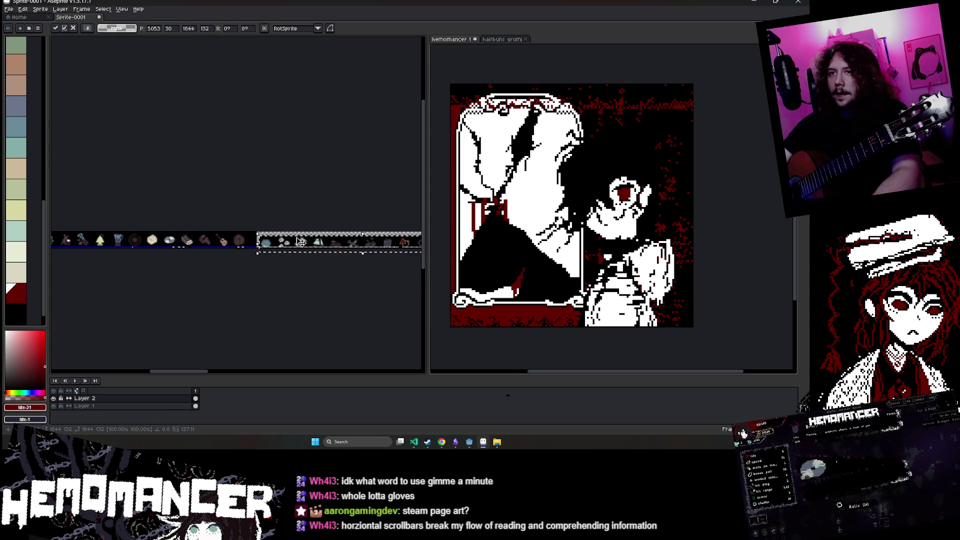
- Nudge the pasted fourth row left against the brown ball and commit it
{"action": "scroll", "coordinate": [218, 253], "scroll_direction": "up", "scroll_amount": 4}
{"action": "scroll", "coordinate": [217, 254], "scroll_direction": "left", "scroll_amount": 4}
{"action": "left_click_drag", "start_coordinate": [278, 266], "coordinate": [265, 265]}
{"action": "key", "text": "ctrl+d"}
{"action": "key", "text": "b"}
{"action": "scroll", "coordinate": [217, 217], "scroll_direction": "up", "scroll_amount": 2}
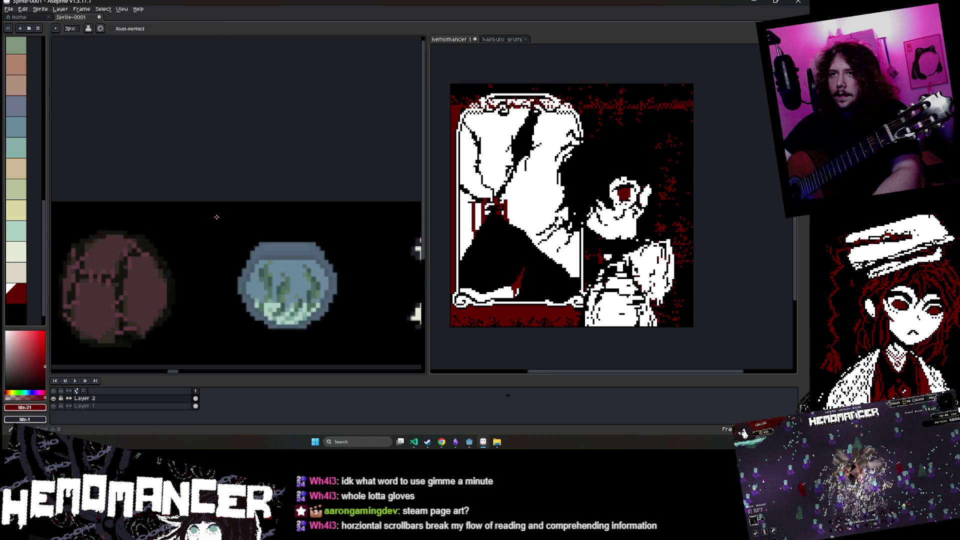
{"action": "scroll", "coordinate": [208, 359], "scroll_direction": "down", "scroll_amount": 3}
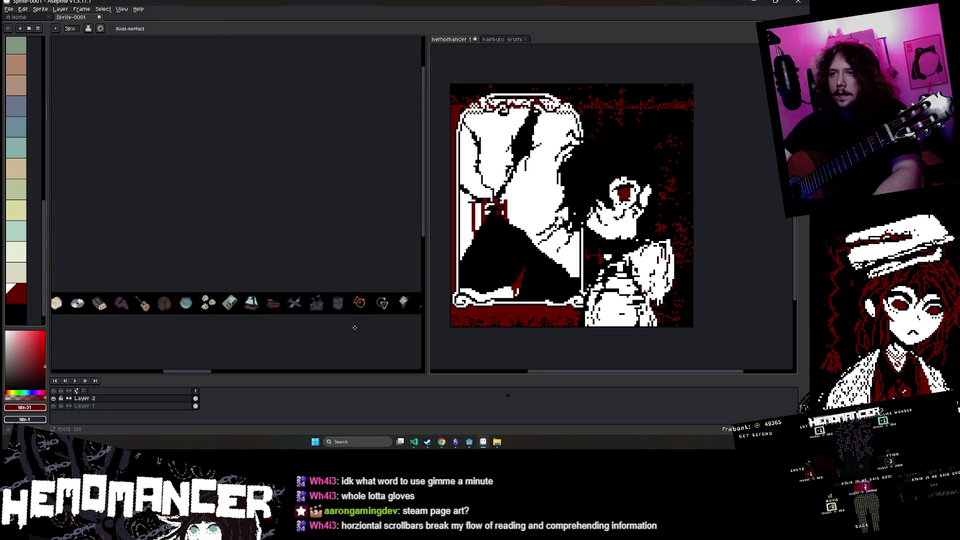
- Snip the fifth item row, starting with the microphone, and paste it into Aseprite
{"action": "mouse_move", "coordinate": [470, 445]}
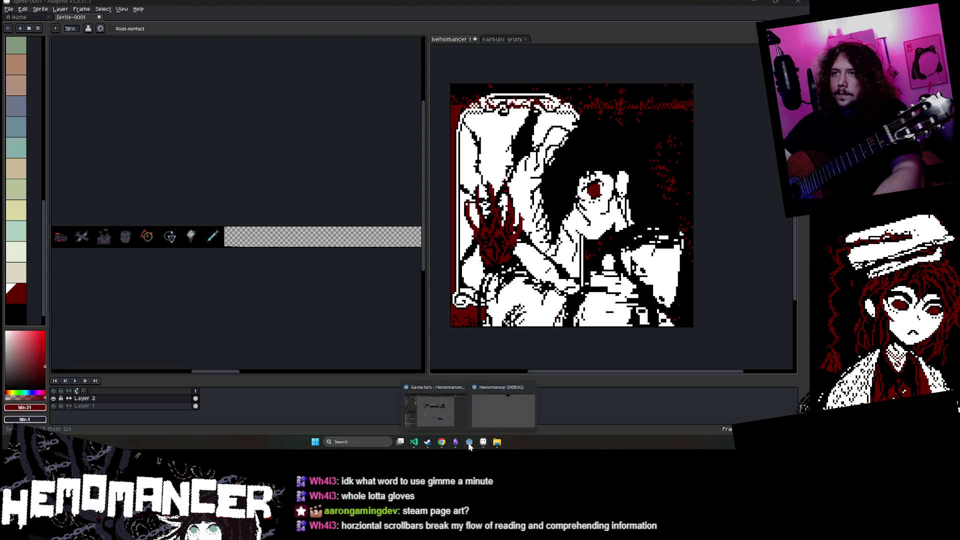
{"action": "left_click", "coordinate": [450, 415]}
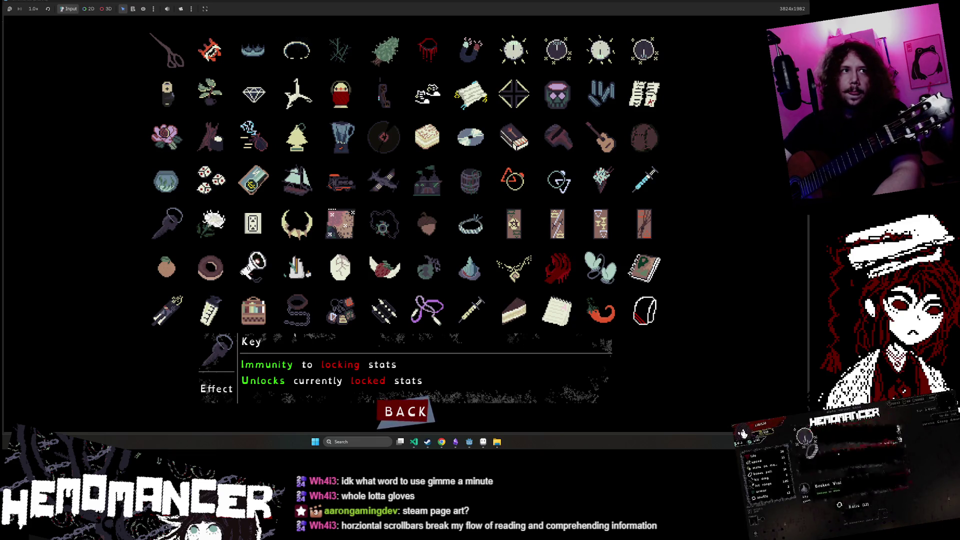
{"action": "key", "text": "super+shift+s"}
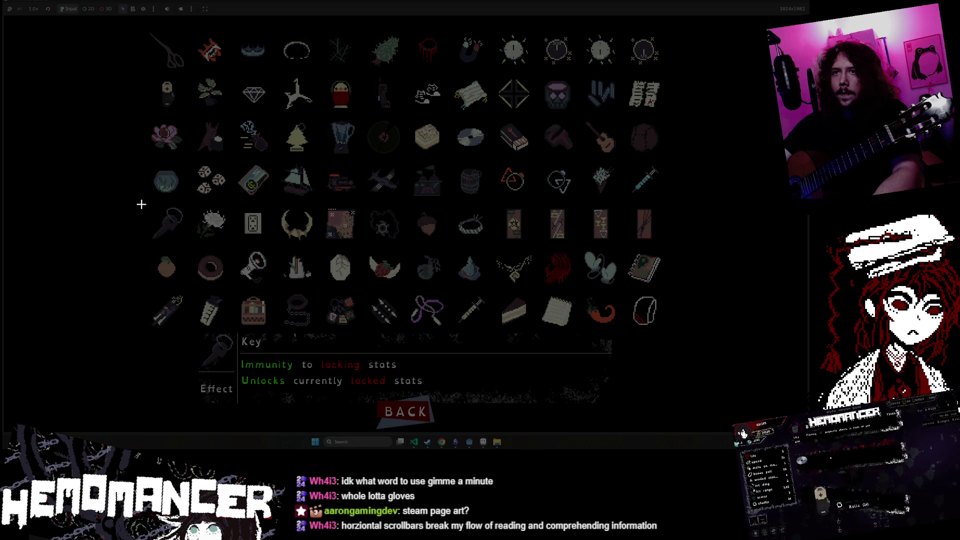
{"action": "mouse_move", "coordinate": [141, 204]}
{"action": "left_mouse_down"}
{"action": "mouse_move", "coordinate": [533, 246]}
{"action": "mouse_move", "coordinate": [674, 247]}
{"action": "left_mouse_up"}
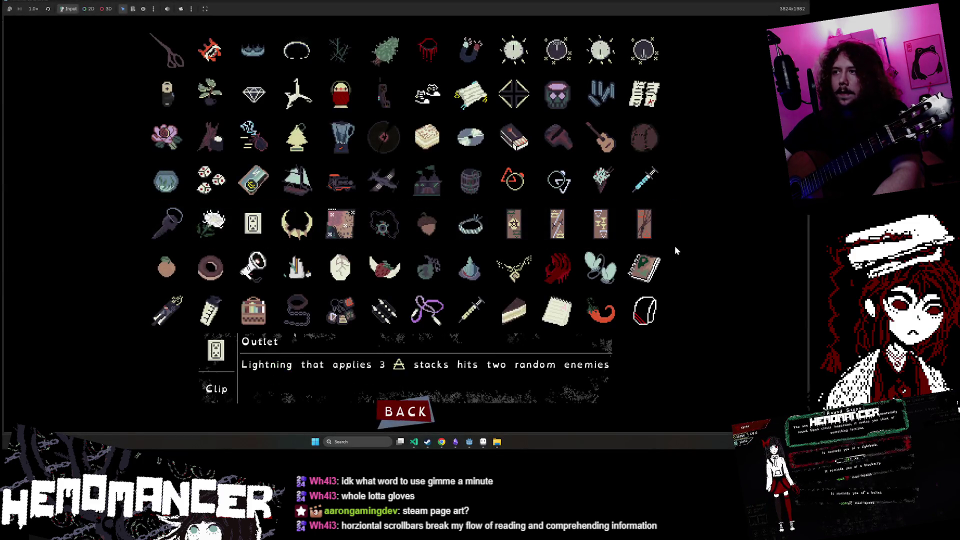
{"action": "key", "text": "Up"}
{"action": "key", "text": "Left"}
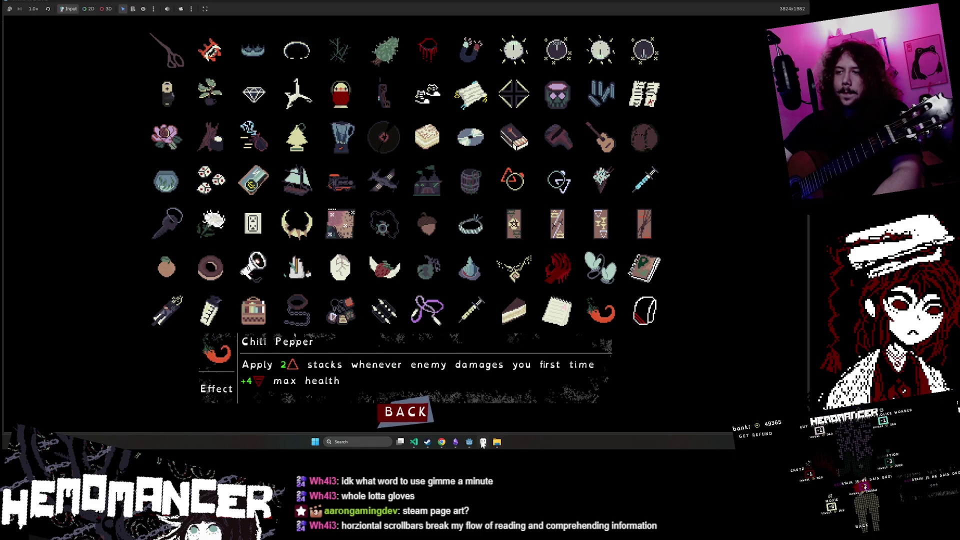
{"action": "key", "text": "alt+Tab"}
{"action": "key", "text": "ctrl+v"}
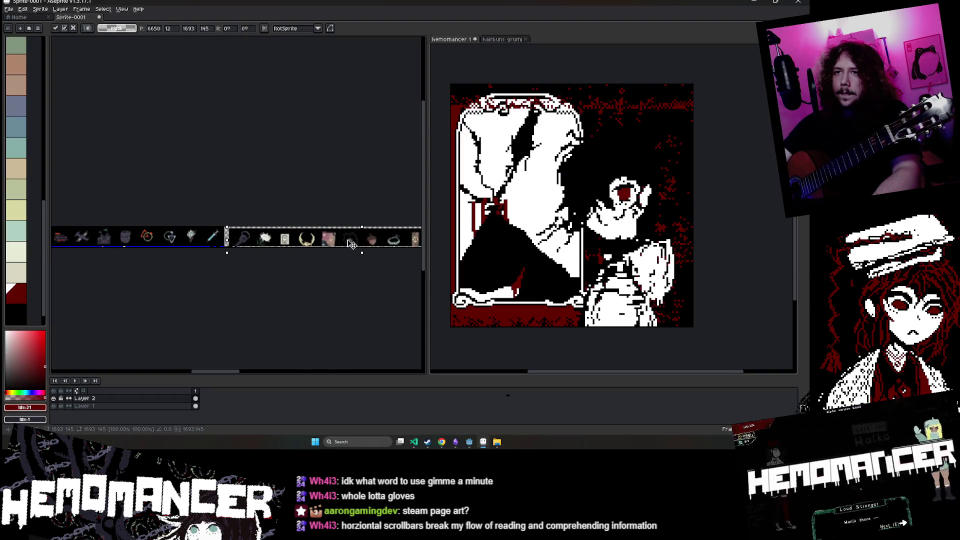
- Line the pasted key icon up beside the syringe and commit it
{"action": "scroll", "coordinate": [360, 255], "scroll_direction": "up", "scroll_amount": 5}
{"action": "left_click_drag", "start_coordinate": [360, 255], "coordinate": [354, 241]}
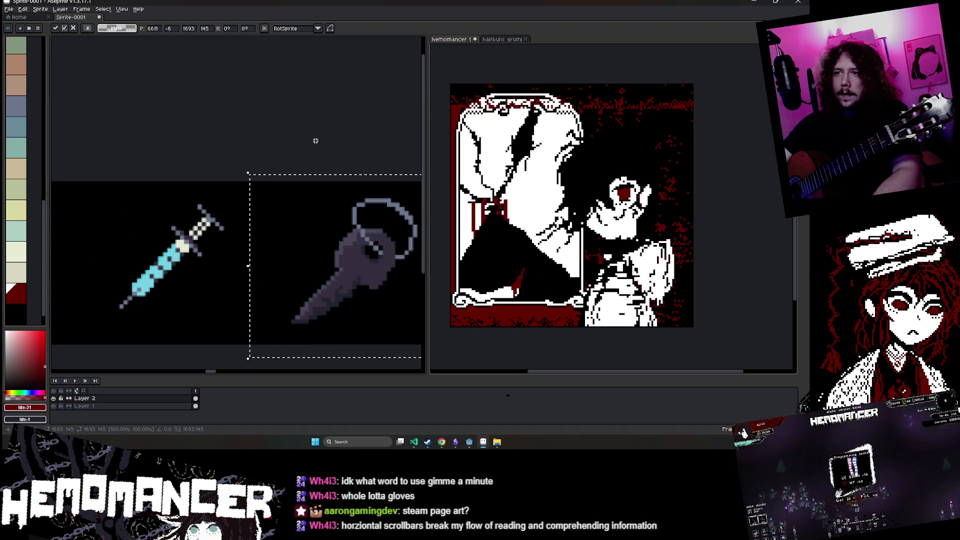
{"action": "key", "text": "Return"}
{"action": "scroll", "coordinate": [229, 196], "scroll_direction": "up", "scroll_amount": 5}
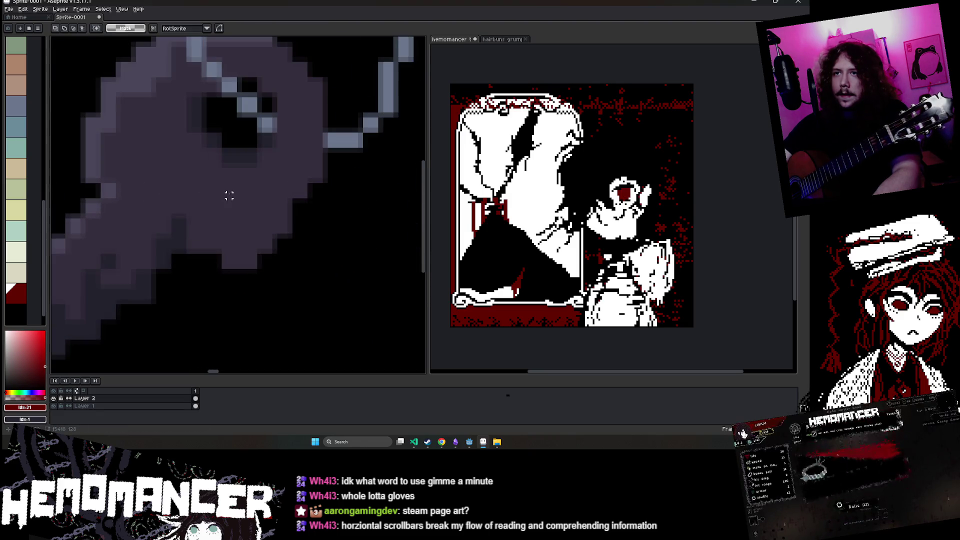
{"action": "scroll", "coordinate": [229, 196], "scroll_direction": "down", "scroll_amount": 6}
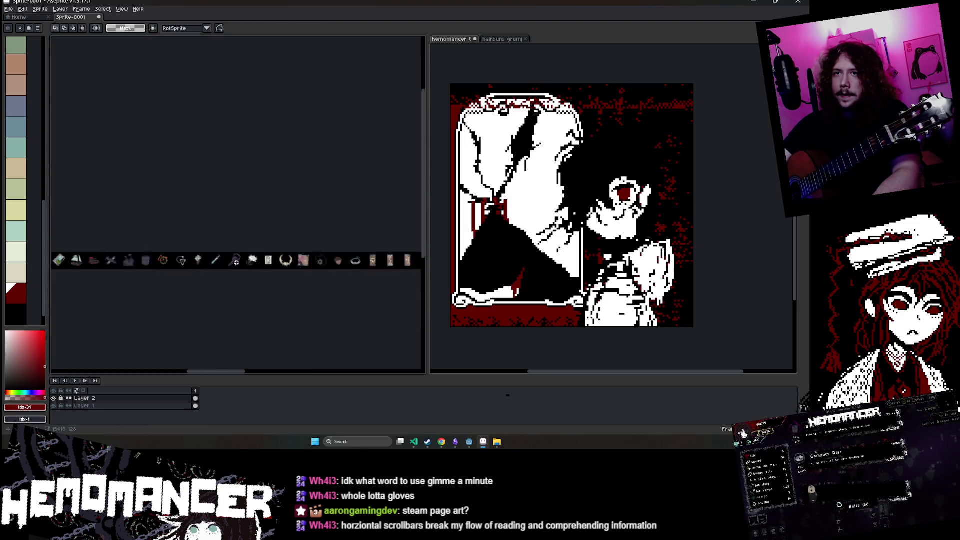
{"action": "scroll", "coordinate": [237, 262], "scroll_direction": "right", "scroll_amount": 5}
- Check the strip's row of icons, then draw a red mark at the join with the pencil
{"action": "scroll", "coordinate": [224, 246], "scroll_direction": "up", "scroll_amount": 5}
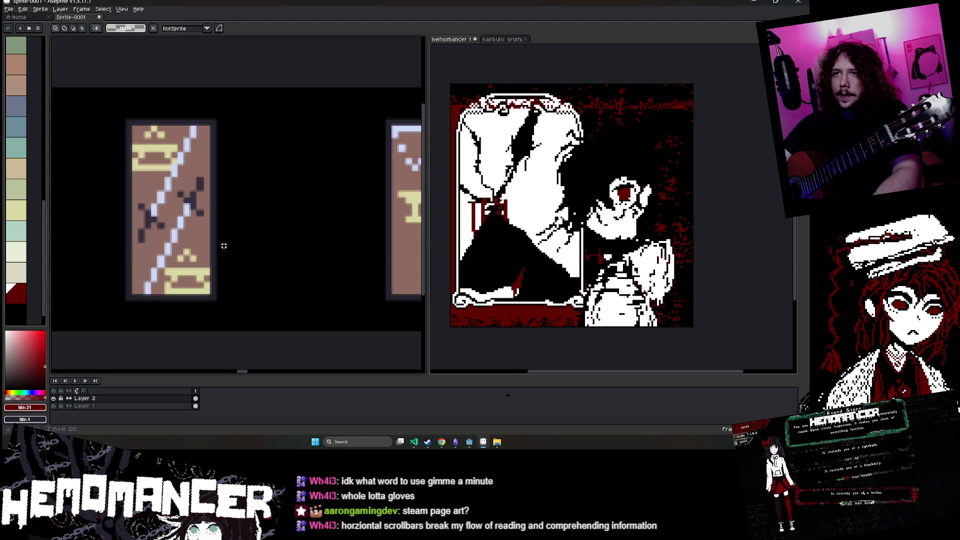
{"action": "scroll", "coordinate": [224, 228], "scroll_direction": "up", "scroll_amount": 2}
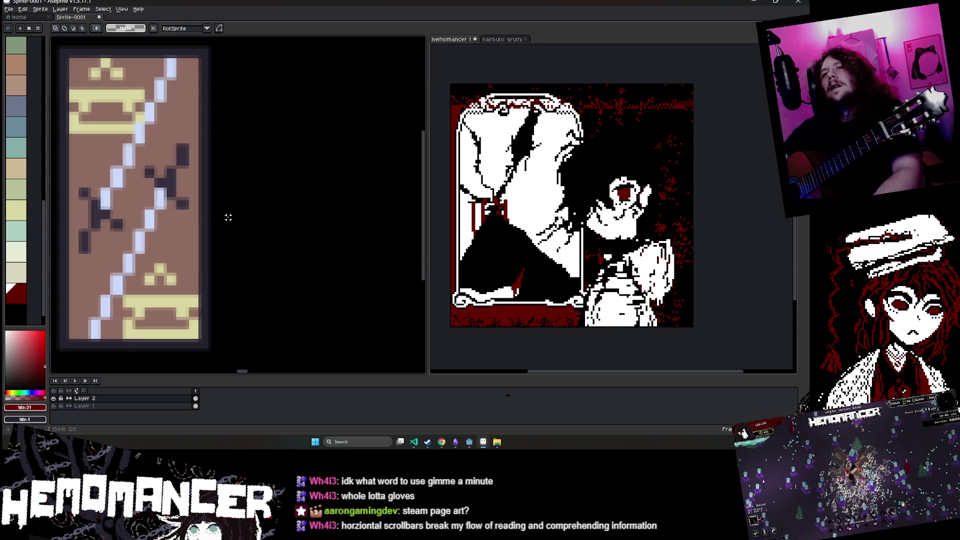
{"action": "scroll", "coordinate": [230, 220], "scroll_direction": "down", "scroll_amount": 5}
{"action": "scroll", "coordinate": [200, 205], "scroll_direction": "left", "scroll_amount": 3}
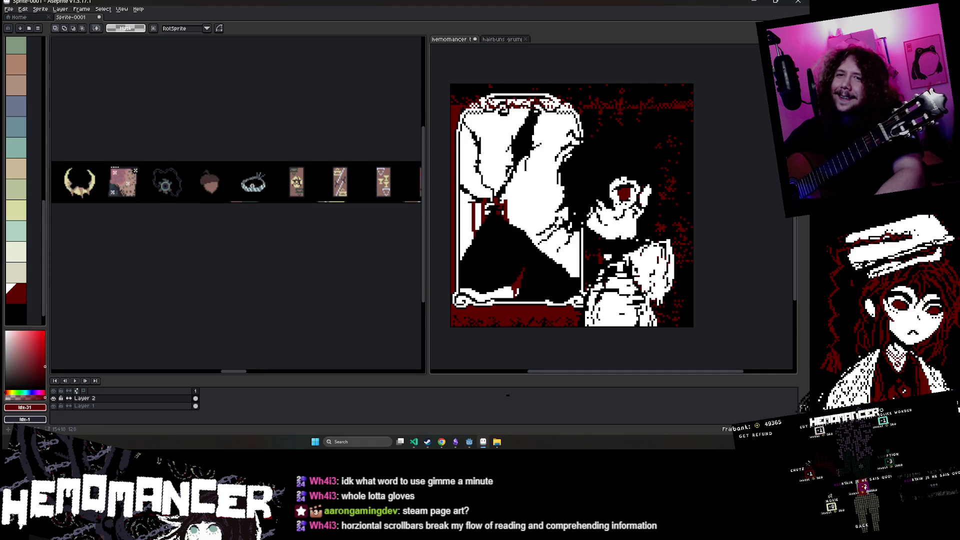
{"action": "scroll", "coordinate": [252, 186], "scroll_direction": "up", "scroll_amount": 5}
{"action": "scroll", "coordinate": [287, 225], "scroll_direction": "up", "scroll_amount": 1}
{"action": "scroll", "coordinate": [289, 226], "scroll_direction": "down", "scroll_amount": 2}
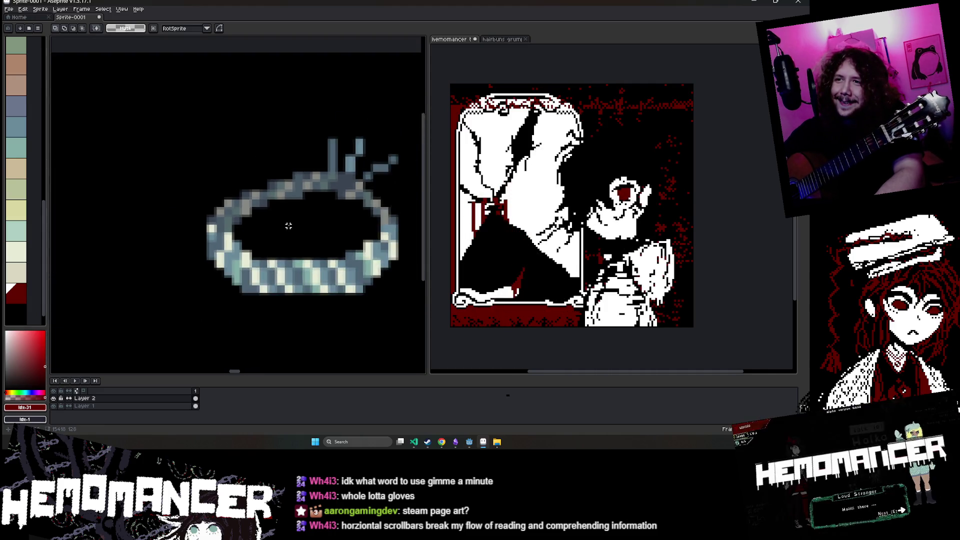
{"action": "scroll", "coordinate": [288, 226], "scroll_direction": "down", "scroll_amount": 4}
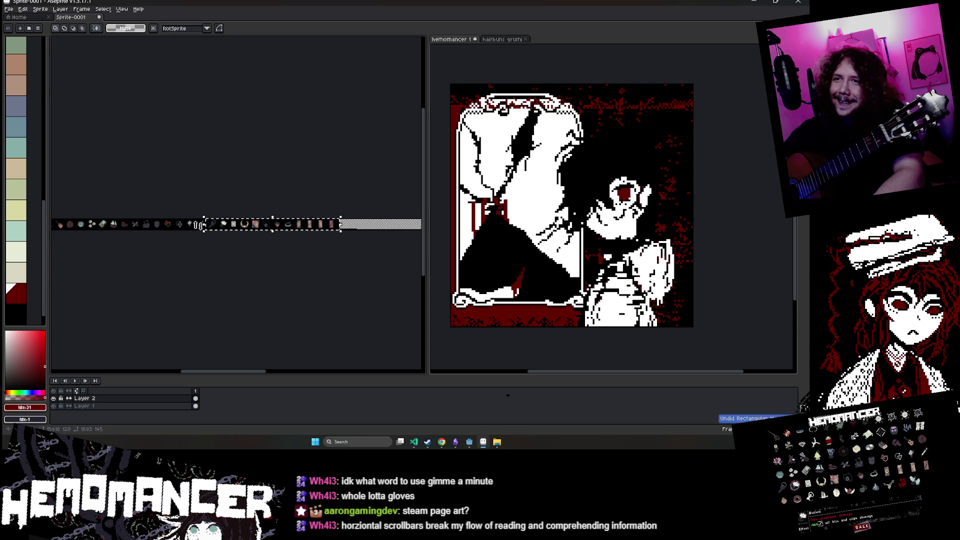
{"action": "scroll", "coordinate": [198, 225], "scroll_direction": "up", "scroll_amount": 4}
{"action": "key", "text": "b"}
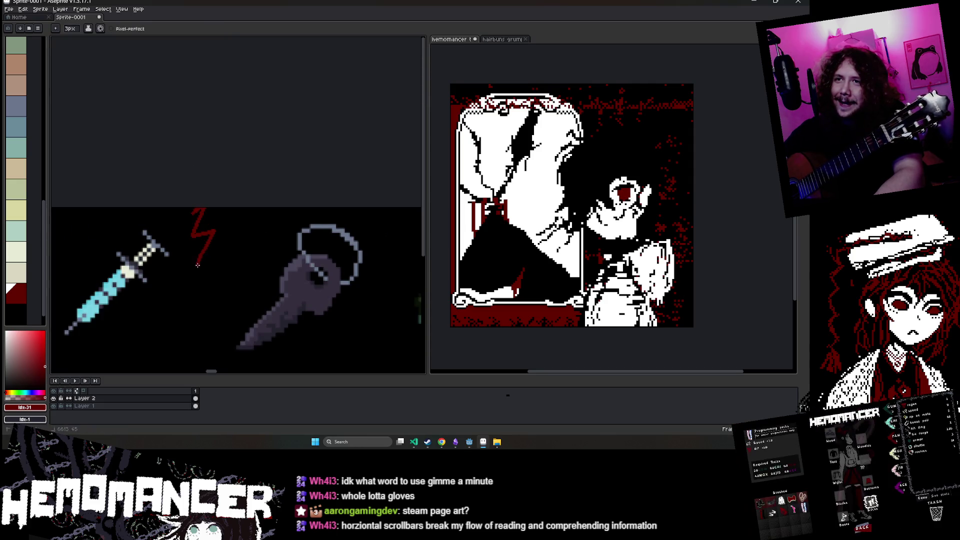
{"action": "scroll", "coordinate": [197, 265], "scroll_direction": "down", "scroll_amount": 4}
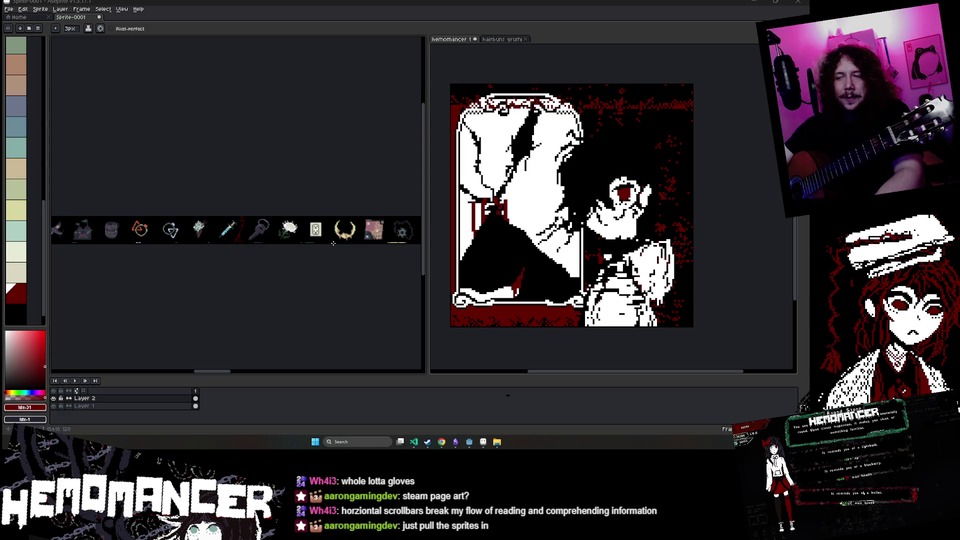
{"action": "left_click_drag", "start_coordinate": [333, 243], "coordinate": [245, 266]}
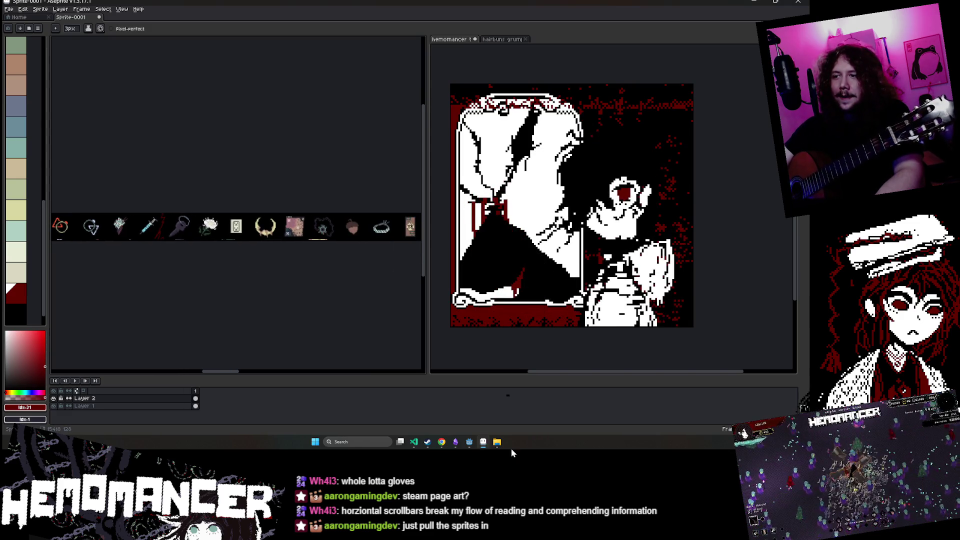
- Snip the Hemomancer item row starting with the orange, then return to Aseprite
{"action": "left_click", "coordinate": [482, 444]}
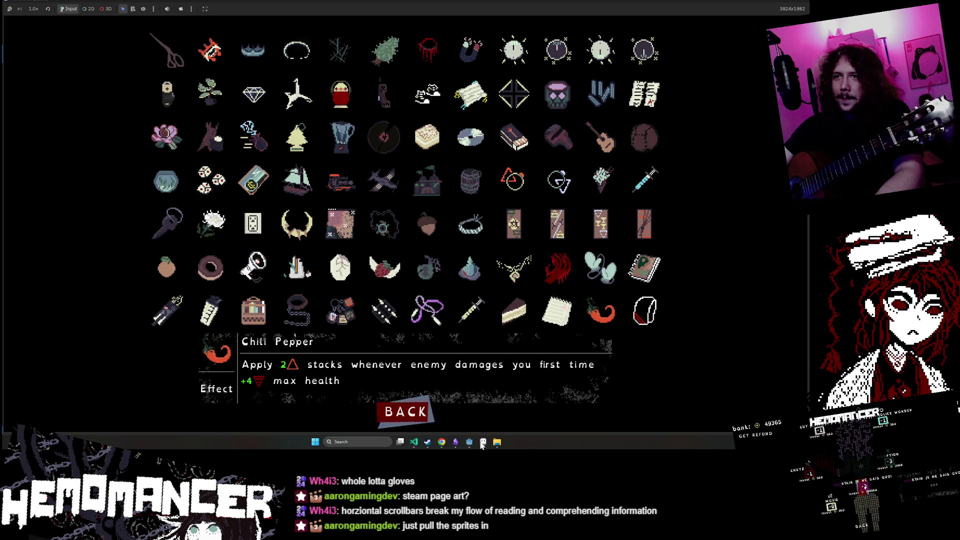
{"action": "left_click", "coordinate": [481, 444]}
{"action": "left_click", "coordinate": [481, 443]}
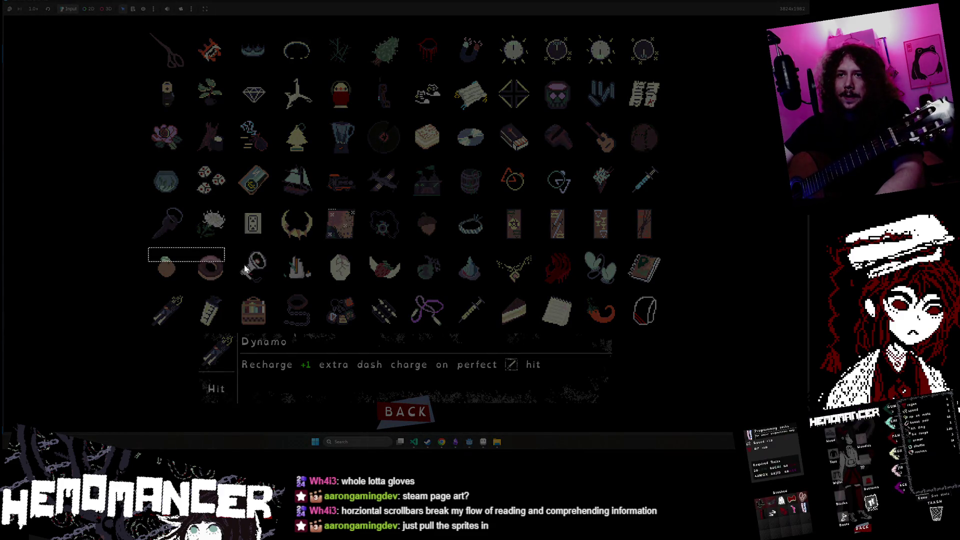
{"action": "left_click_drag", "start_coordinate": [245, 269], "coordinate": [676, 289]}
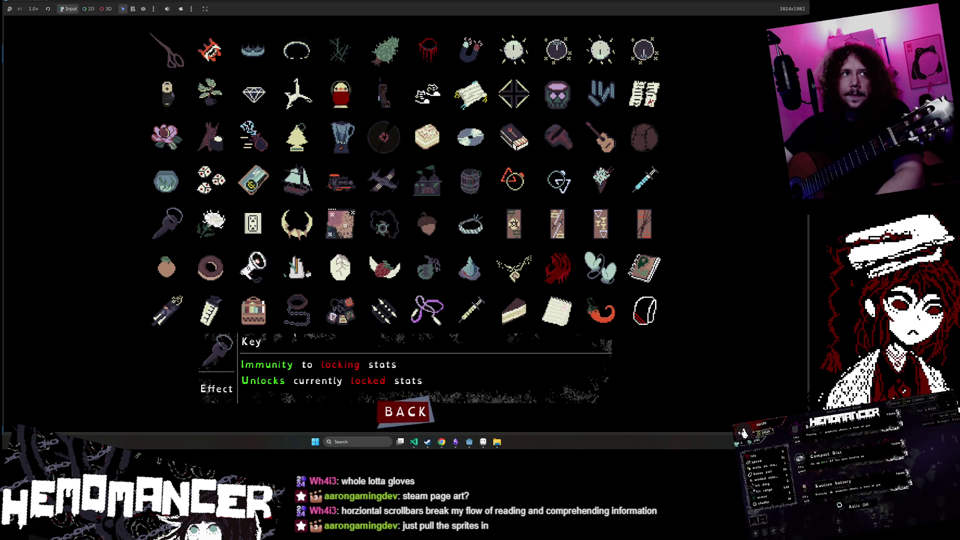
{"action": "left_click", "coordinate": [481, 447]}
- Paste the orange-row snip at the strip's end, align it with the existing icons, and commit
{"action": "scroll", "coordinate": [250, 253], "scroll_direction": "right", "scroll_amount": 5}
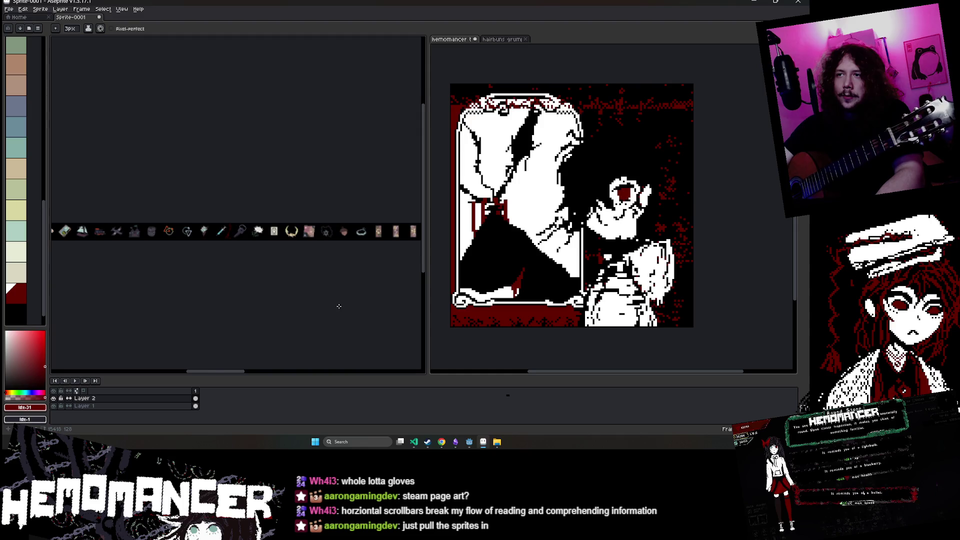
{"action": "scroll", "coordinate": [250, 252], "scroll_direction": "down", "scroll_amount": 4}
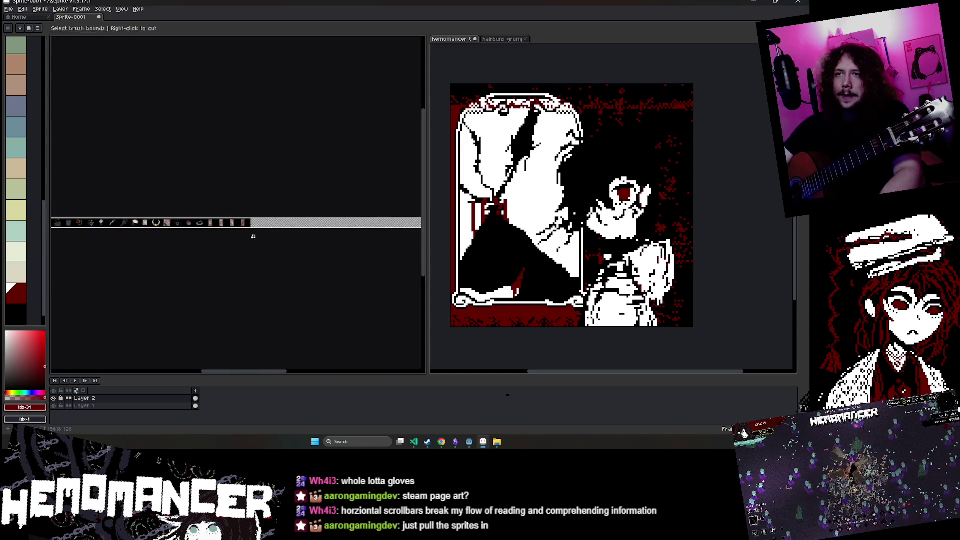
{"action": "key", "text": "ctrl+v"}
{"action": "left_click_drag", "start_coordinate": [273, 222], "coordinate": [359, 224]}
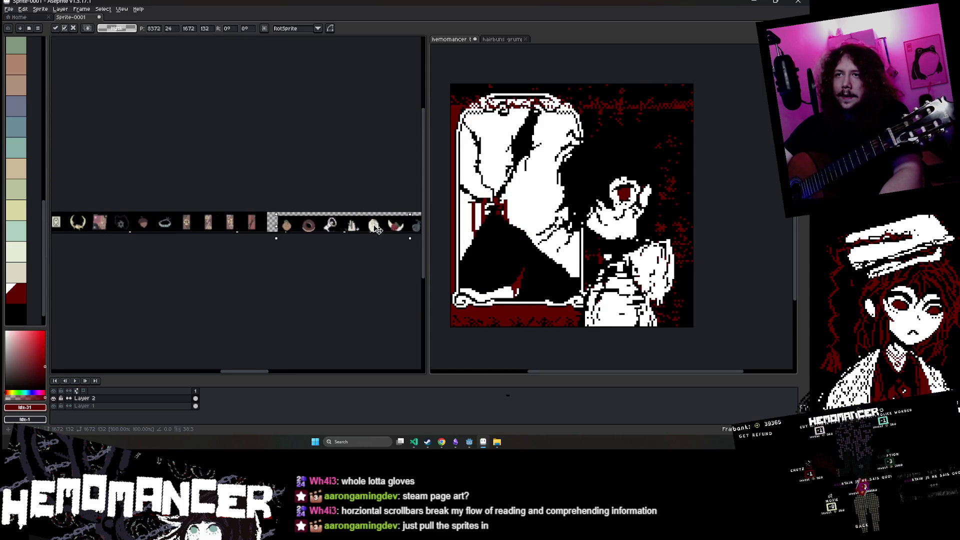
{"action": "scroll", "coordinate": [269, 308], "scroll_direction": "up", "scroll_amount": 5}
{"action": "scroll", "coordinate": [270, 309], "scroll_direction": "up", "scroll_amount": 3}
{"action": "scroll", "coordinate": [230, 250], "scroll_direction": "down", "scroll_amount": 2}
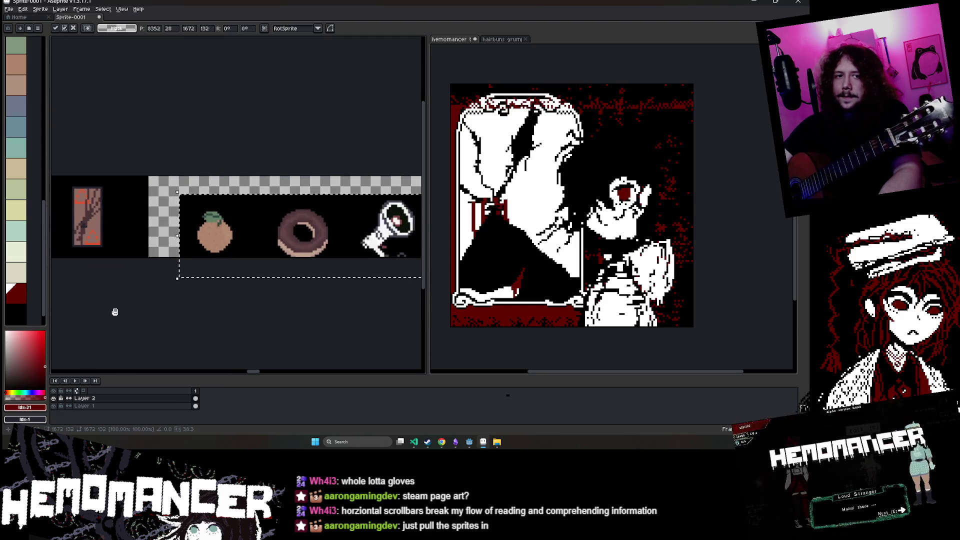
{"action": "scroll", "coordinate": [112, 311], "scroll_direction": "up", "scroll_amount": 2}
{"action": "mouse_move", "coordinate": [303, 214]}
{"action": "left_mouse_down"}
{"action": "mouse_move", "coordinate": [247, 176]}
{"action": "mouse_move", "coordinate": [186, 177]}
{"action": "left_mouse_up"}
{"action": "key", "text": "Return"}
{"action": "scroll", "coordinate": [250, 320], "scroll_direction": "down", "scroll_amount": 5}
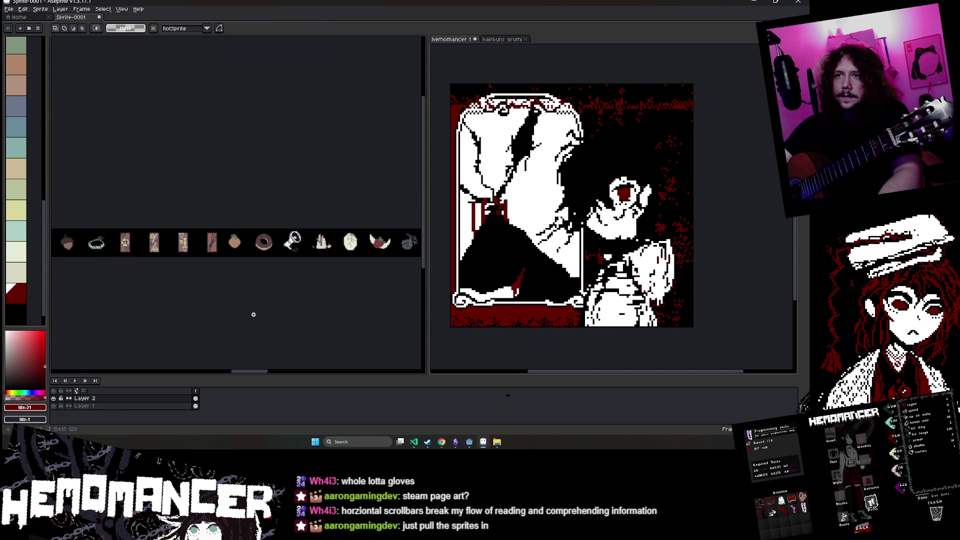
{"action": "scroll", "coordinate": [396, 297], "scroll_direction": "down", "scroll_amount": 4}
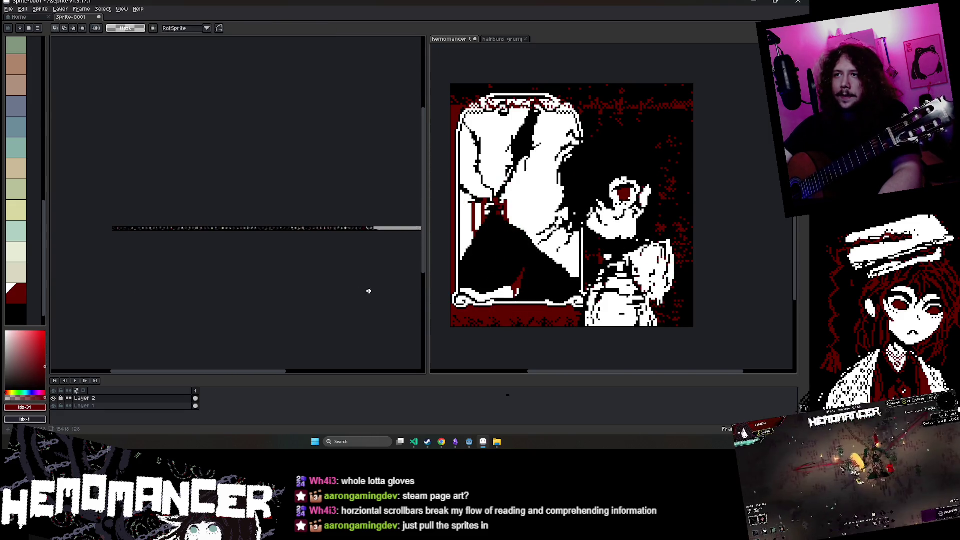
- Snip the bottom row of item icons from Hemomancer's collection and return to Aseprite
{"action": "key", "text": "i"}
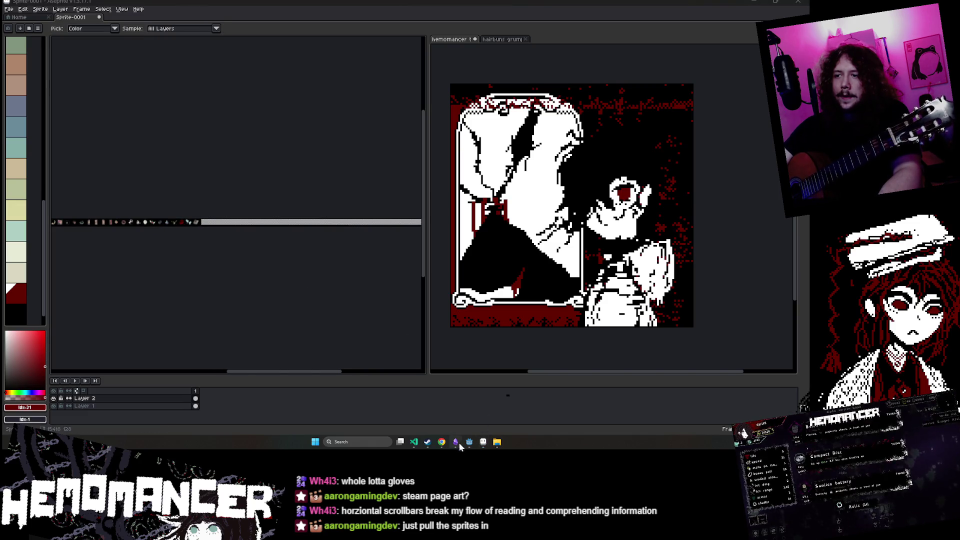
{"action": "mouse_move", "coordinate": [458, 444]}
{"action": "left_click", "coordinate": [510, 407]}
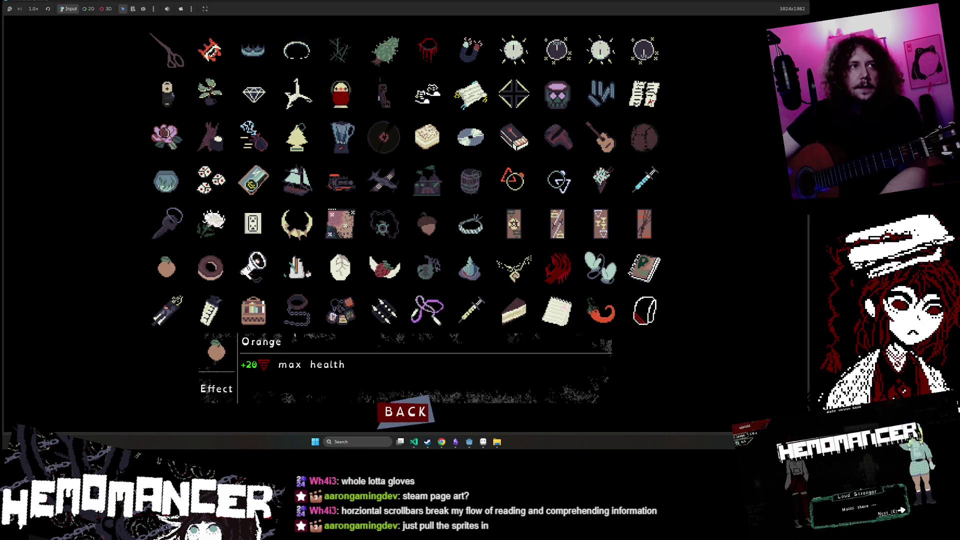
{"action": "key", "text": "super+shift+s"}
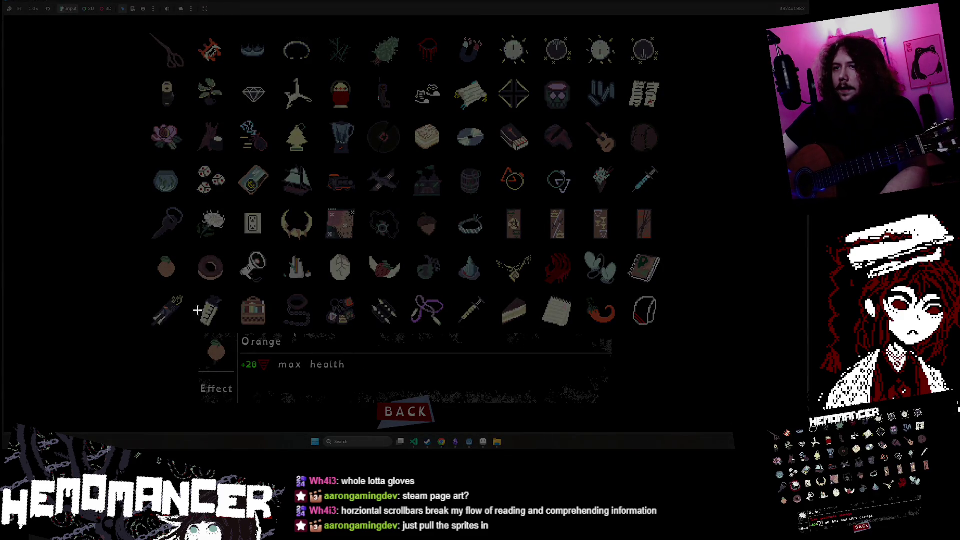
{"action": "mouse_move", "coordinate": [139, 287]}
{"action": "left_mouse_down"}
{"action": "mouse_move", "coordinate": [548, 328]}
{"action": "mouse_move", "coordinate": [698, 326]}
{"action": "mouse_move", "coordinate": [679, 331]}
{"action": "left_mouse_up"}
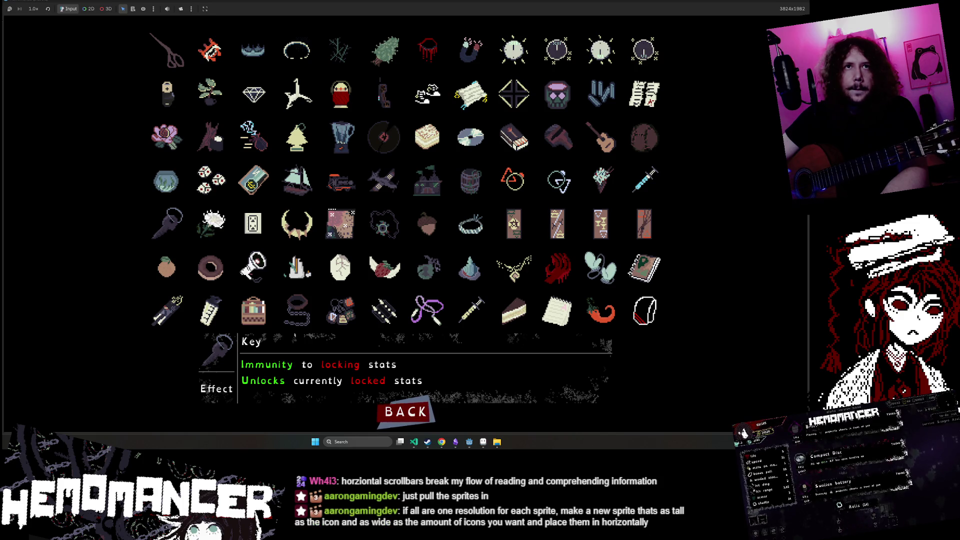
{"action": "left_click", "coordinate": [773, 4]}
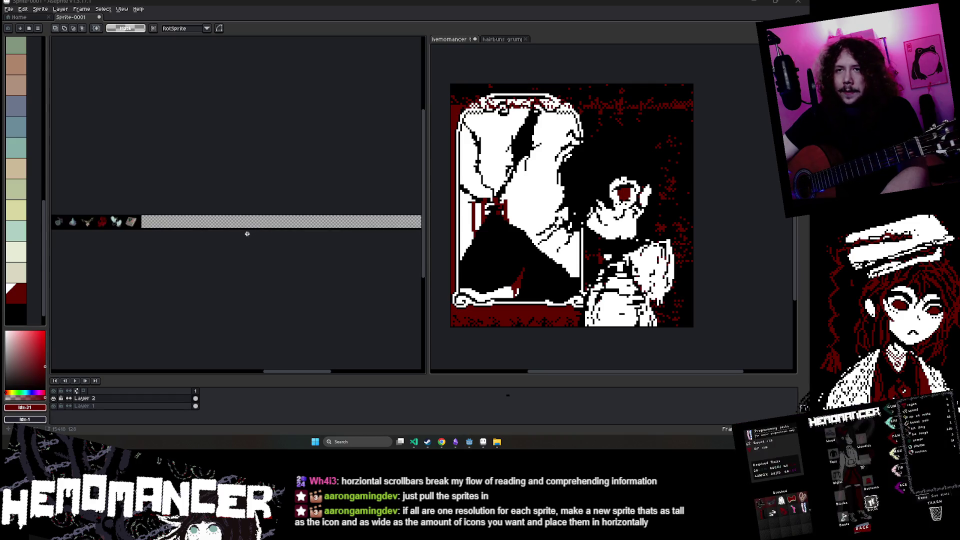
- Paste the bottom-row snip at the strip's end and commit it
{"action": "key", "text": "ctrl+v"}
{"action": "scroll", "coordinate": [210, 228], "scroll_direction": "up", "scroll_amount": 3}
{"action": "left_click_drag", "start_coordinate": [210, 228], "coordinate": [86, 246]}
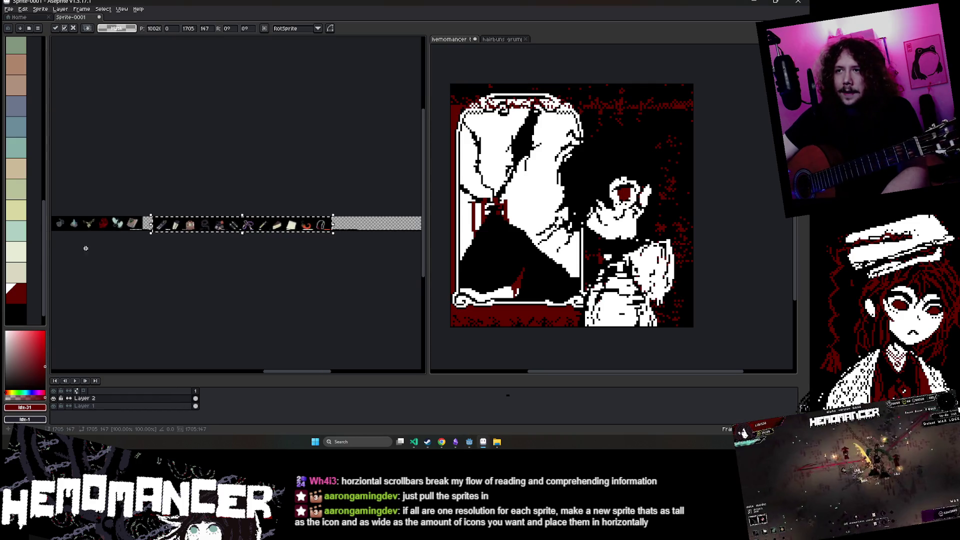
{"action": "scroll", "coordinate": [217, 218], "scroll_direction": "up", "scroll_amount": 4}
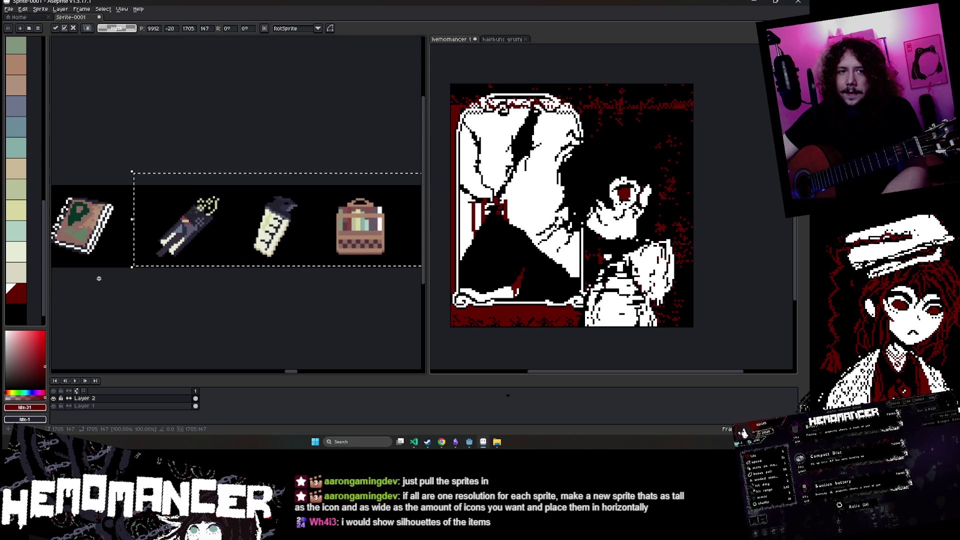
{"action": "key", "text": "Return"}
- Slide the new icons left to close the gap and commit the move
{"action": "scroll", "coordinate": [169, 268], "scroll_direction": "up", "scroll_amount": 2}
{"action": "left_click_drag", "start_coordinate": [238, 240], "coordinate": [209, 240]}
{"action": "scroll", "coordinate": [248, 216], "scroll_direction": "down", "scroll_amount": 2}
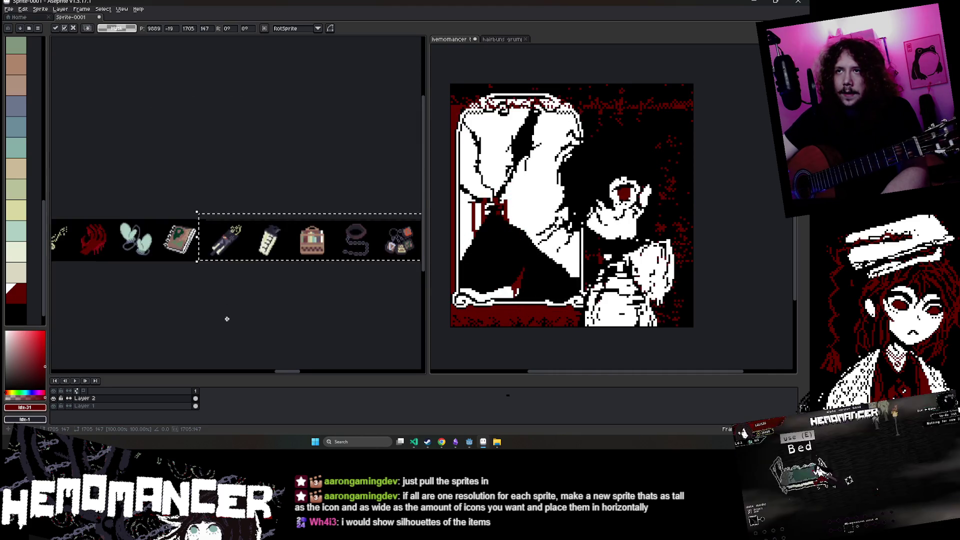
{"action": "scroll", "coordinate": [248, 216], "scroll_direction": "up", "scroll_amount": 1}
{"action": "key", "text": "Return"}
- Fill the strip's empty area with black using the Paint Bucket
{"action": "key", "text": "g"}
{"action": "left_click", "coordinate": [272, 180], "text": "alt"}
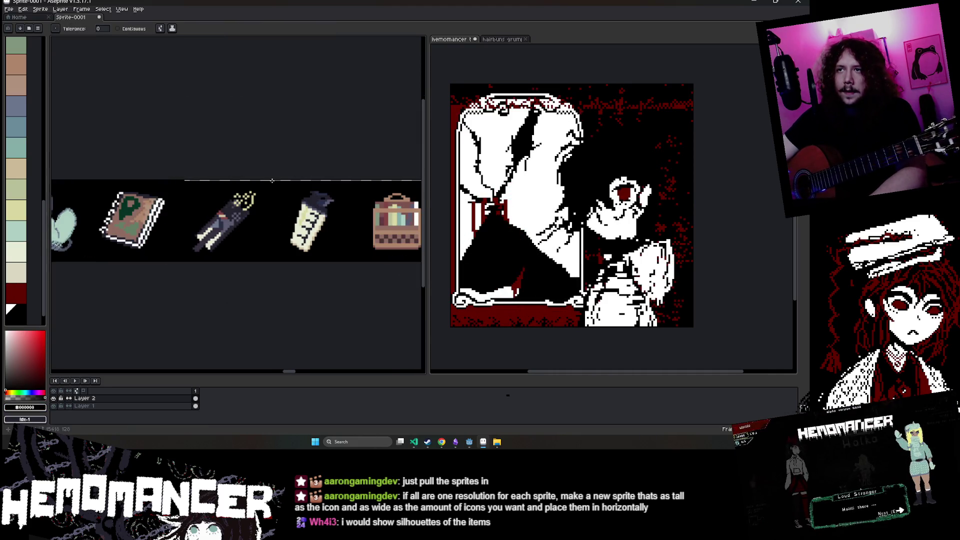
{"action": "scroll", "coordinate": [272, 180], "scroll_direction": "up", "scroll_amount": 2}
{"action": "scroll", "coordinate": [272, 180], "scroll_direction": "down", "scroll_amount": 5}
{"action": "scroll", "coordinate": [142, 162], "scroll_direction": "right", "scroll_amount": 5}
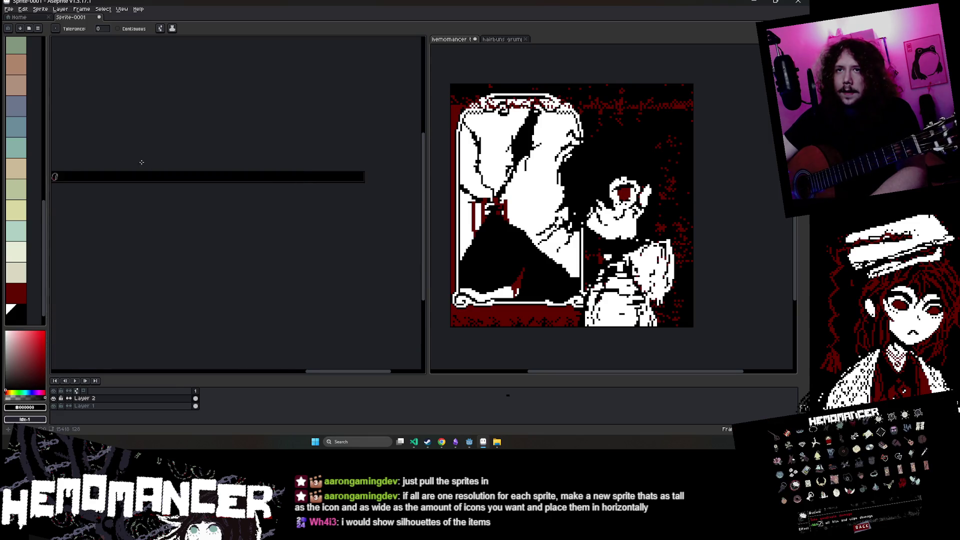
{"action": "scroll", "coordinate": [141, 162], "scroll_direction": "up", "scroll_amount": 1}
{"action": "left_click", "coordinate": [40, 9]}
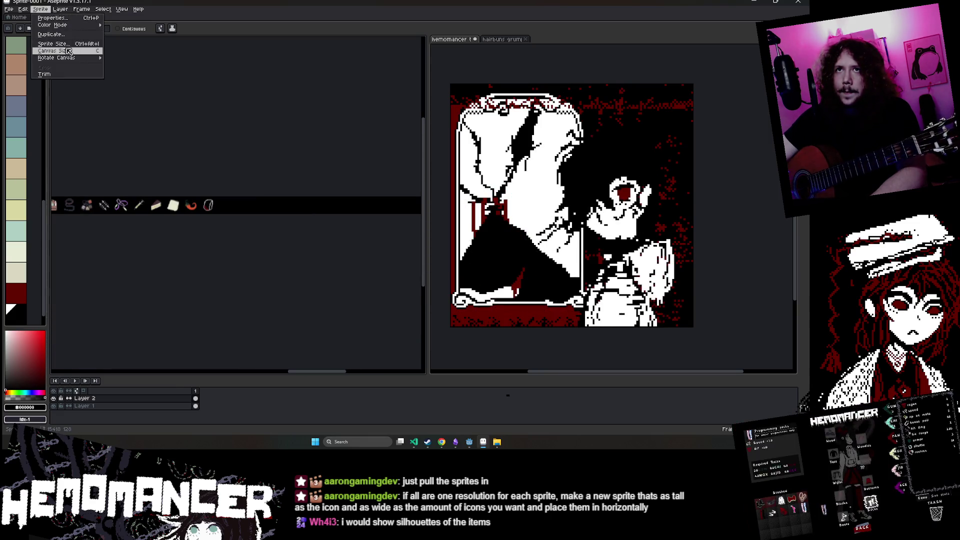
- Crop the canvas to 11560px wide so the strip ends at its last icon
{"action": "left_click", "coordinate": [68, 51]}
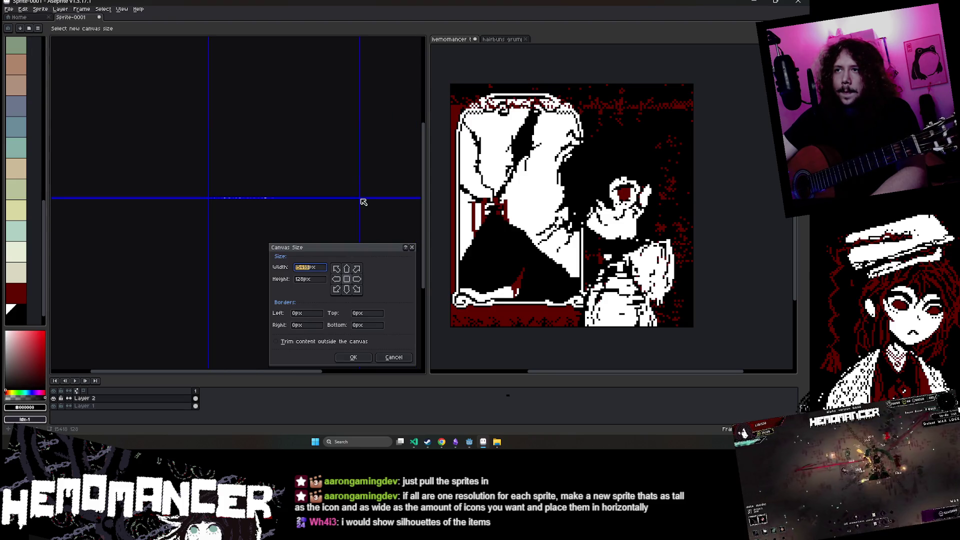
{"action": "scroll", "coordinate": [359, 199], "scroll_direction": "up", "scroll_amount": 2}
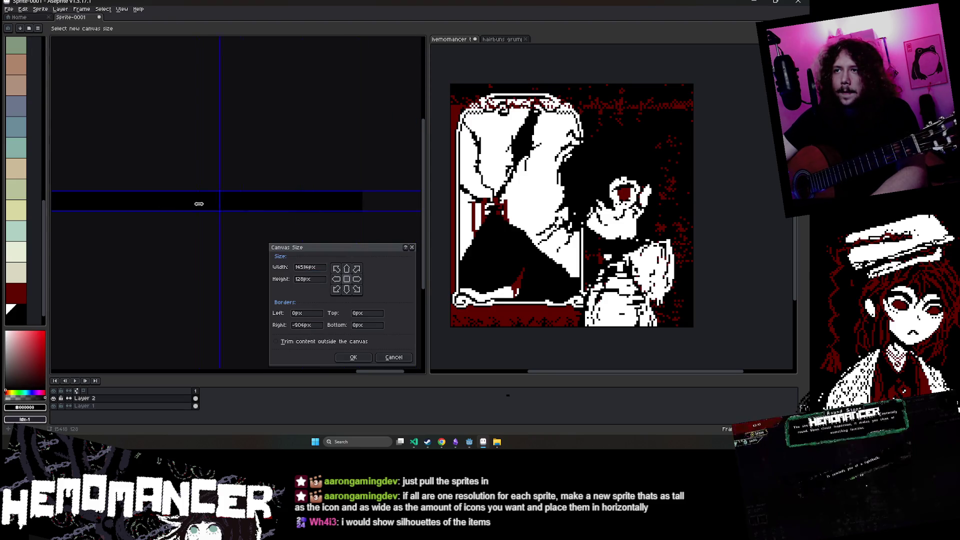
{"action": "left_click_drag", "start_coordinate": [75, 203], "coordinate": [314, 200]}
{"action": "scroll", "coordinate": [147, 201], "scroll_direction": "up", "scroll_amount": 3}
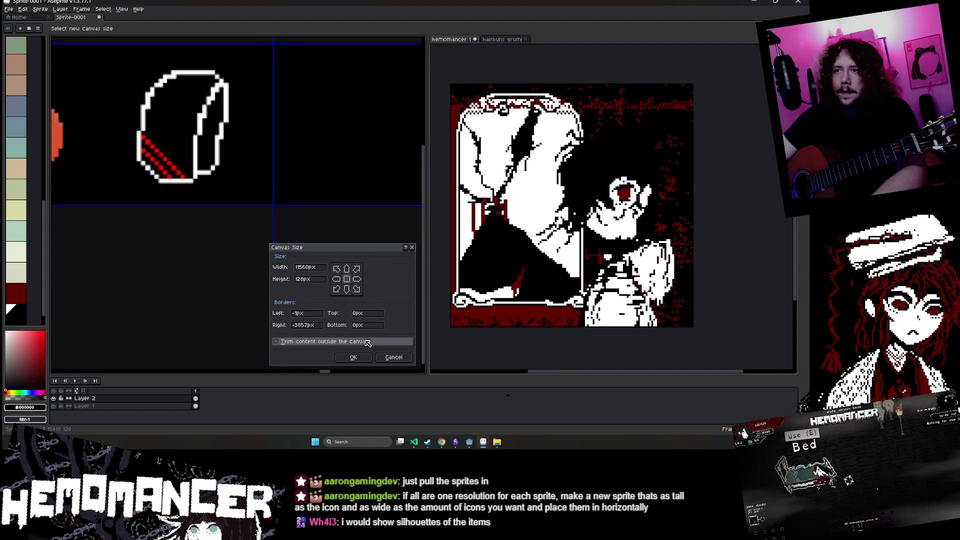
{"action": "left_click", "coordinate": [353, 357]}
{"action": "left_click_drag", "start_coordinate": [122, 218], "coordinate": [266, 311]}
- Pan along the strip and switch the active layer between Layer 1 and Layer 2
{"action": "scroll", "coordinate": [266, 311], "scroll_direction": "down", "scroll_amount": 2}
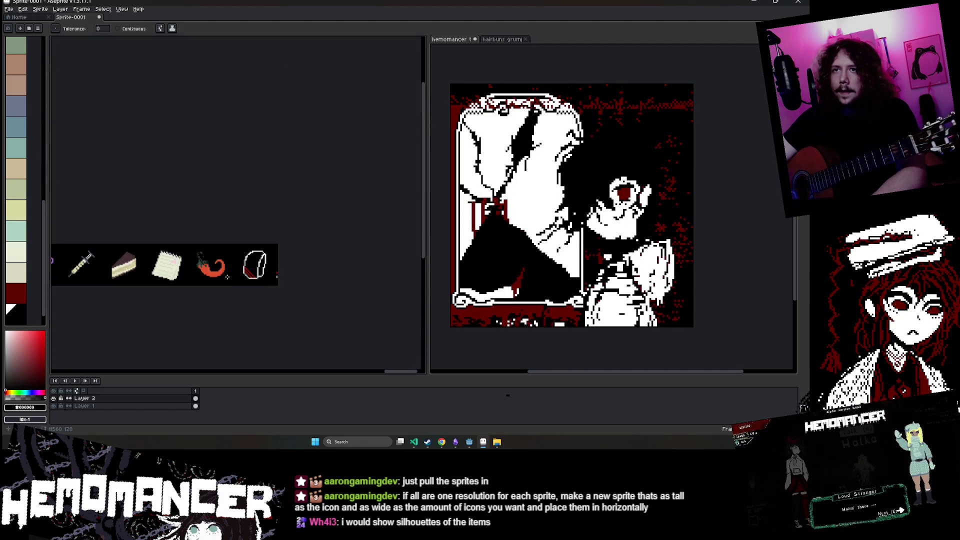
{"action": "scroll", "coordinate": [265, 240], "scroll_direction": "right", "scroll_amount": 10}
{"action": "scroll", "coordinate": [265, 236], "scroll_direction": "up", "scroll_amount": 2}
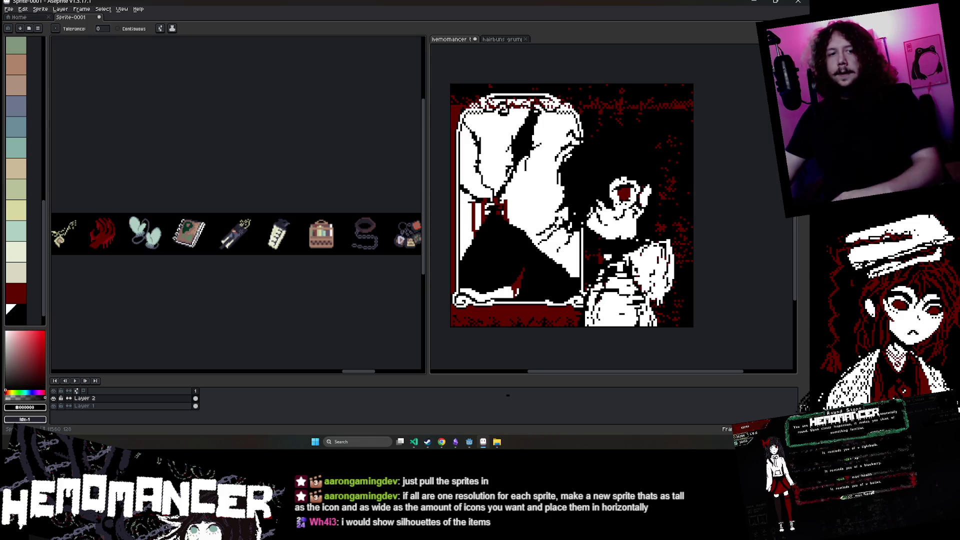
{"action": "mouse_move", "coordinate": [363, 374]}
{"action": "left_mouse_down"}
{"action": "mouse_move", "coordinate": [140, 374]}
{"action": "mouse_move", "coordinate": [172, 375]}
{"action": "mouse_move", "coordinate": [155, 374]}
{"action": "left_mouse_up"}
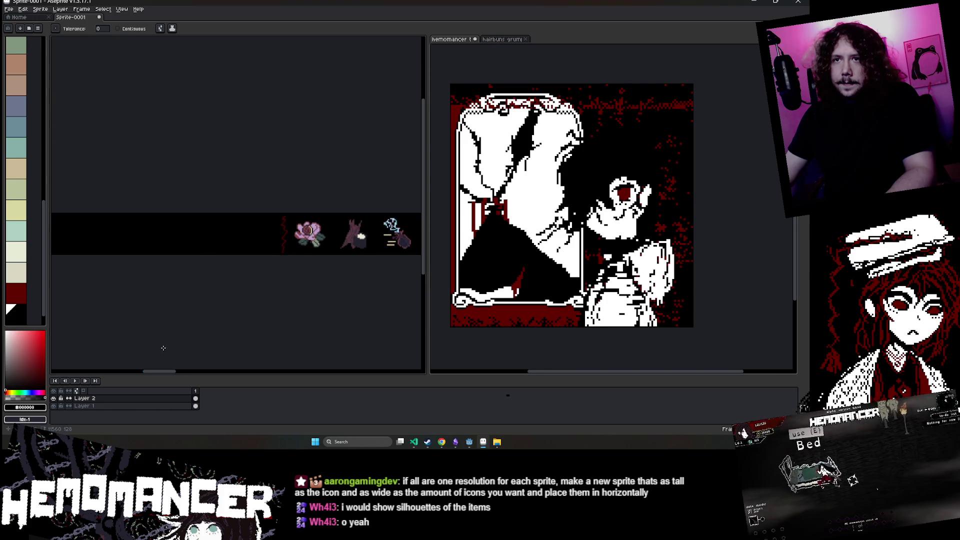
{"action": "scroll", "coordinate": [175, 315], "scroll_direction": "down", "scroll_amount": 3}
{"action": "scroll", "coordinate": [253, 255], "scroll_direction": "up", "scroll_amount": 5}
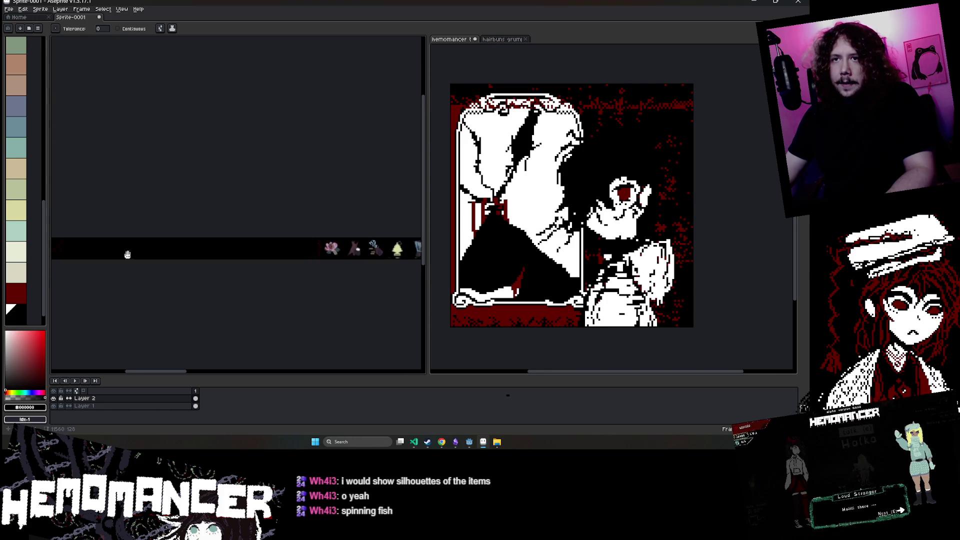
{"action": "left_click", "coordinate": [102, 405]}
{"action": "left_click", "coordinate": [103, 398]}
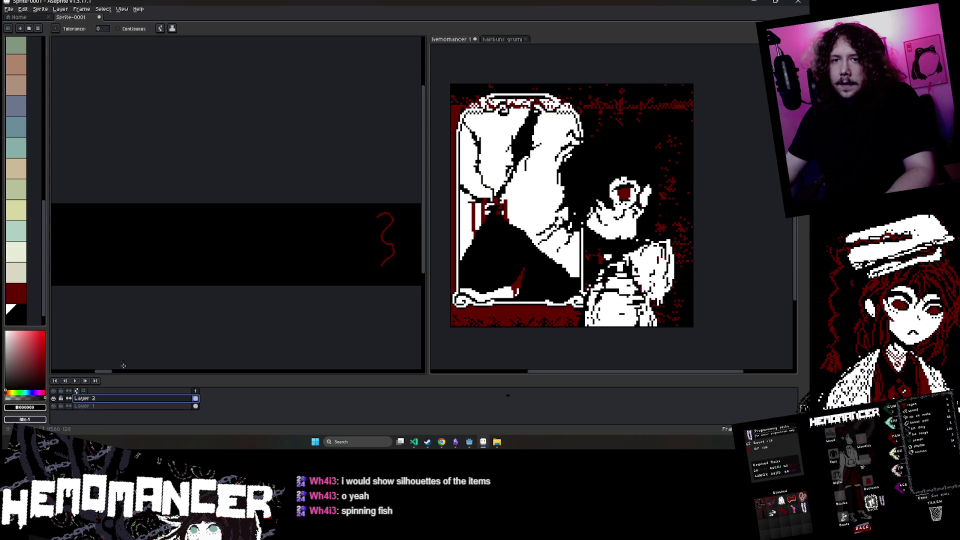
{"action": "scroll", "coordinate": [124, 365], "scroll_direction": "down", "scroll_amount": 5}
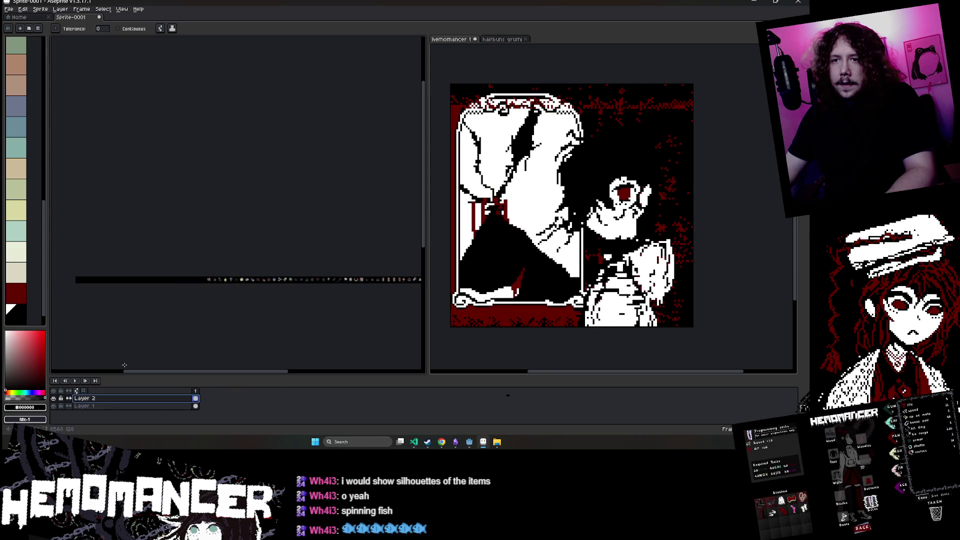
- Toggle Layer 1 and Layer 2 visibility to compare them, leaving Layer 1 hidden
{"action": "left_click", "coordinate": [53, 406]}
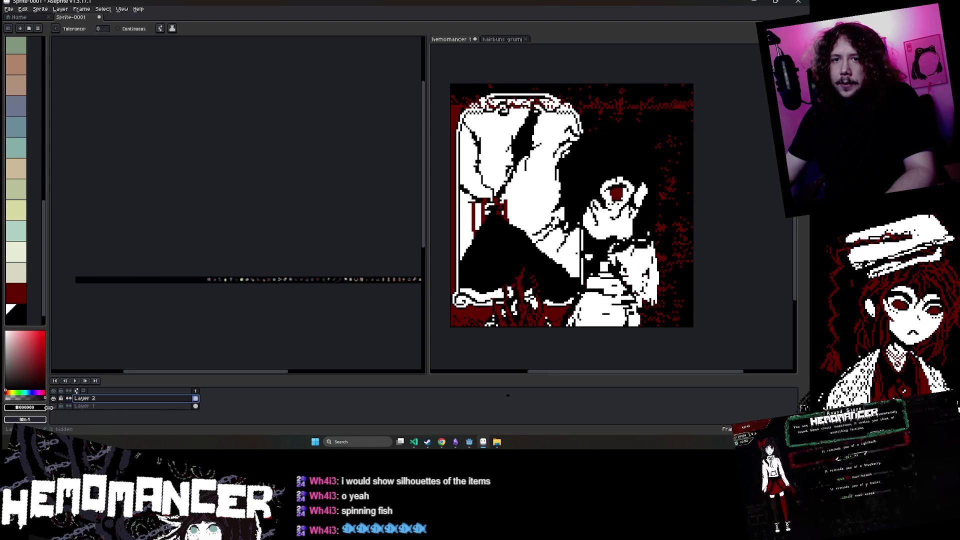
{"action": "left_click", "coordinate": [54, 406]}
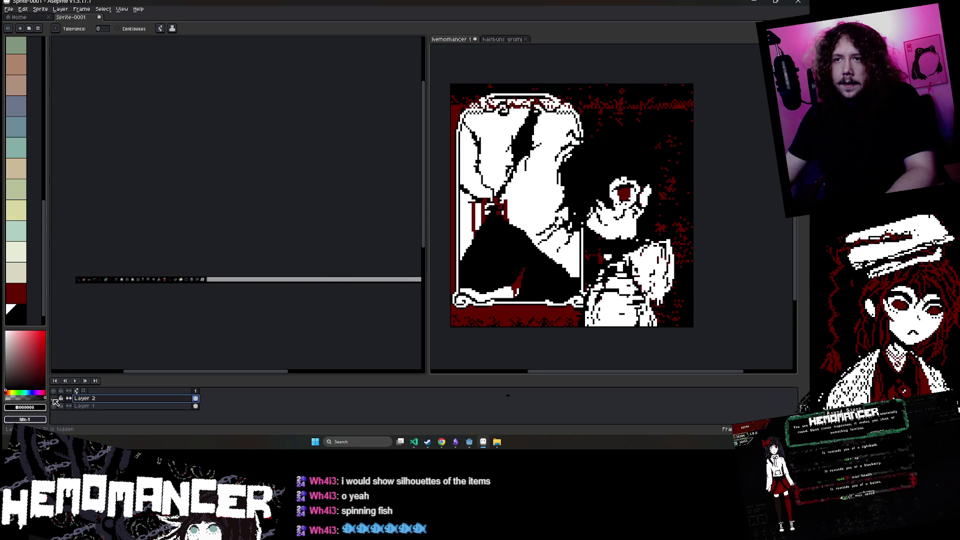
{"action": "left_click", "coordinate": [54, 398]}
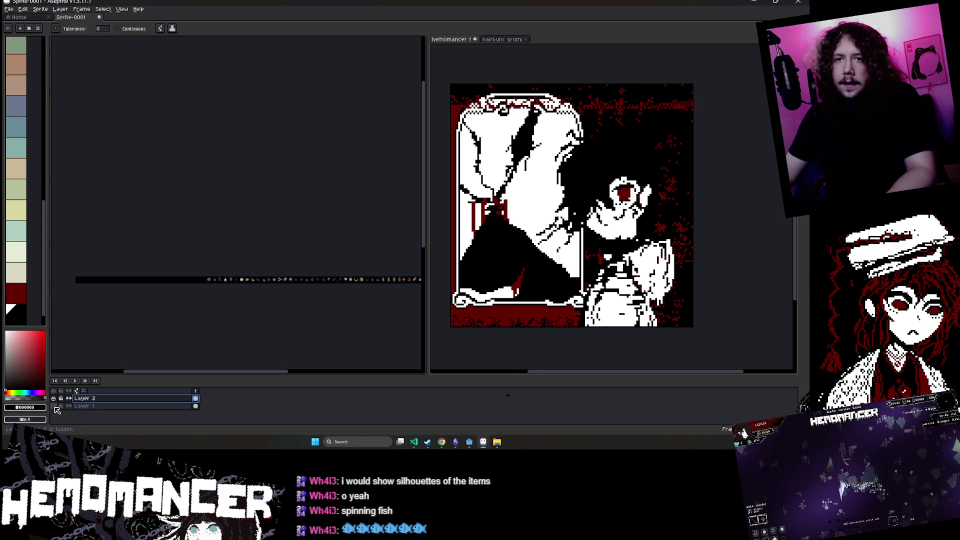
{"action": "left_click", "coordinate": [54, 405]}
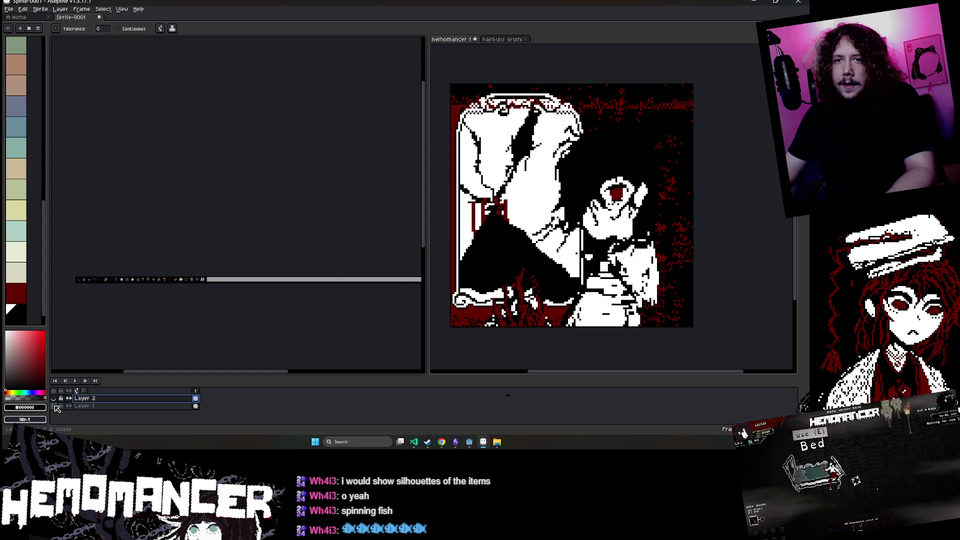
{"action": "left_click", "coordinate": [54, 398]}
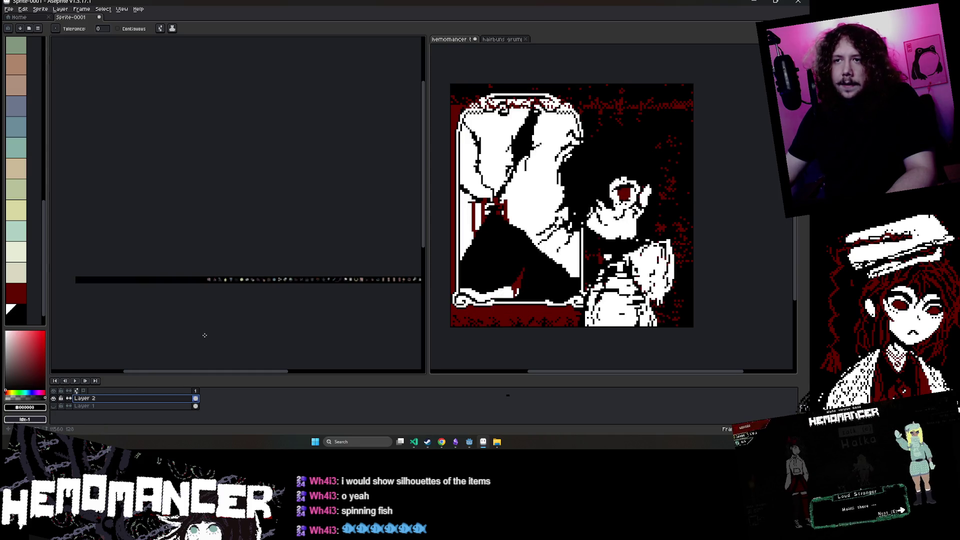
- Make a rectangular selection on the strip, then make Layer 1 active and visible
{"action": "key", "text": "m"}
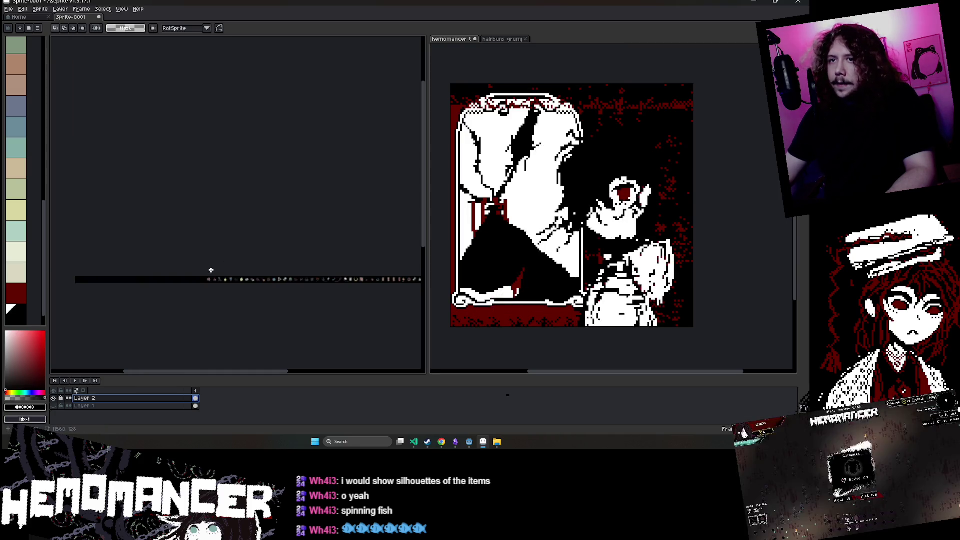
{"action": "mouse_move", "coordinate": [249, 261]}
{"action": "left_mouse_down"}
{"action": "mouse_move", "coordinate": [127, 210]}
{"action": "mouse_move", "coordinate": [92, 215]}
{"action": "left_mouse_up"}
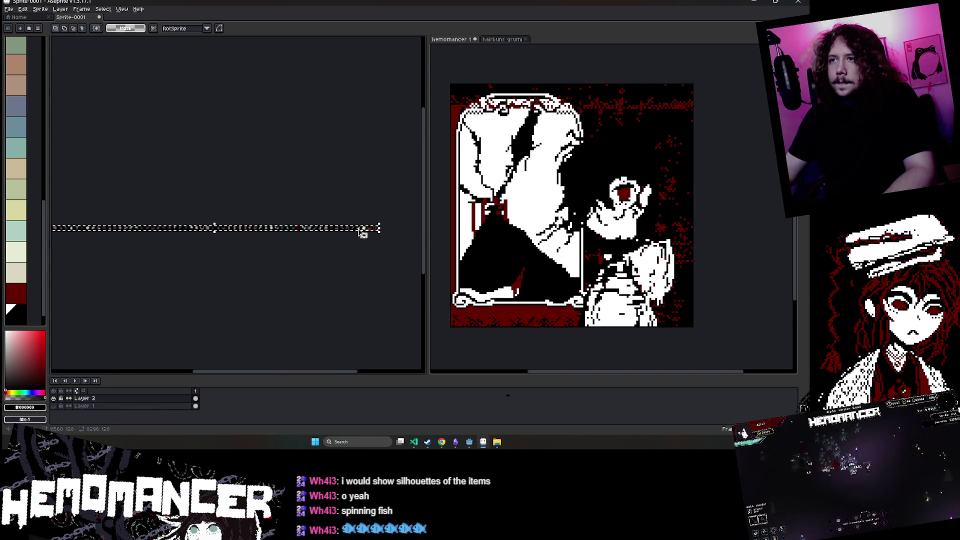
{"action": "scroll", "coordinate": [397, 210], "scroll_direction": "up", "scroll_amount": 1}
{"action": "left_click", "coordinate": [63, 405]}
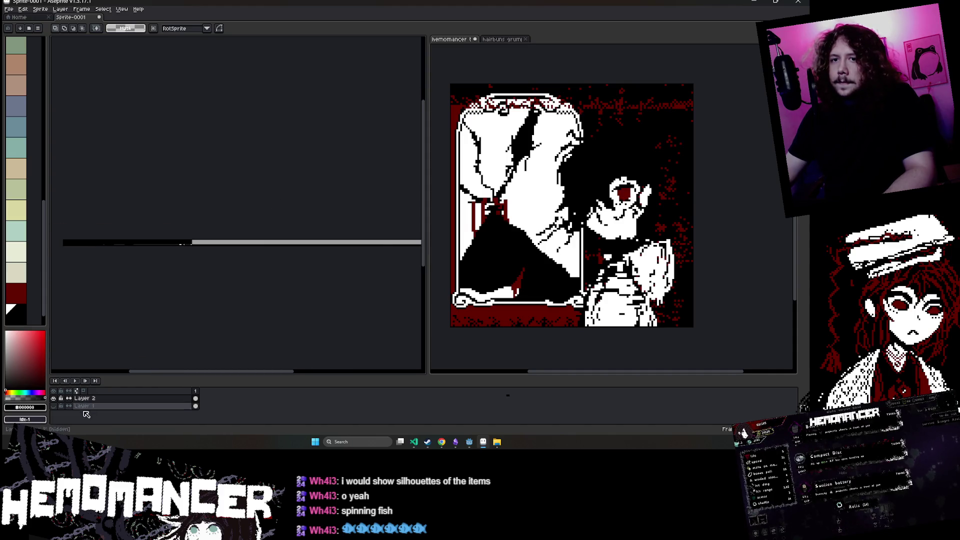
{"action": "left_click", "coordinate": [54, 405]}
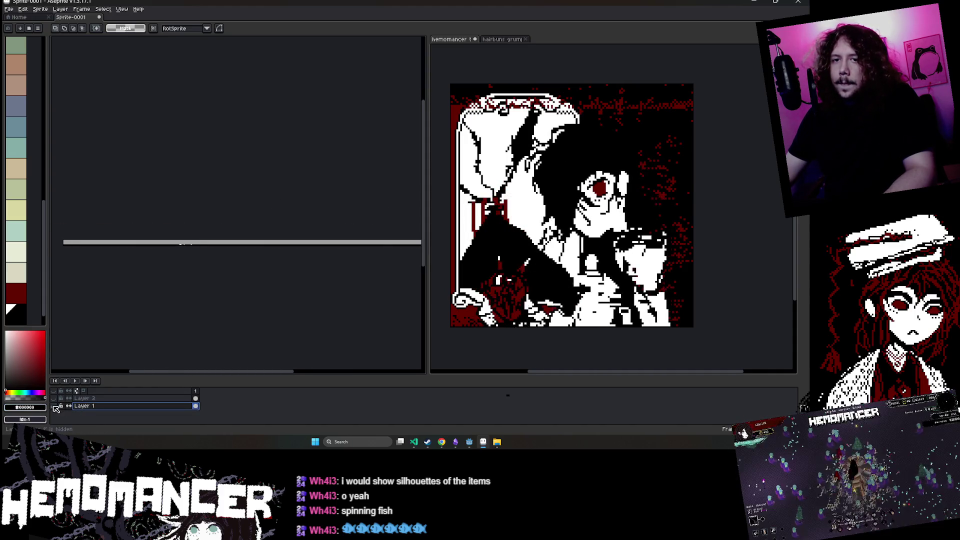
- Move Layer 1 above Layer 2 and pan along the strip to check the icons
{"action": "left_click_drag", "start_coordinate": [79, 408], "coordinate": [90, 400]}
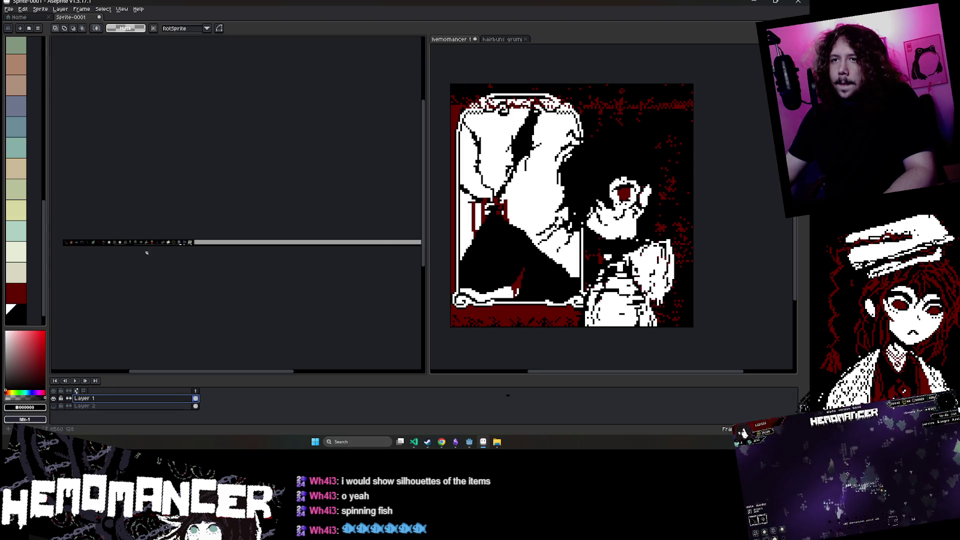
{"action": "scroll", "coordinate": [220, 205], "scroll_direction": "up", "scroll_amount": 5}
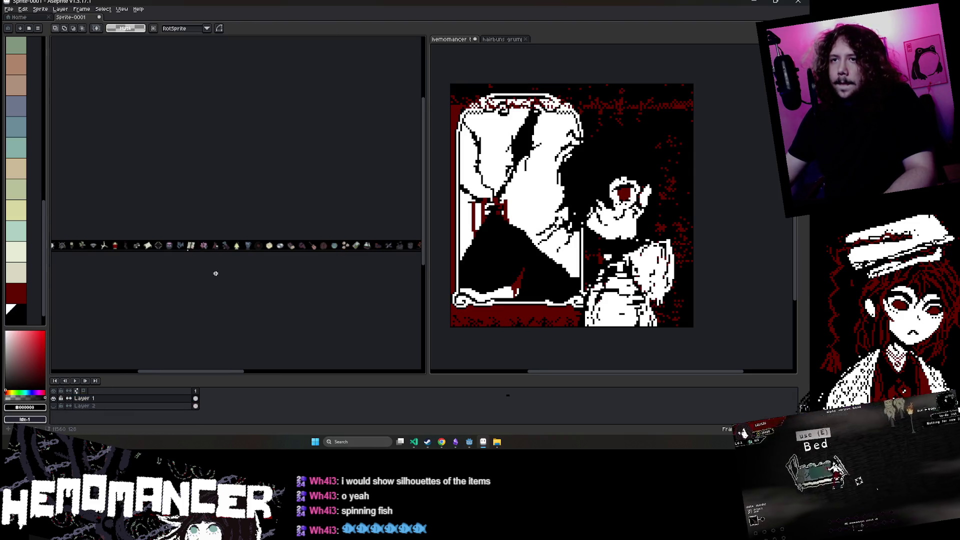
{"action": "scroll", "coordinate": [286, 290], "scroll_direction": "up", "scroll_amount": 2}
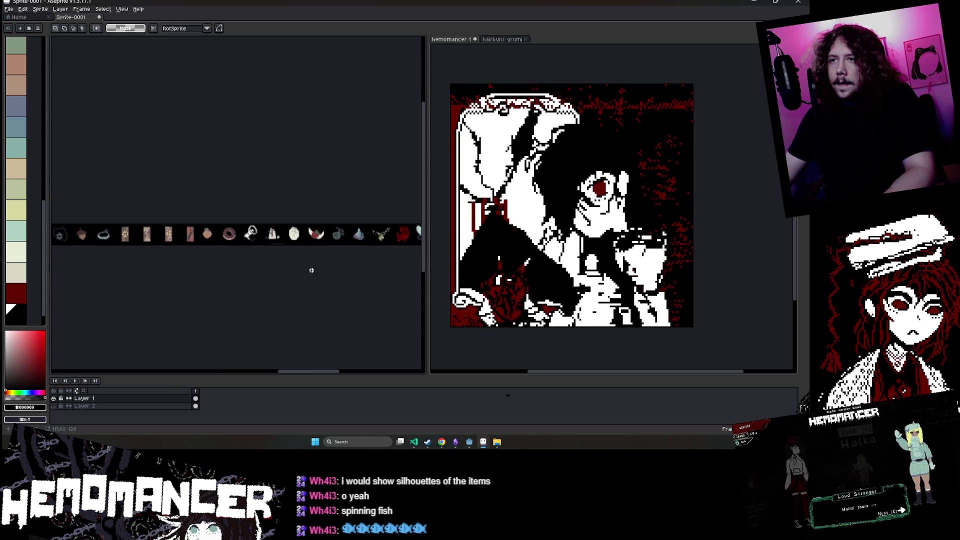
{"action": "mouse_move", "coordinate": [178, 244]}
{"action": "left_mouse_down"}
{"action": "mouse_move", "coordinate": [259, 270]}
{"action": "mouse_move", "coordinate": [200, 268]}
{"action": "mouse_move", "coordinate": [225, 246]}
{"action": "left_mouse_up"}
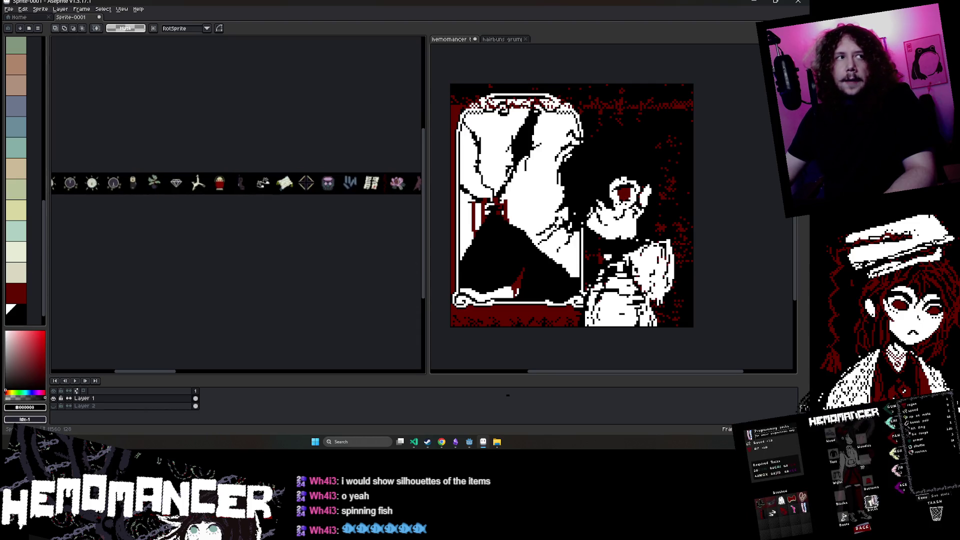
{"action": "left_click_drag", "start_coordinate": [134, 247], "coordinate": [225, 296]}
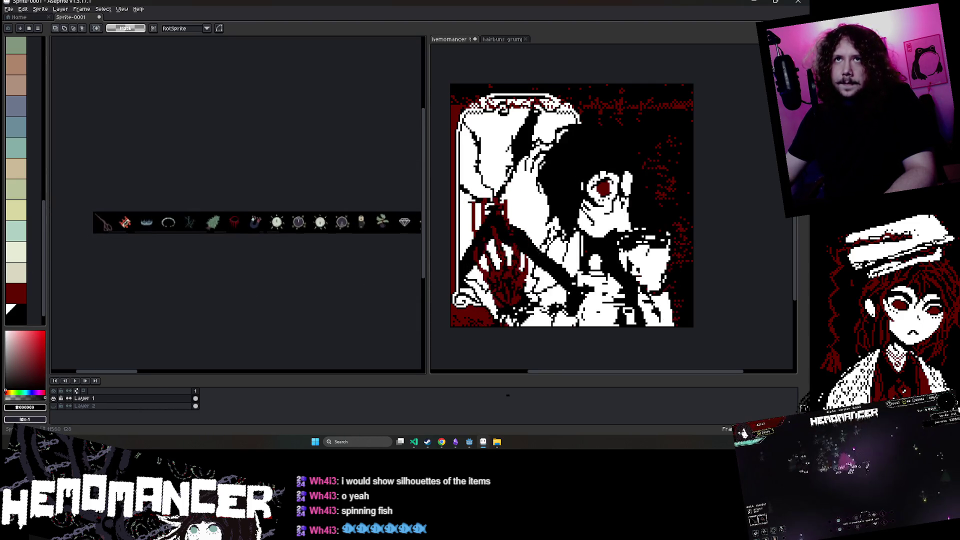
- Save the sprite as steam_slider.aseprite in the wip folder
{"action": "key", "text": "ctrl+s"}
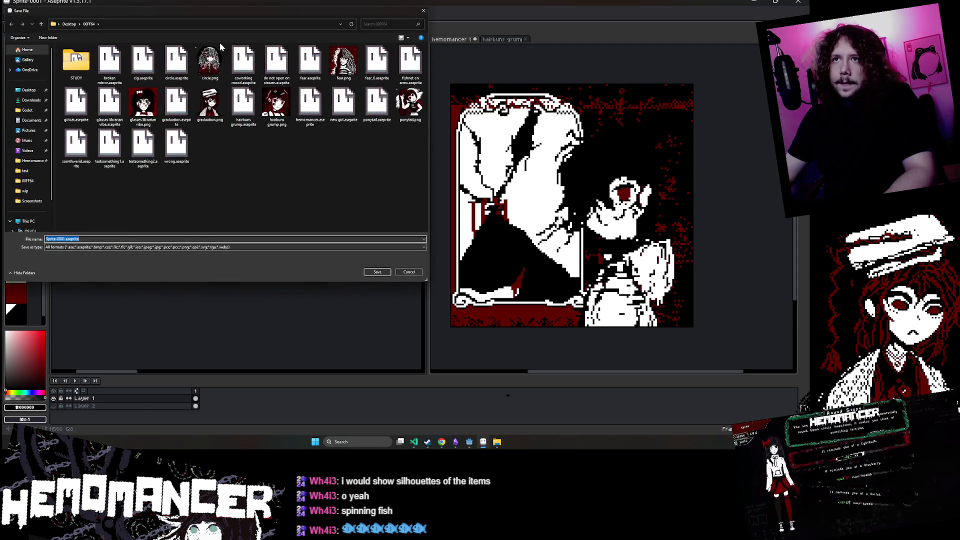
{"action": "left_click", "coordinate": [26, 192]}
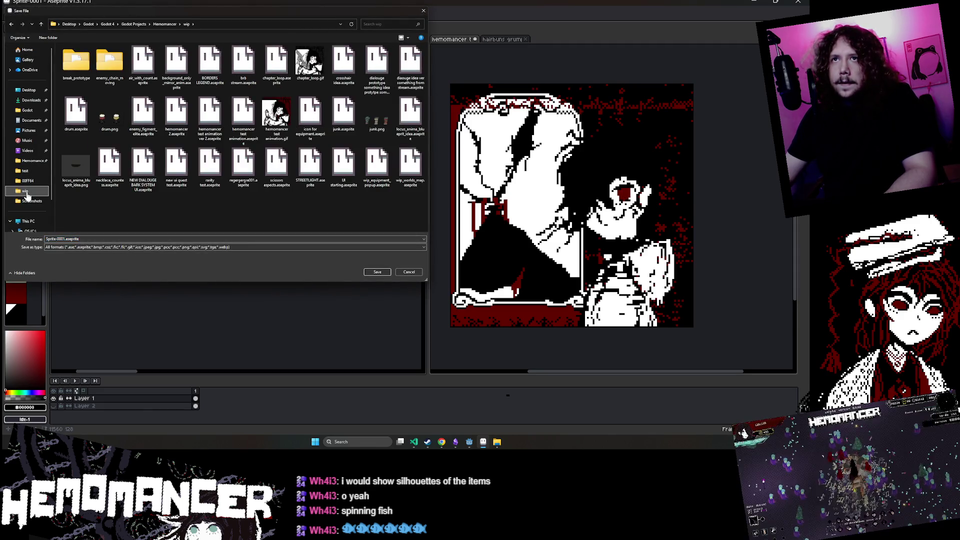
{"action": "left_click", "coordinate": [129, 239]}
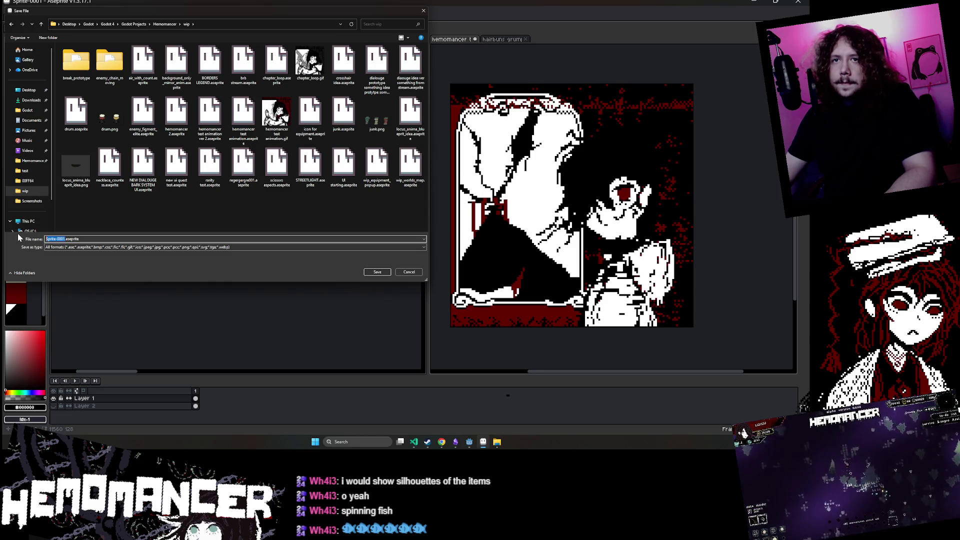
{"action": "type", "text": "steam_slider"}
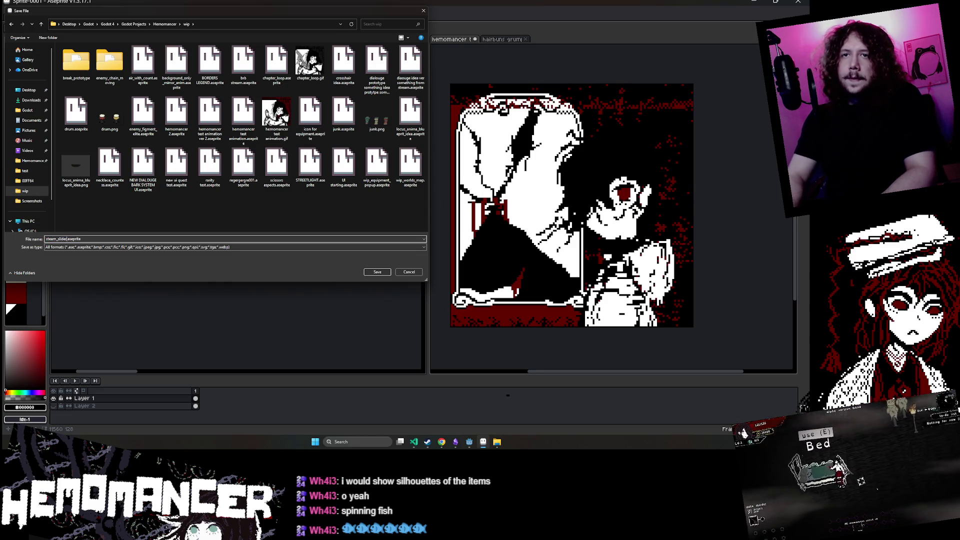
{"action": "key", "text": "Return"}
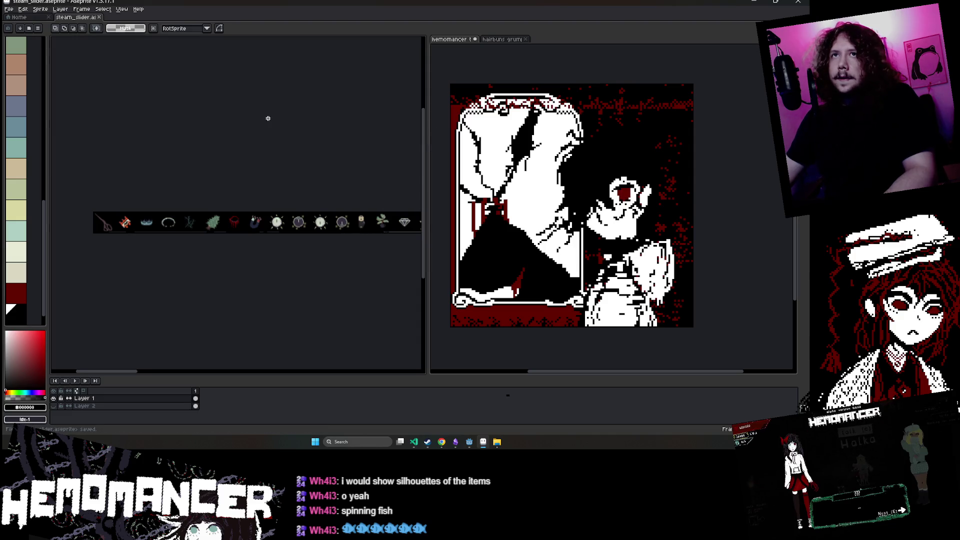
- In Godot, create a new scene with a 2D root node
{"action": "mouse_move", "coordinate": [467, 442]}
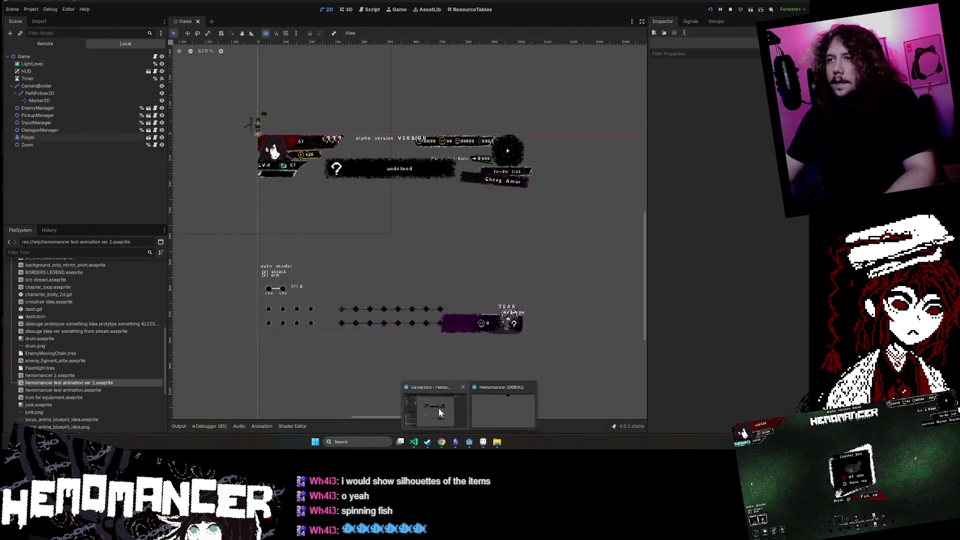
{"action": "left_click", "coordinate": [441, 413]}
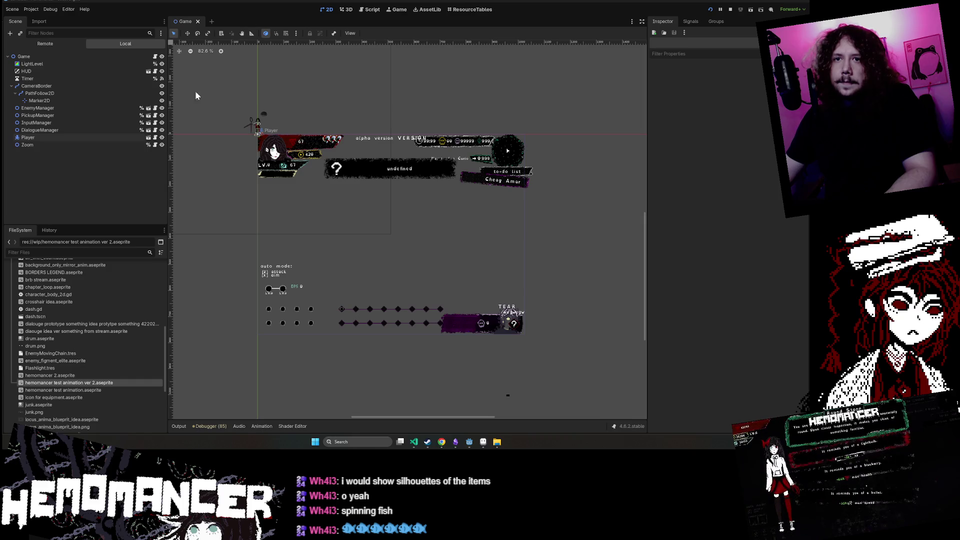
{"action": "left_click", "coordinate": [212, 22]}
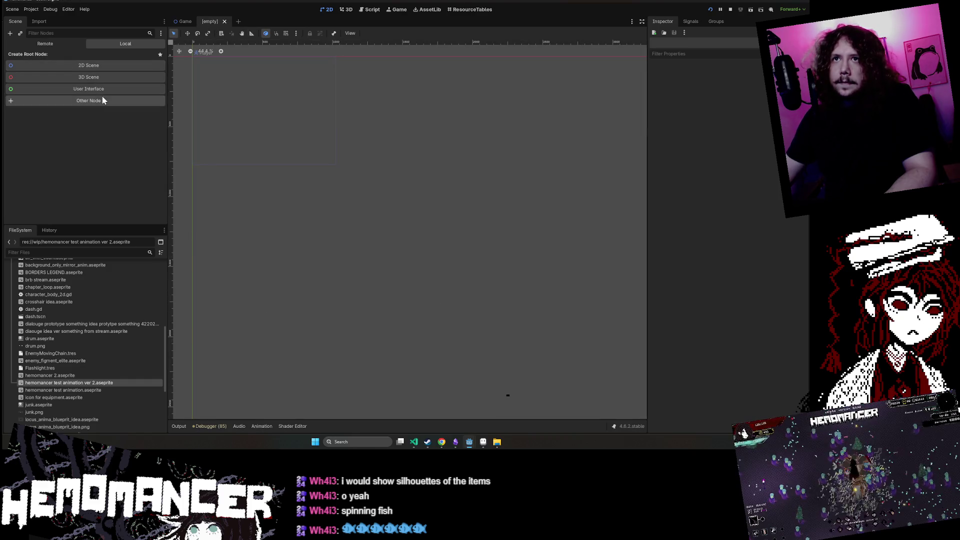
{"action": "left_click", "coordinate": [105, 64]}
- Save the new scene as SteamSlider.tscn in the wip folder
{"action": "scroll", "coordinate": [230, 95], "scroll_direction": "up", "scroll_amount": 3}
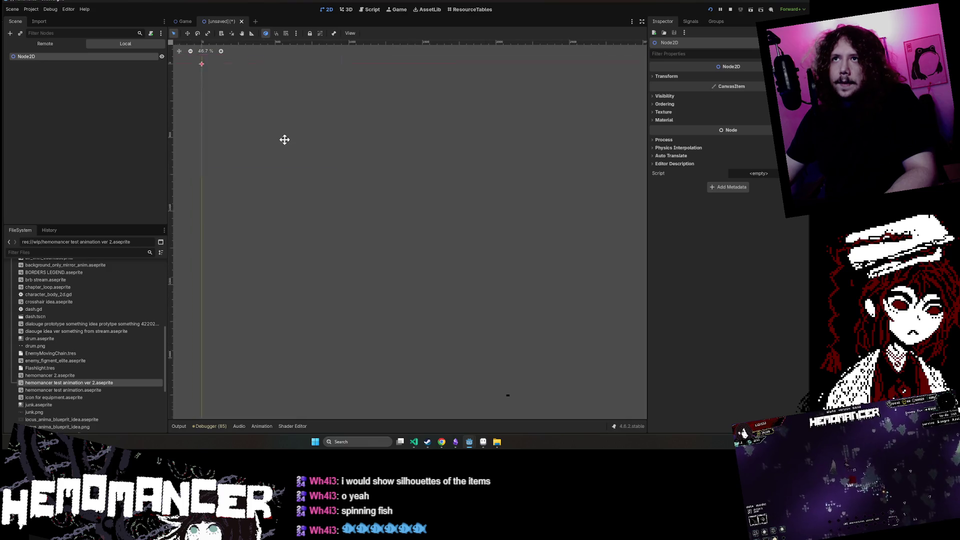
{"action": "key", "text": "ctrl+s"}
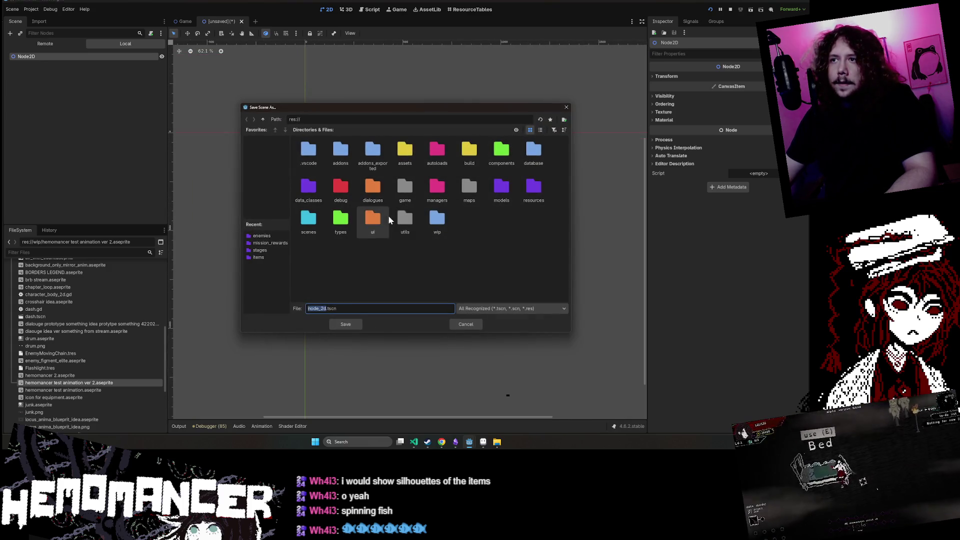
{"action": "left_click", "coordinate": [432, 227]}
{"action": "double_click", "coordinate": [431, 228]}
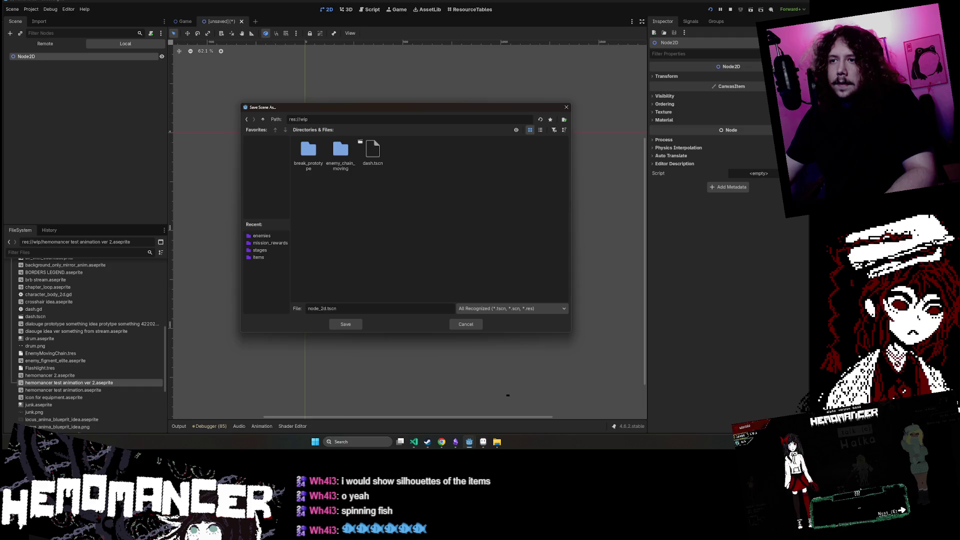
{"action": "type", "text": "Steam"}
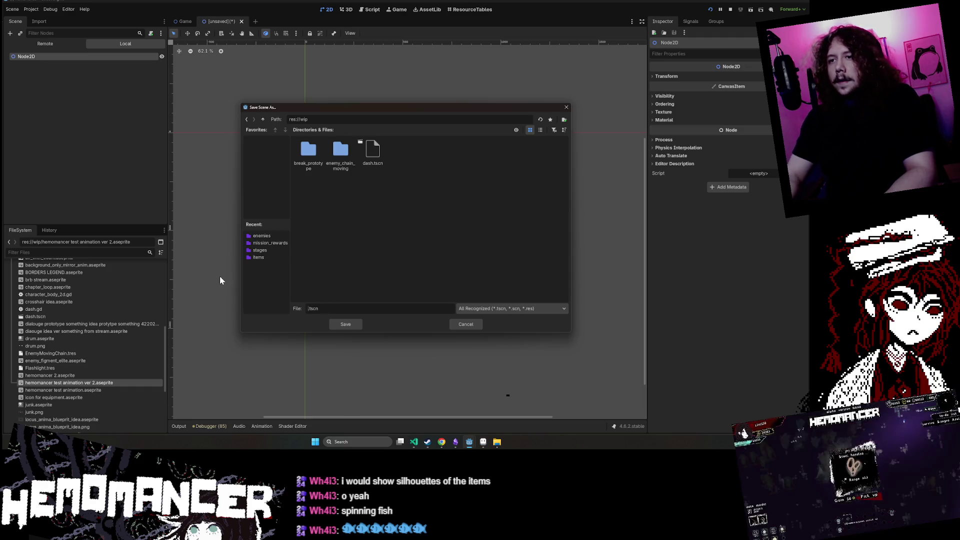
{"action": "type", "text": "Slider"}
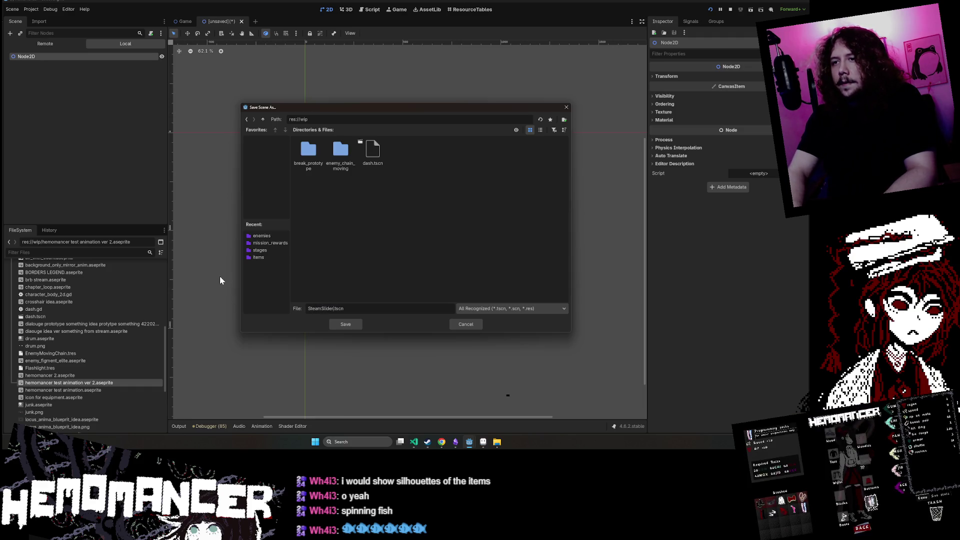
{"action": "key", "text": "Return"}
- Rename the Node2D root node to SteamSlider
{"action": "double_click", "coordinate": [65, 58]}
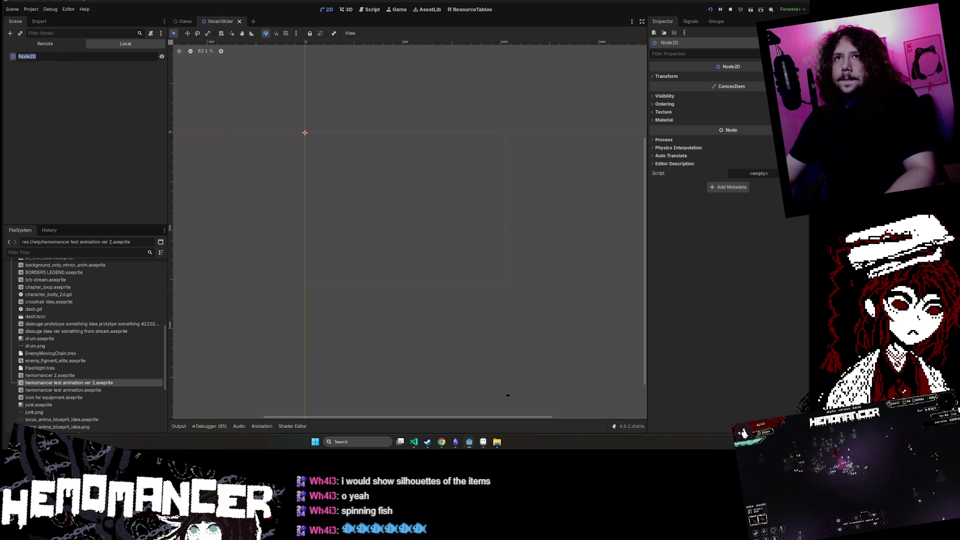
{"action": "type", "text": "SteamSlider"}
{"action": "key", "text": "Return"}
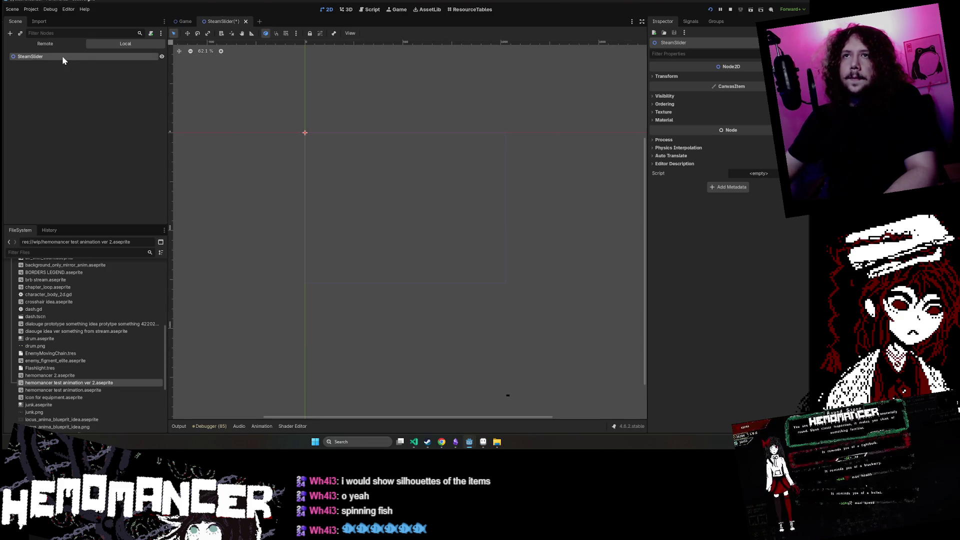
{"action": "scroll", "coordinate": [348, 173], "scroll_direction": "up", "scroll_amount": 2}
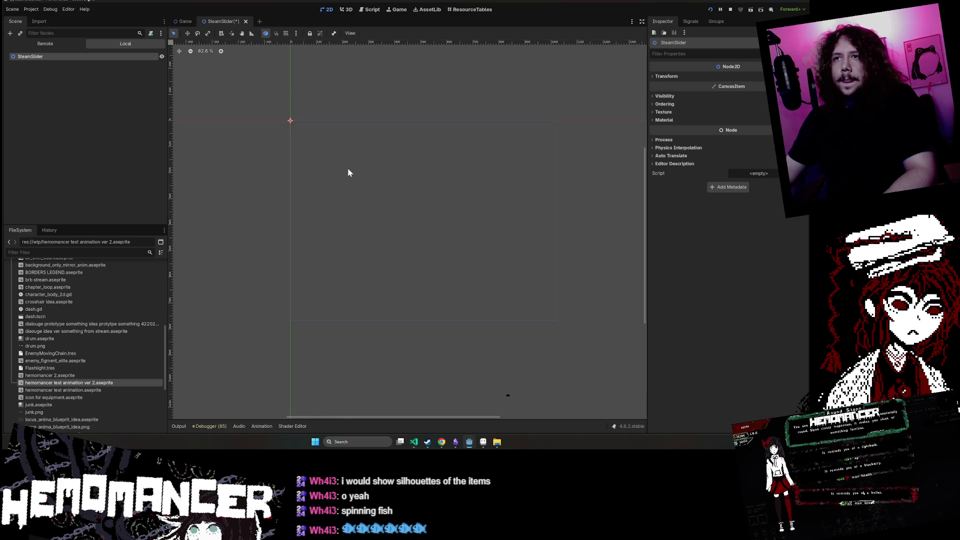
- Add a TextureRect child node under SteamSlider by searching 'textur' in Add Child Node
{"action": "right_click", "coordinate": [108, 56]}
{"action": "left_click", "coordinate": [139, 62]}
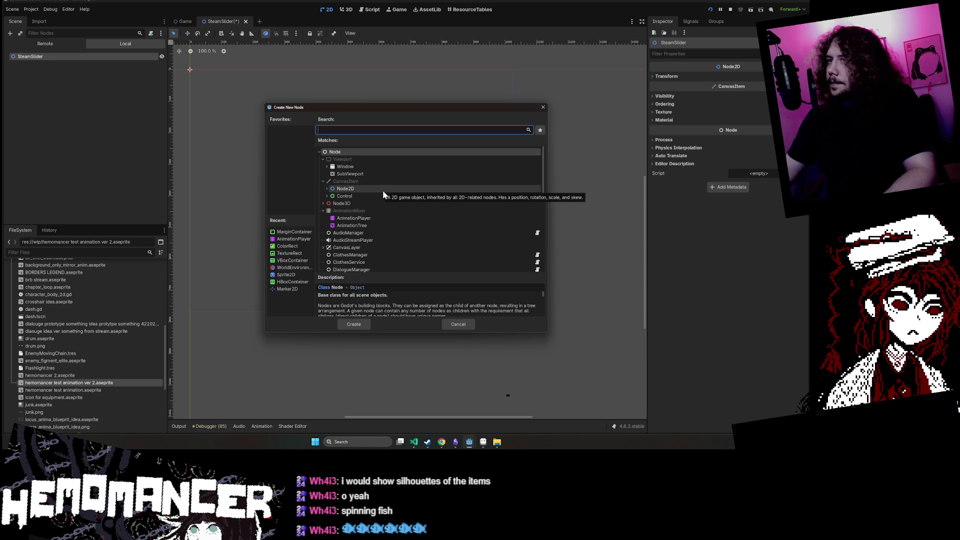
{"action": "type", "text": "text"}
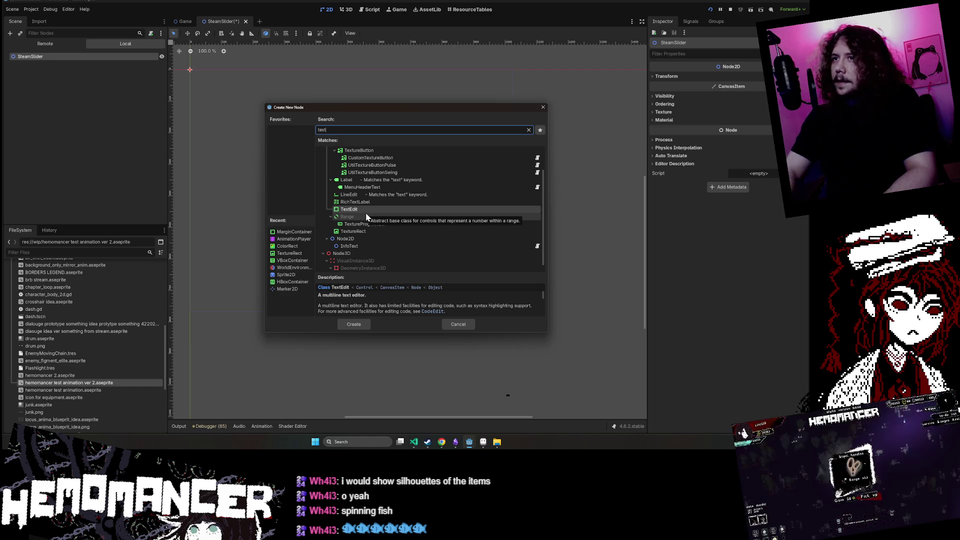
{"action": "type", "text": "tu"}
{"action": "key", "text": "BackSpace"}
{"action": "key", "text": "BackSpace"}
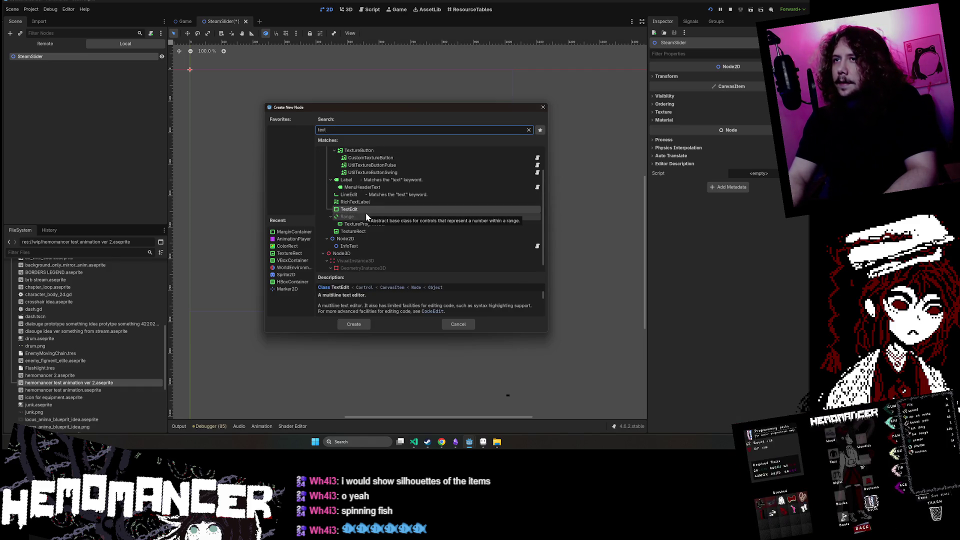
{"action": "type", "text": "tu"}
{"action": "key", "text": "Up"}
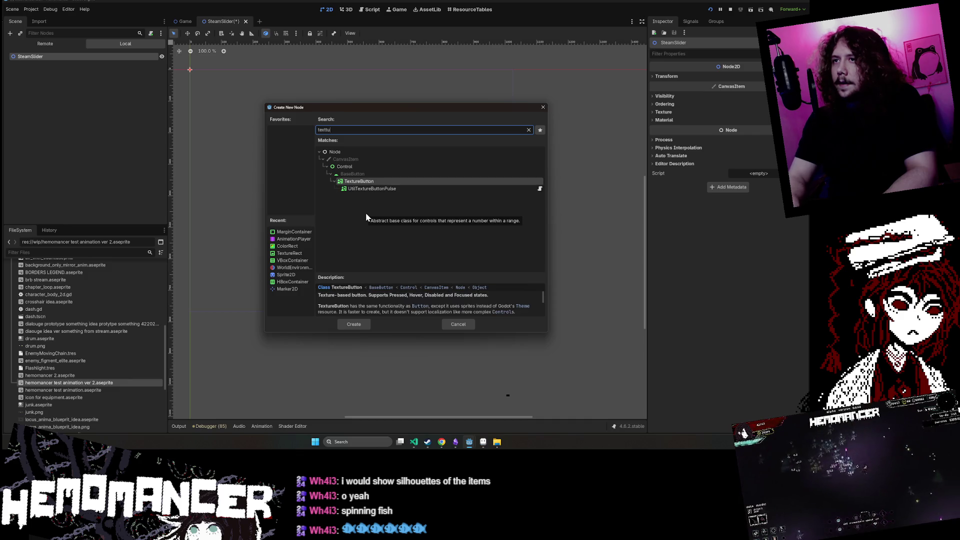
{"action": "type", "text": "textur"}
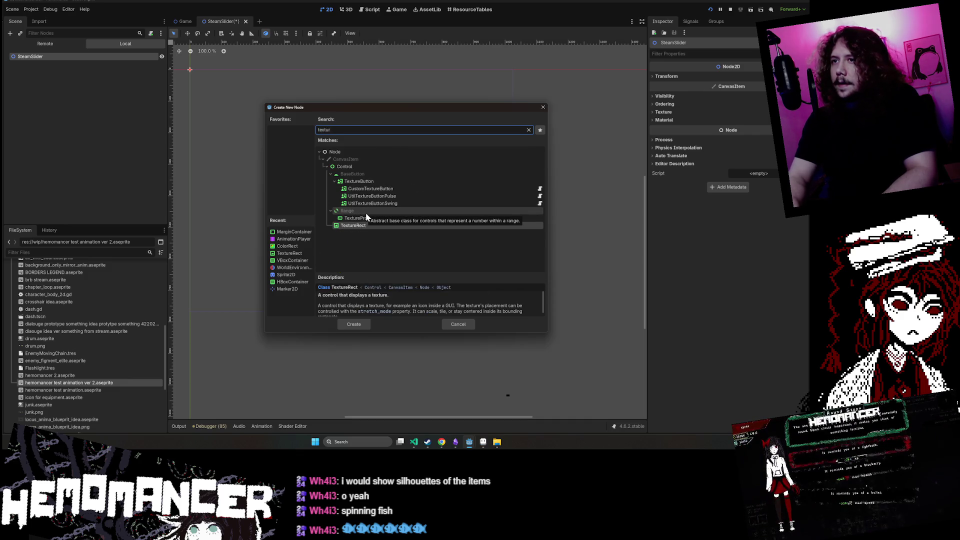
{"action": "key", "text": "Return"}
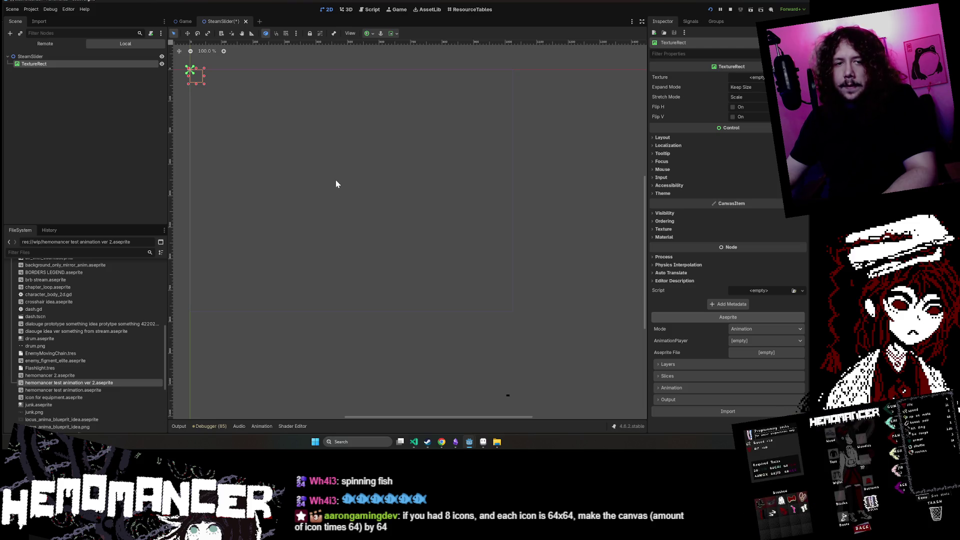
- Bring the running Hemomancer game window with its item collection grid to the front
{"action": "scroll", "coordinate": [345, 185], "scroll_direction": "up", "scroll_amount": 2}
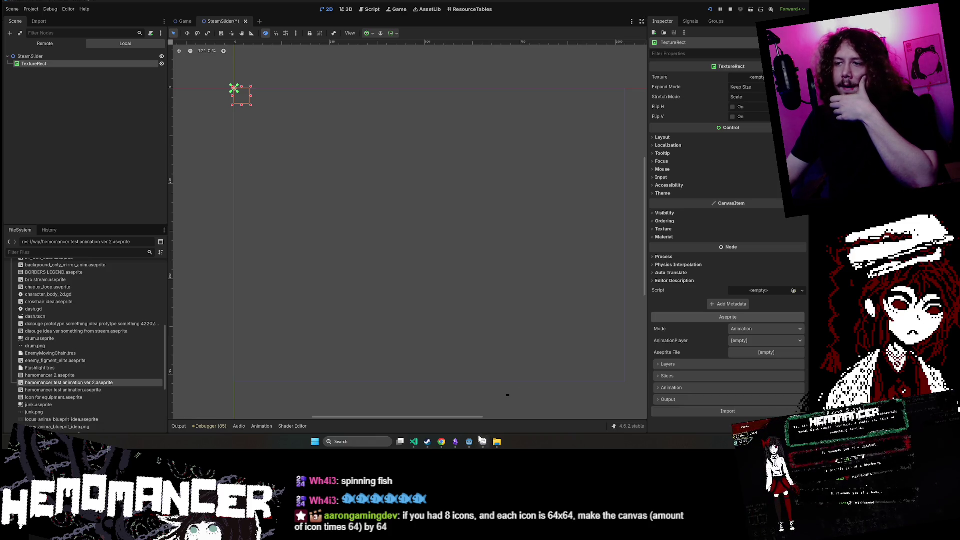
{"action": "mouse_move", "coordinate": [480, 440]}
{"action": "left_click", "coordinate": [494, 416]}
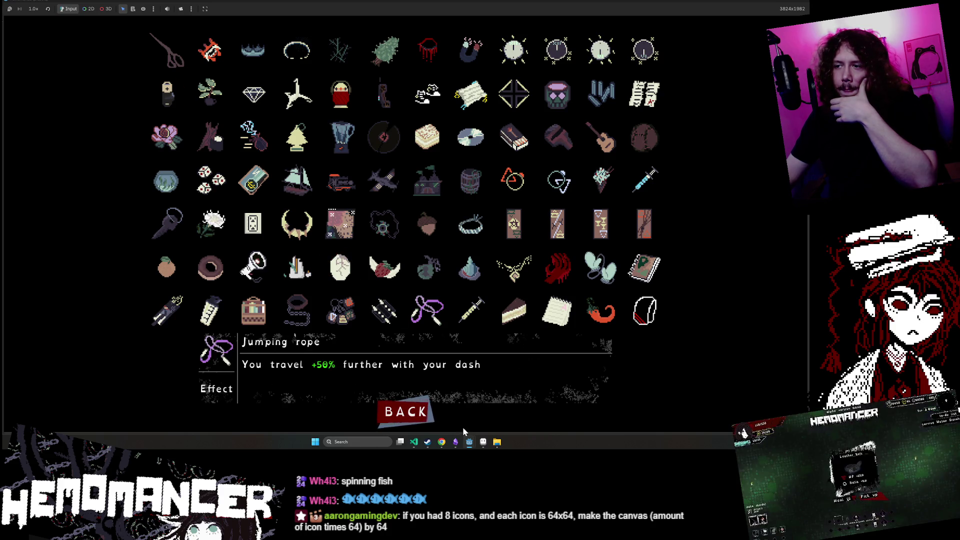
- Return to Aseprite, zoom in on the icon strip and center it on the canvas
{"action": "left_click", "coordinate": [483, 442]}
{"action": "scroll", "coordinate": [167, 242], "scroll_direction": "up", "scroll_amount": 4}
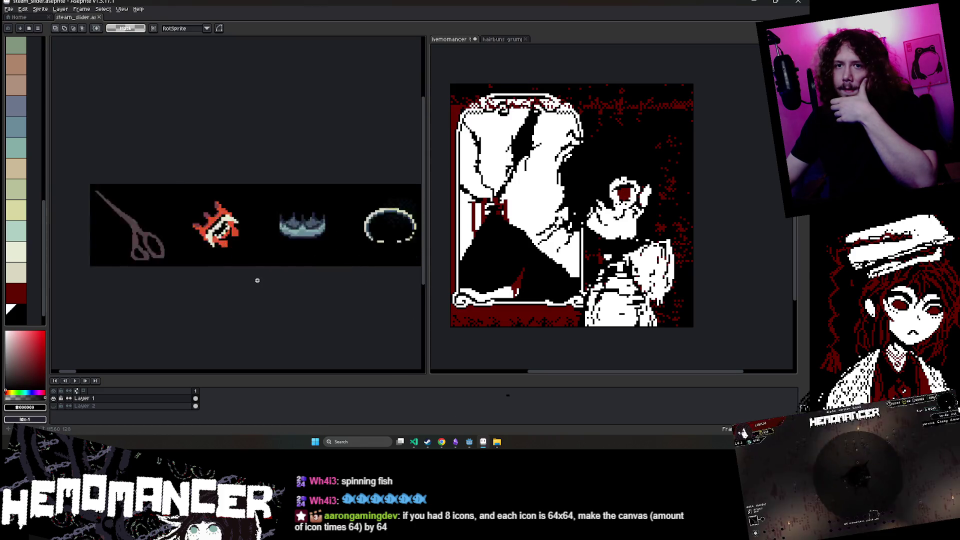
{"action": "scroll", "coordinate": [257, 280], "scroll_direction": "up", "scroll_amount": 2}
{"action": "scroll", "coordinate": [247, 192], "scroll_direction": "up", "scroll_amount": 3}
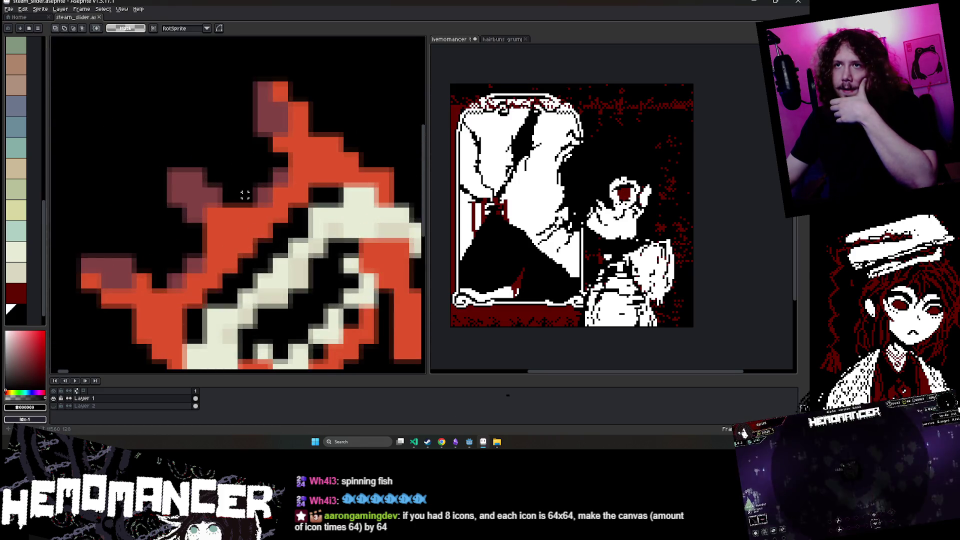
{"action": "scroll", "coordinate": [247, 195], "scroll_direction": "down", "scroll_amount": 4}
{"action": "scroll", "coordinate": [247, 210], "scroll_direction": "up", "scroll_amount": 2}
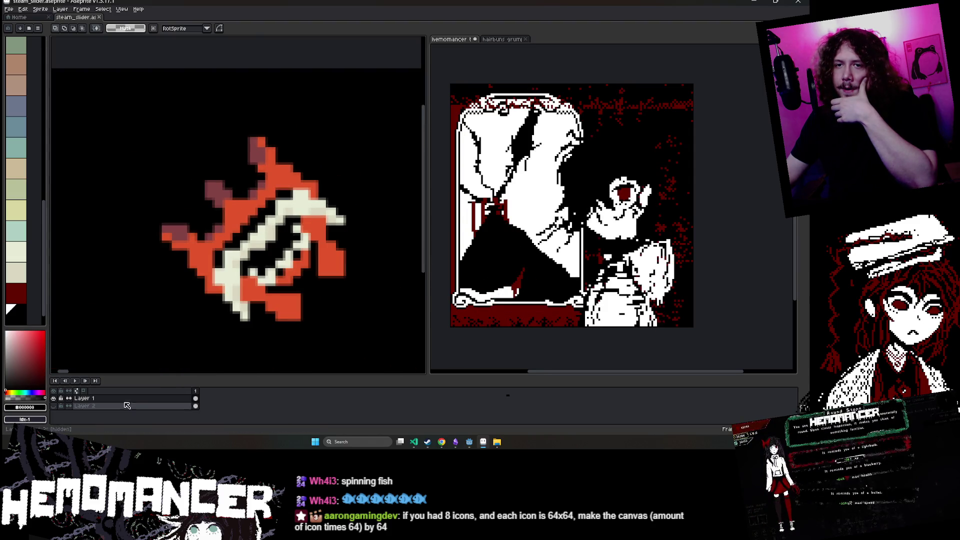
{"action": "scroll", "coordinate": [220, 350], "scroll_direction": "down", "scroll_amount": 5}
{"action": "scroll", "coordinate": [230, 334], "scroll_direction": "up", "scroll_amount": 3}
{"action": "mouse_move", "coordinate": [230, 334]}
{"action": "left_mouse_down"}
{"action": "mouse_move", "coordinate": [180, 306]}
{"action": "mouse_move", "coordinate": [246, 242]}
{"action": "left_mouse_up"}
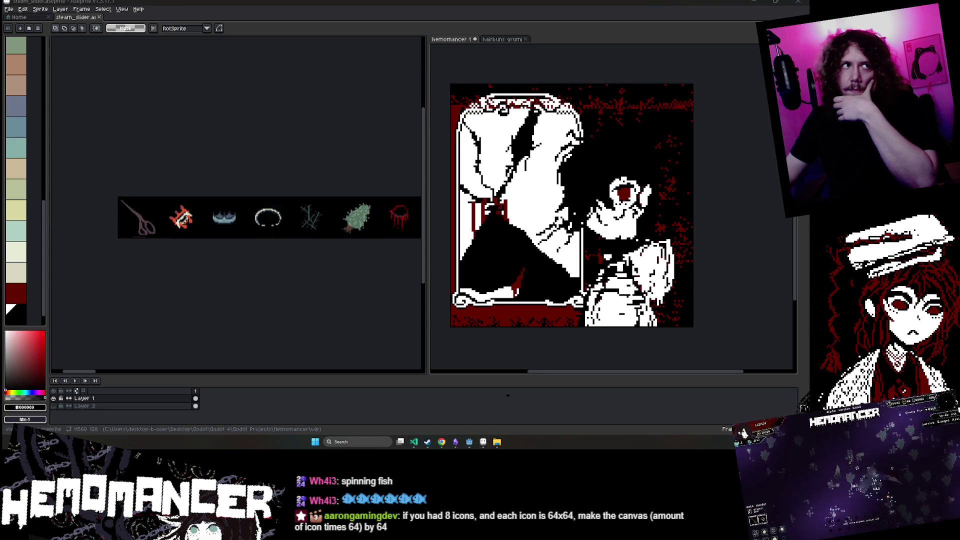
- Close the running game window to return to the Godot editor
{"action": "key", "text": "alt+Tab"}
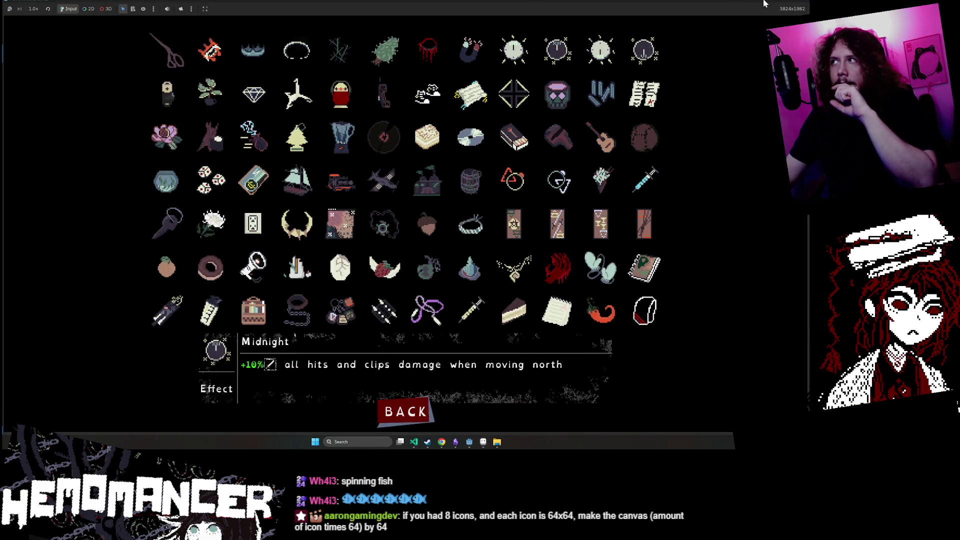
{"action": "left_click", "coordinate": [762, 2]}
{"action": "scroll", "coordinate": [100, 360], "scroll_direction": "down", "scroll_amount": 3}
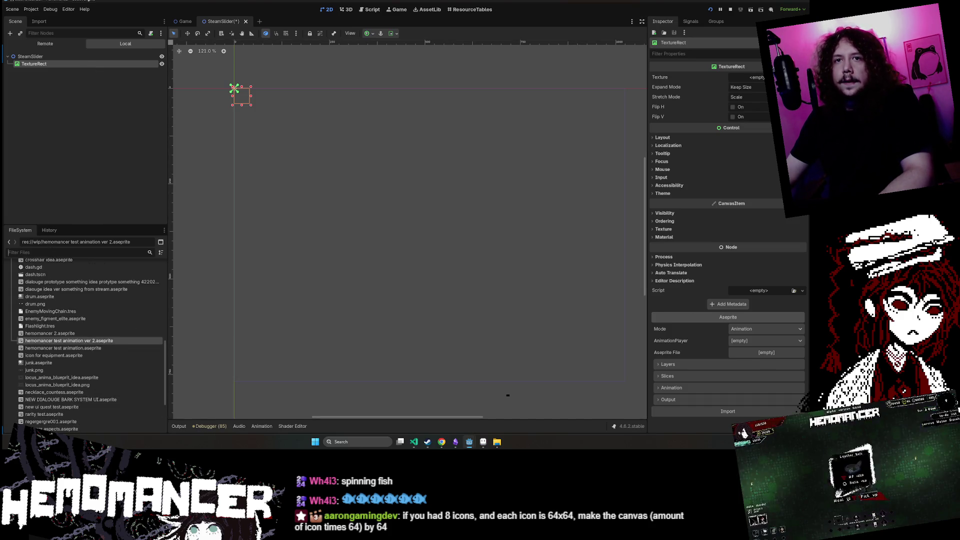
- Assign steam_slider.aseprite as the TextureRect's Aseprite file and change SteamSlider's type to Control
{"action": "type", "text": "steam"}
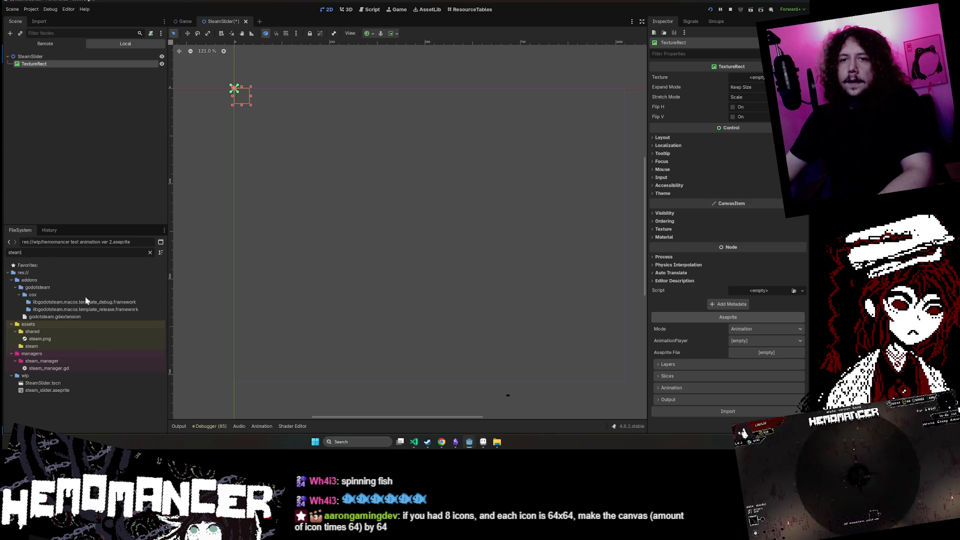
{"action": "left_click_drag", "start_coordinate": [96, 389], "coordinate": [765, 355]}
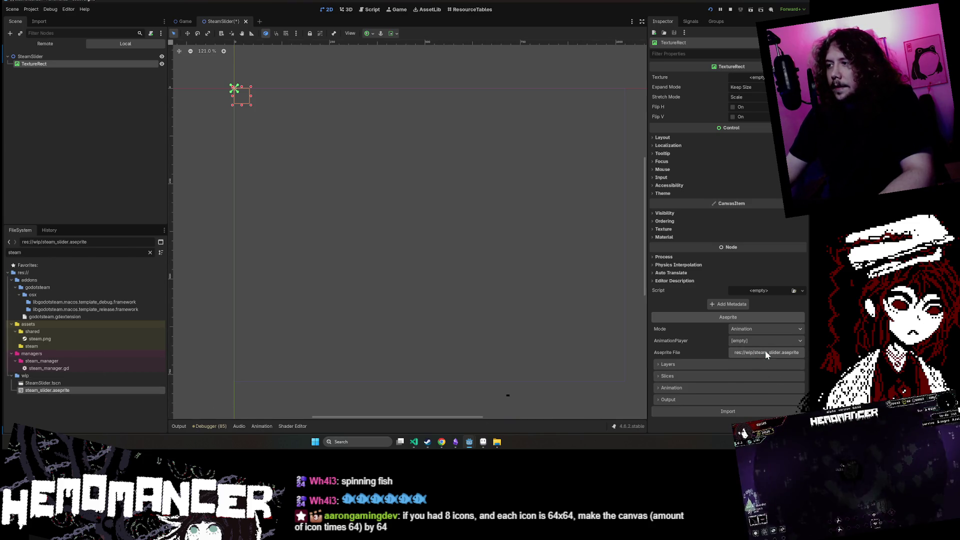
{"action": "left_click", "coordinate": [53, 57]}
{"action": "right_click", "coordinate": [53, 57]}
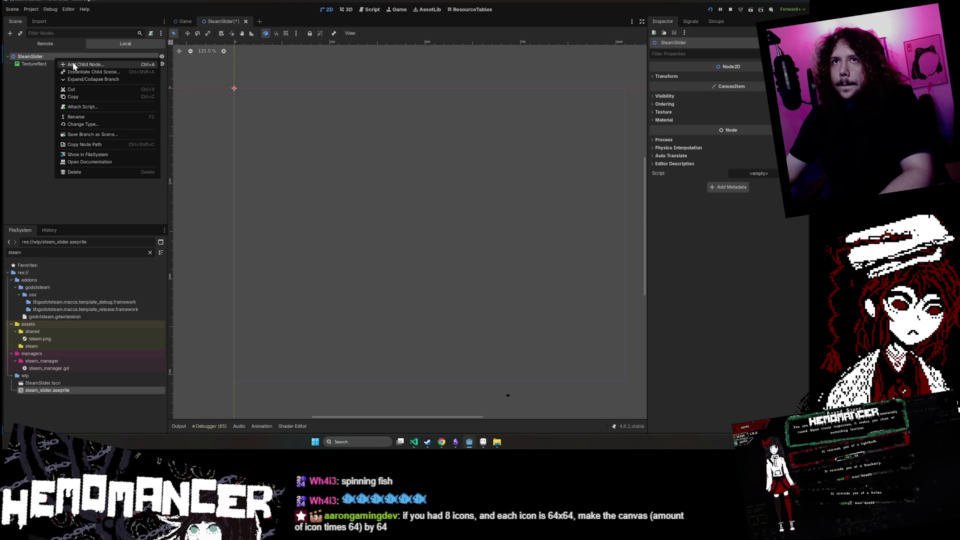
{"action": "right_click", "coordinate": [29, 59]}
{"action": "left_click", "coordinate": [86, 124]}
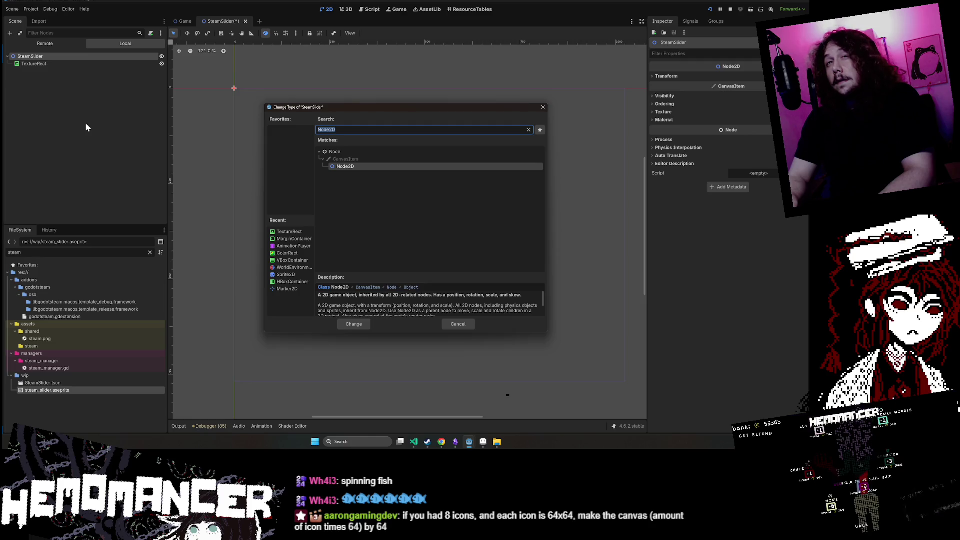
{"action": "type", "text": "control"}
{"action": "key", "text": "Return"}
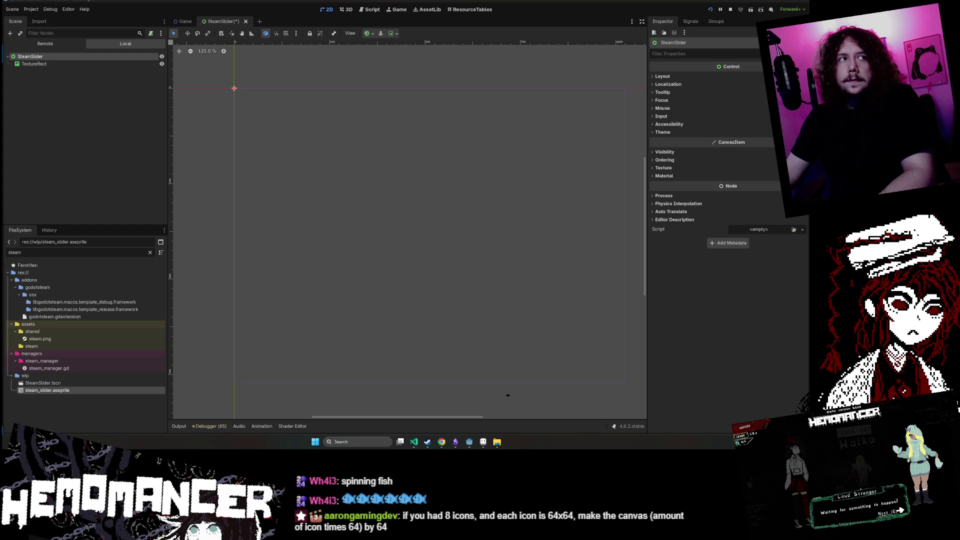
- Add an AnimationPlayer child node under SteamSlider
{"action": "right_click", "coordinate": [50, 58]}
{"action": "left_click", "coordinate": [79, 65]}
{"action": "type", "text": "Anim"}
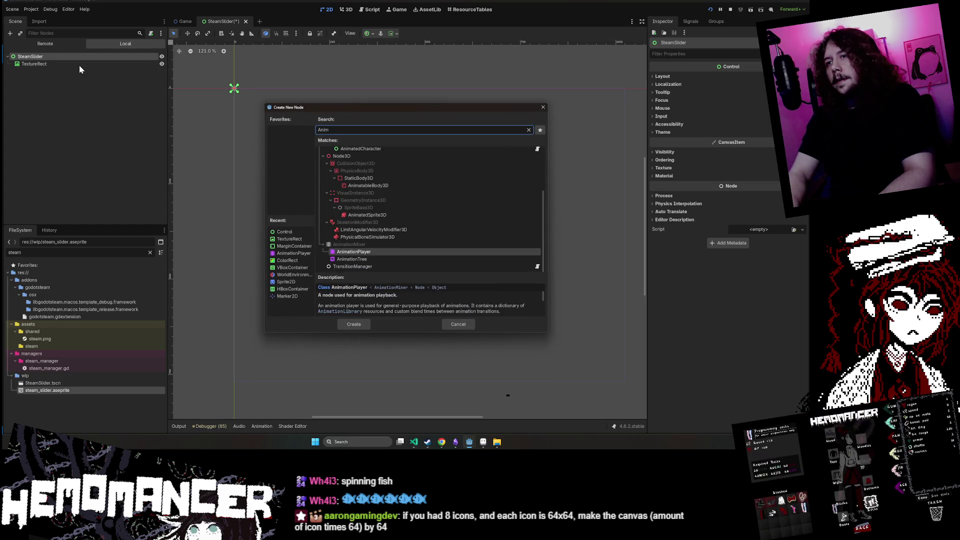
{"action": "key", "text": "Return"}
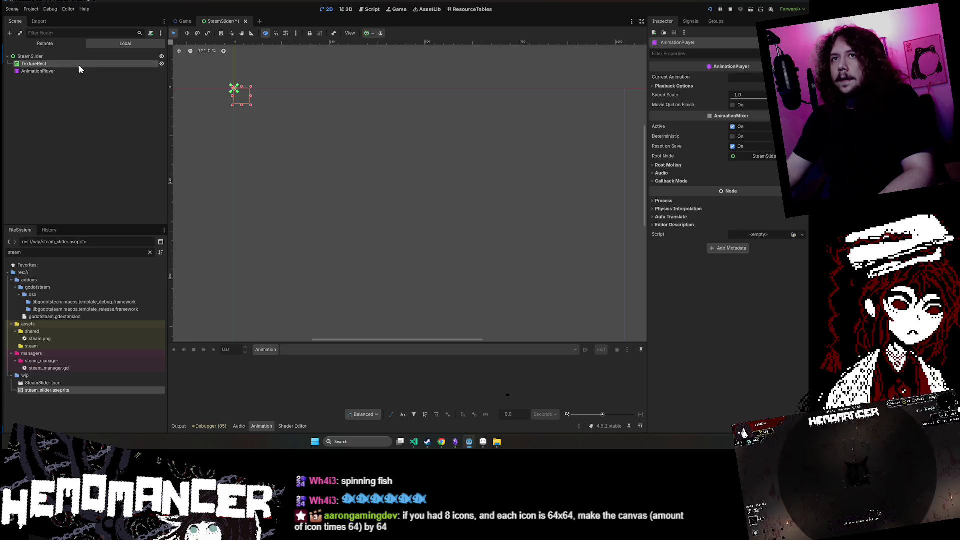
- Link the TextureRect's Aseprite import to AnimationPlayer and import the icon strip
{"action": "left_click", "coordinate": [79, 65]}
{"action": "mouse_move", "coordinate": [83, 388]}
{"action": "left_mouse_down"}
{"action": "mouse_move", "coordinate": [735, 357]}
{"action": "mouse_move", "coordinate": [752, 340]}
{"action": "left_mouse_up"}
{"action": "left_click", "coordinate": [751, 340]}
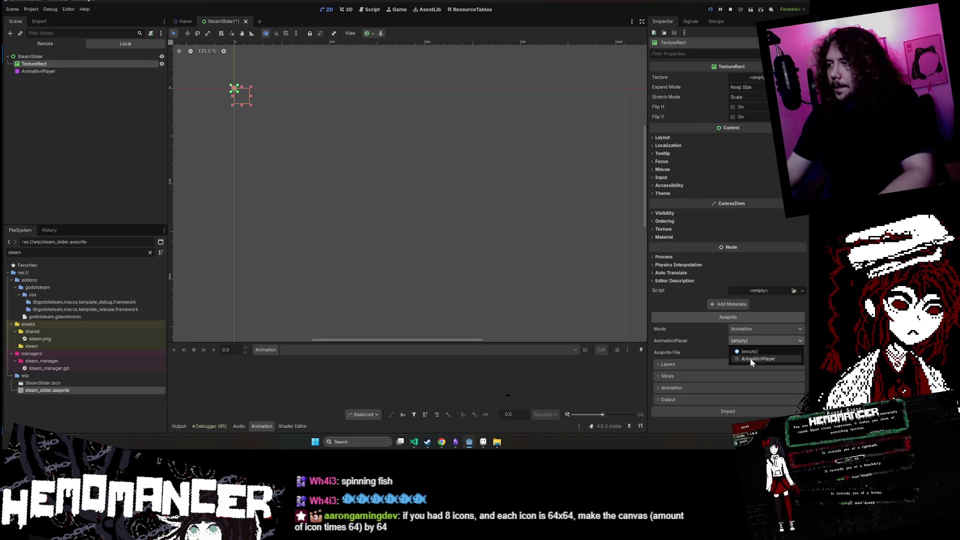
{"action": "left_click", "coordinate": [750, 359]}
{"action": "left_click", "coordinate": [740, 411]}
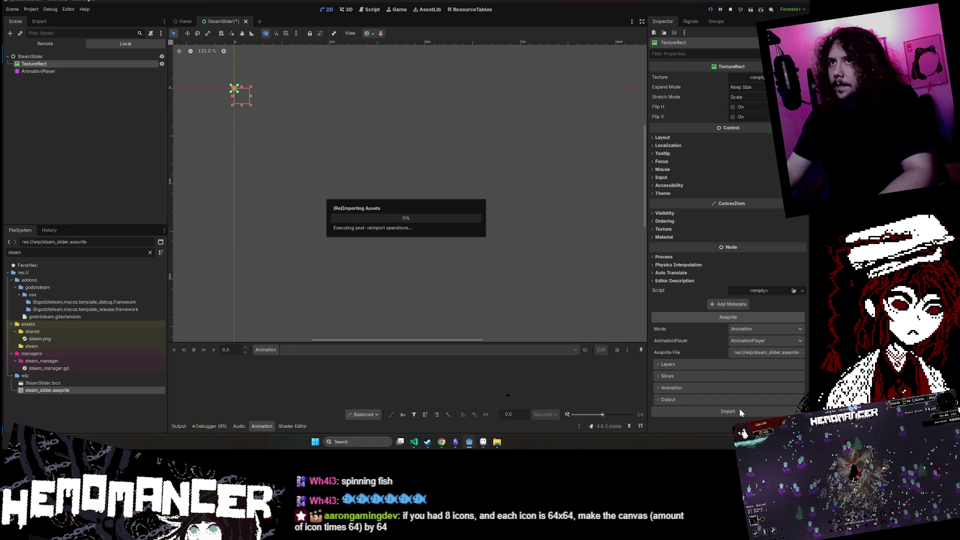
{"action": "scroll", "coordinate": [335, 131], "scroll_direction": "up", "scroll_amount": 5}
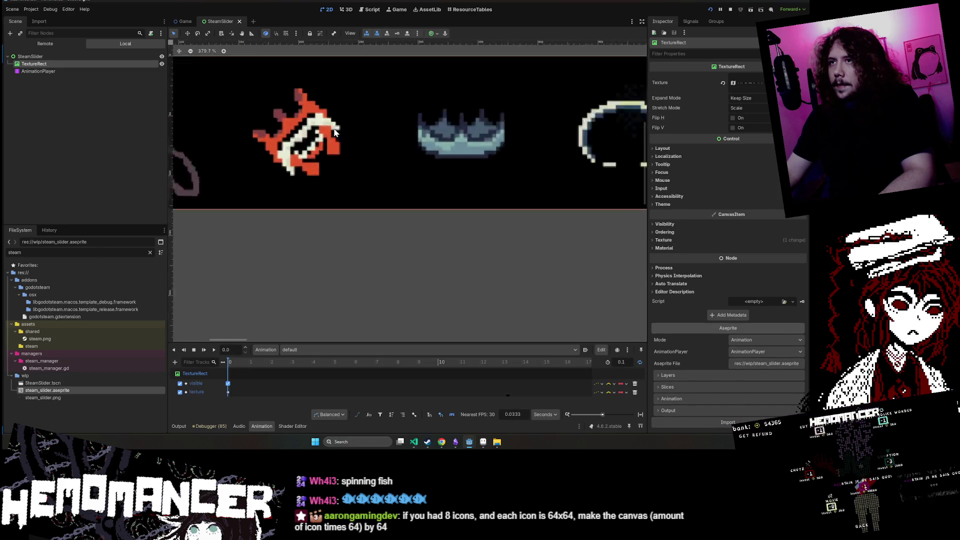
{"action": "scroll", "coordinate": [335, 131], "scroll_direction": "down", "scroll_amount": 3}
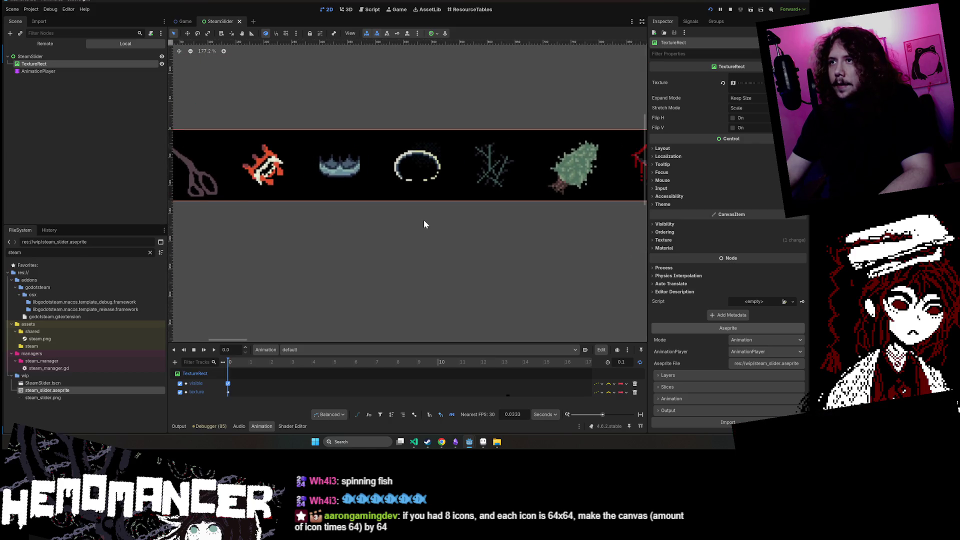
{"action": "scroll", "coordinate": [424, 224], "scroll_direction": "down", "scroll_amount": 3}
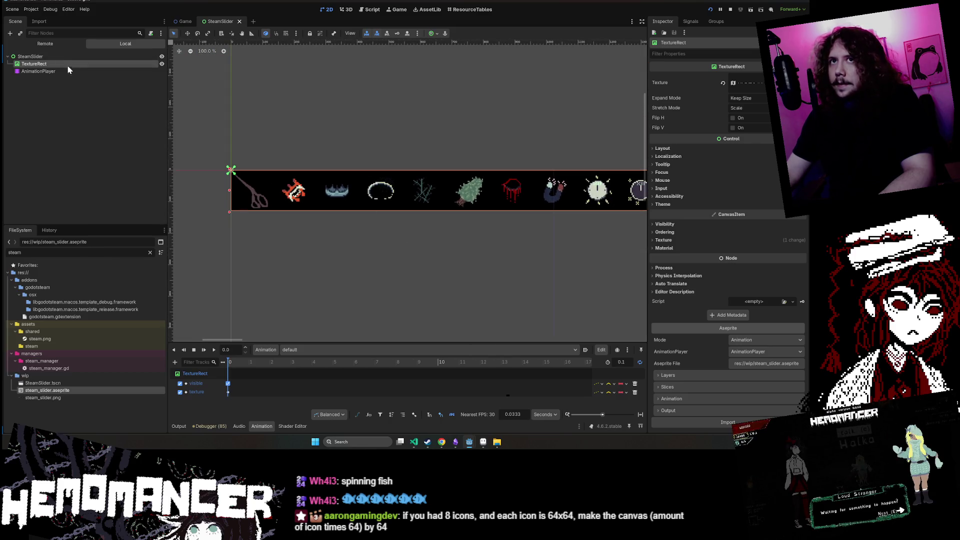
{"action": "scroll", "coordinate": [326, 91], "scroll_direction": "down", "scroll_amount": 6}
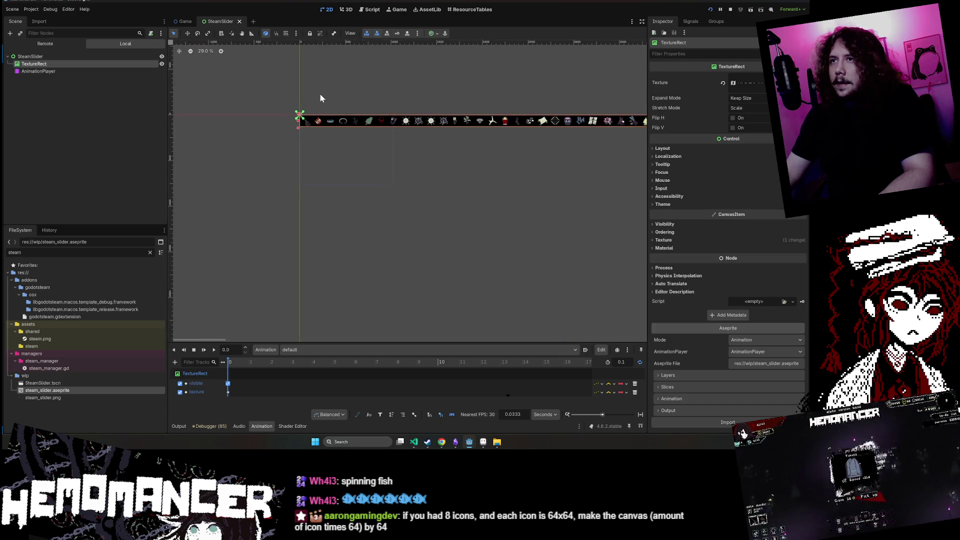
{"action": "scroll", "coordinate": [315, 107], "scroll_direction": "up", "scroll_amount": 3}
- Restart the SteamSlider scene, move and widen its game window to show the strip, then minimize it
{"action": "left_click", "coordinate": [730, 9]}
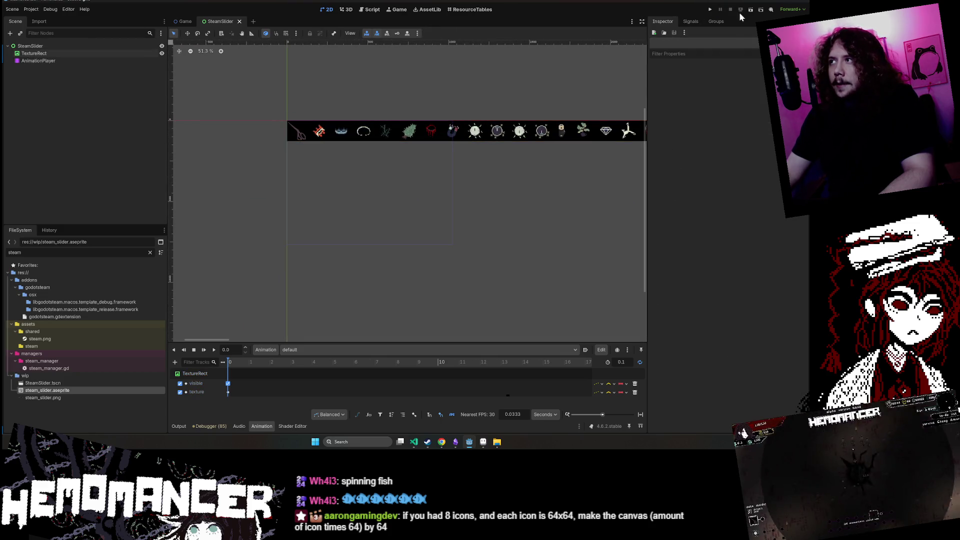
{"action": "left_click", "coordinate": [749, 11]}
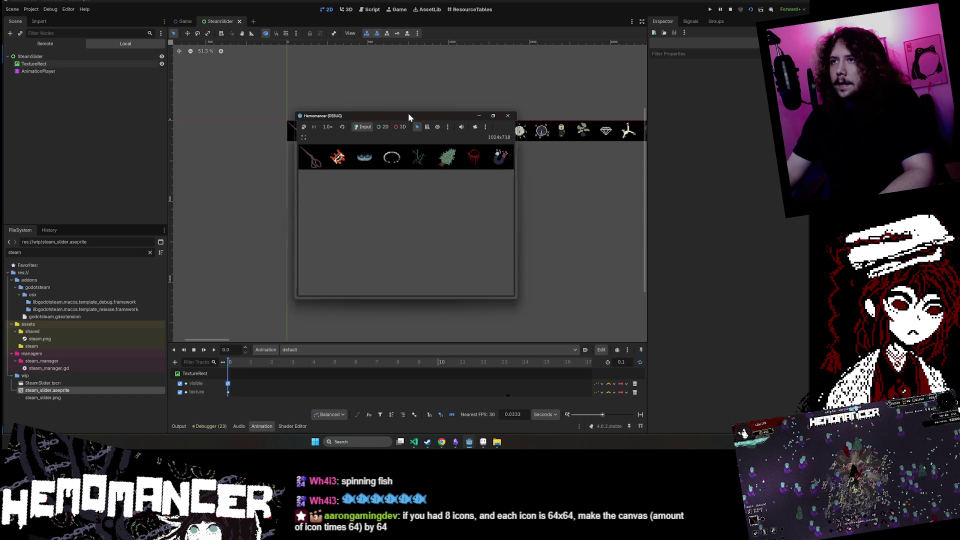
{"action": "mouse_move", "coordinate": [408, 113]}
{"action": "left_mouse_down"}
{"action": "mouse_move", "coordinate": [410, 2]}
{"action": "mouse_move", "coordinate": [232, 150]}
{"action": "left_mouse_up"}
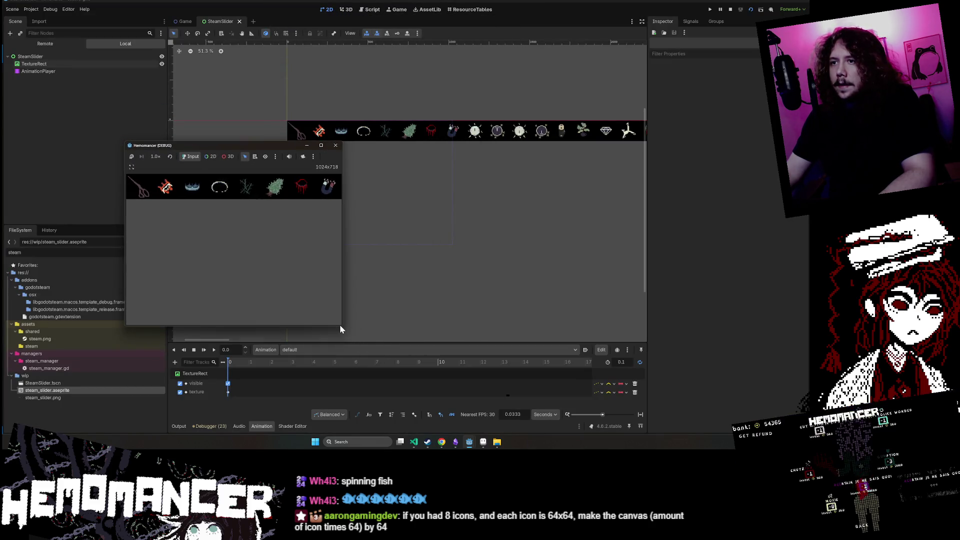
{"action": "mouse_move", "coordinate": [341, 326]}
{"action": "left_mouse_down"}
{"action": "mouse_move", "coordinate": [444, 238]}
{"action": "mouse_move", "coordinate": [487, 300]}
{"action": "mouse_move", "coordinate": [386, 389]}
{"action": "mouse_move", "coordinate": [377, 381]}
{"action": "mouse_move", "coordinate": [386, 355]}
{"action": "left_mouse_up"}
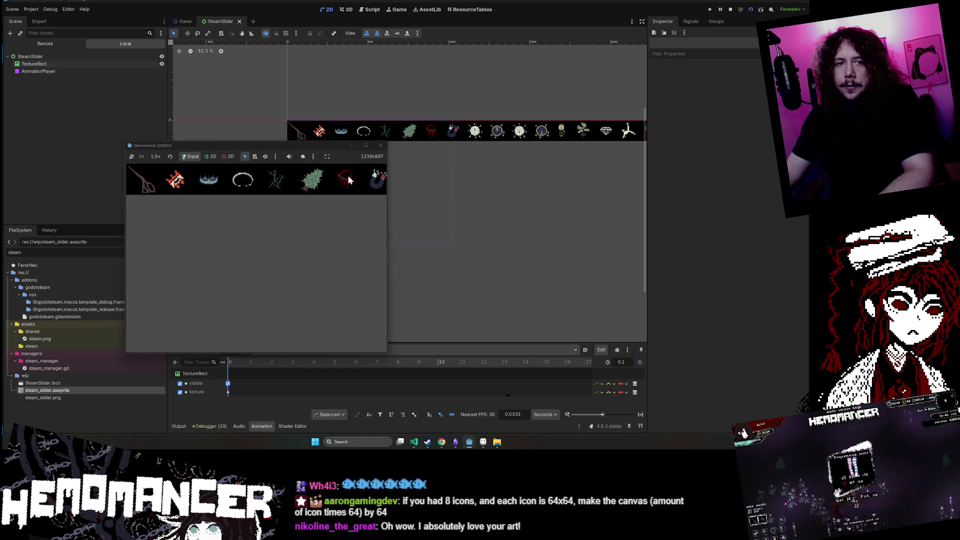
{"action": "left_click", "coordinate": [347, 147]}
- Minimize Godot, bring Aseprite forward, and zoom and pan across the steam_slider icon strip
{"action": "left_click", "coordinate": [772, 4]}
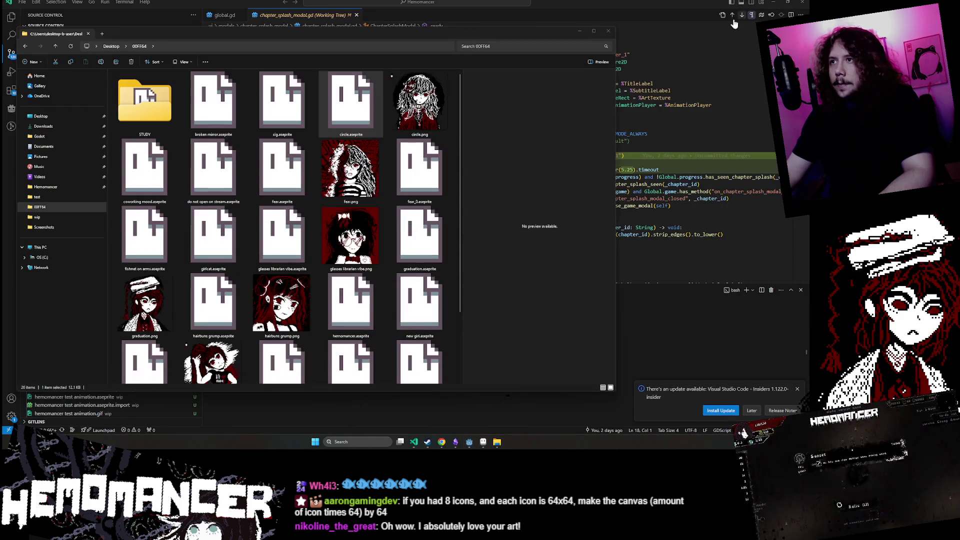
{"action": "left_click", "coordinate": [483, 442]}
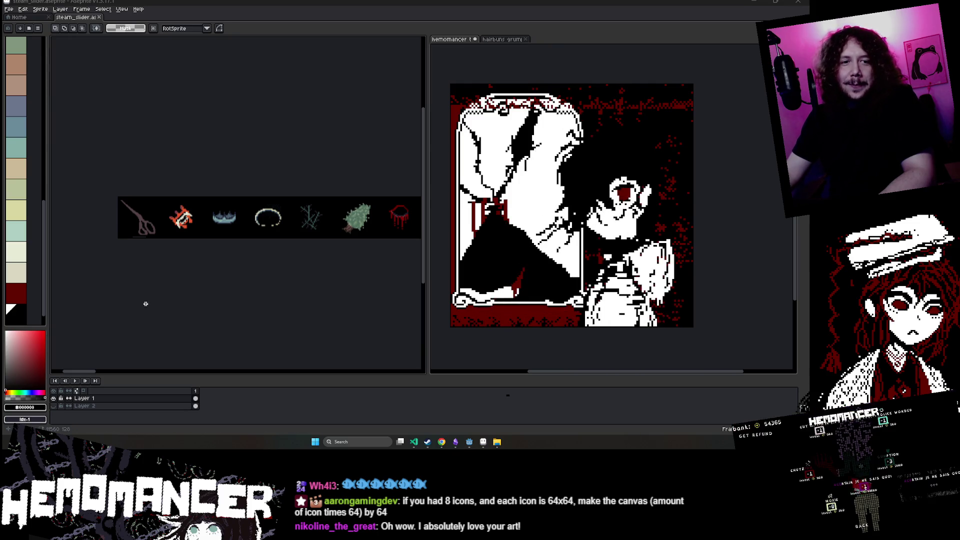
{"action": "scroll", "coordinate": [133, 229], "scroll_direction": "up", "scroll_amount": 5}
{"action": "scroll", "coordinate": [202, 174], "scroll_direction": "down", "scroll_amount": 5}
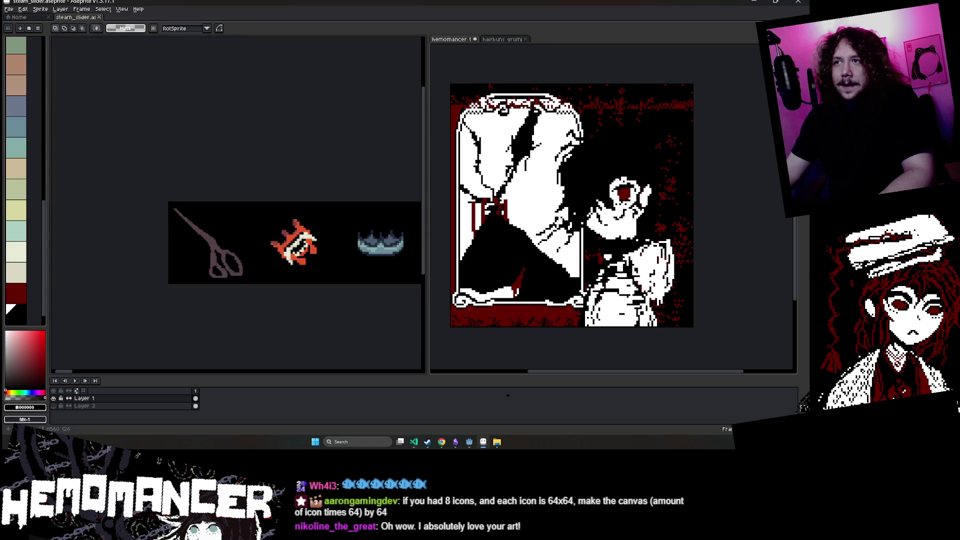
{"action": "scroll", "coordinate": [225, 210], "scroll_direction": "right", "scroll_amount": 10}
{"action": "scroll", "coordinate": [251, 227], "scroll_direction": "up", "scroll_amount": 2}
{"action": "scroll", "coordinate": [251, 226], "scroll_direction": "right", "scroll_amount": 15}
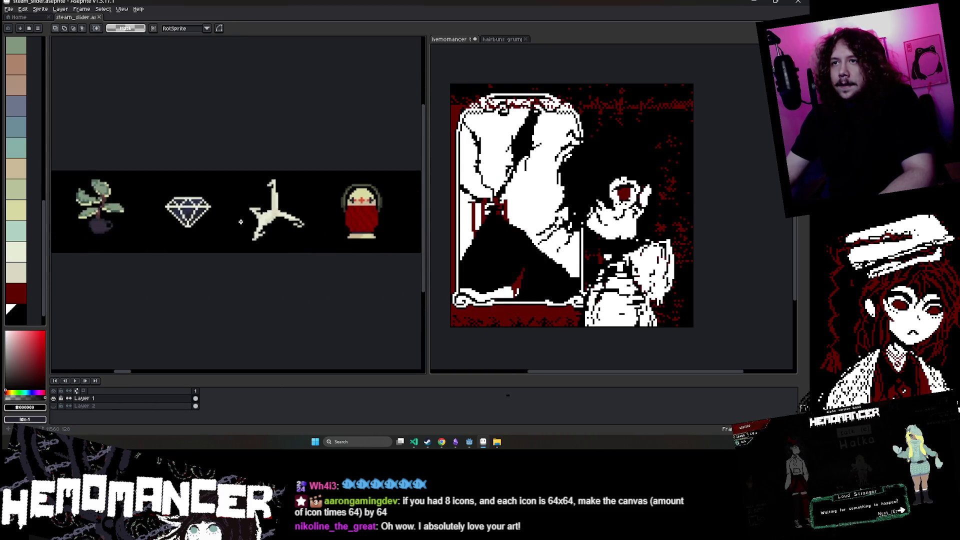
{"action": "scroll", "coordinate": [110, 211], "scroll_direction": "left", "scroll_amount": 5}
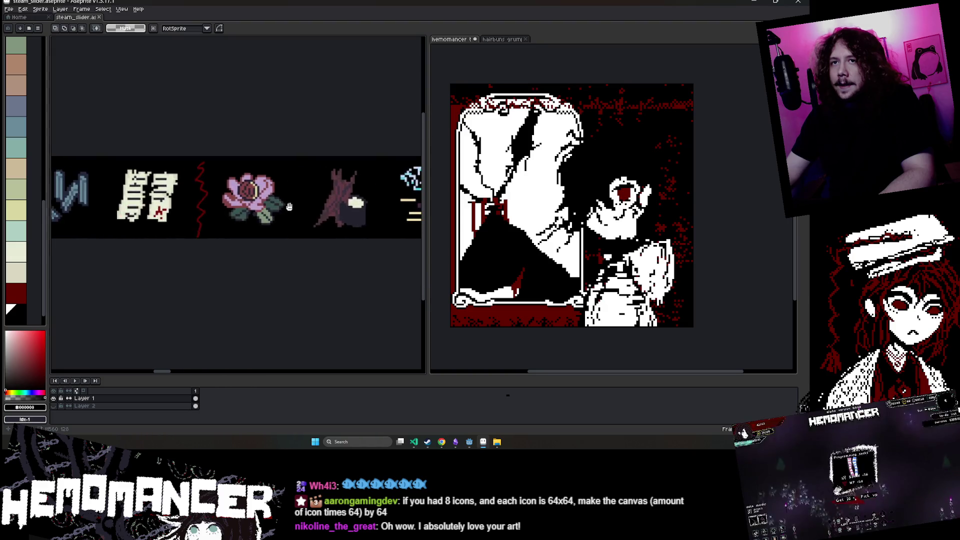
{"action": "scroll", "coordinate": [110, 211], "scroll_direction": "up", "scroll_amount": 3}
{"action": "scroll", "coordinate": [110, 211], "scroll_direction": "down", "scroll_amount": 1}
- Marquee and delete the red zigzag column on Layer 1
{"action": "left_click", "coordinate": [142, 403]}
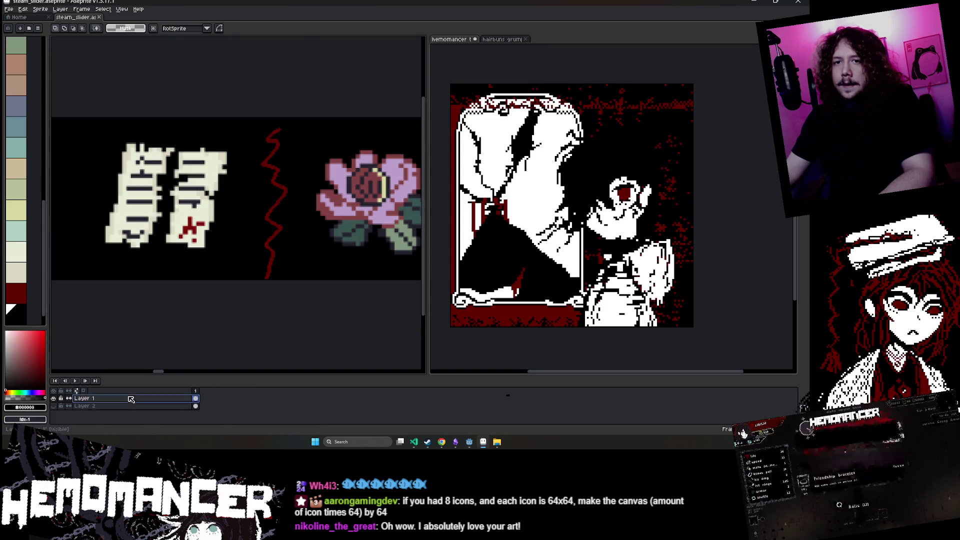
{"action": "key", "text": "m"}
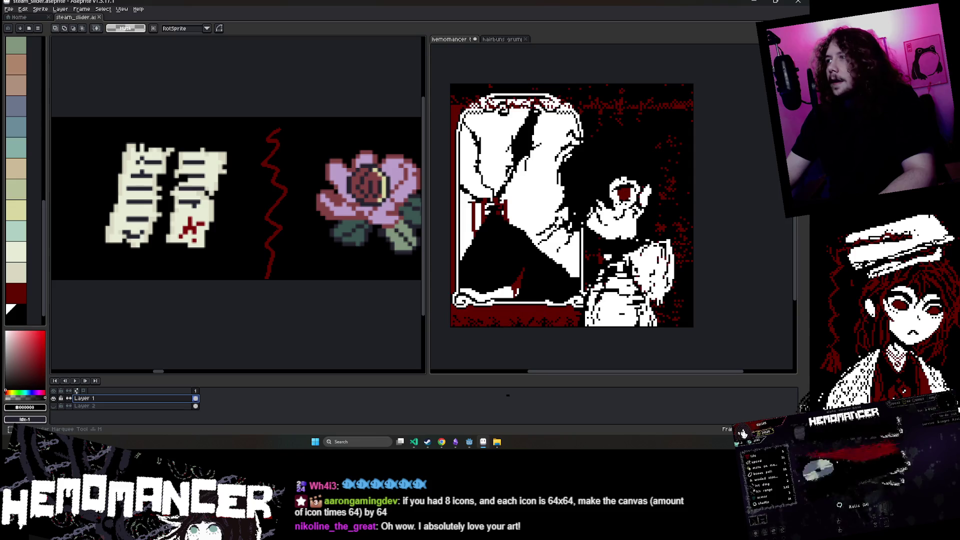
{"action": "mouse_move", "coordinate": [250, 118]}
{"action": "left_mouse_down"}
{"action": "mouse_move", "coordinate": [300, 215]}
{"action": "mouse_move", "coordinate": [298, 298]}
{"action": "left_mouse_up"}
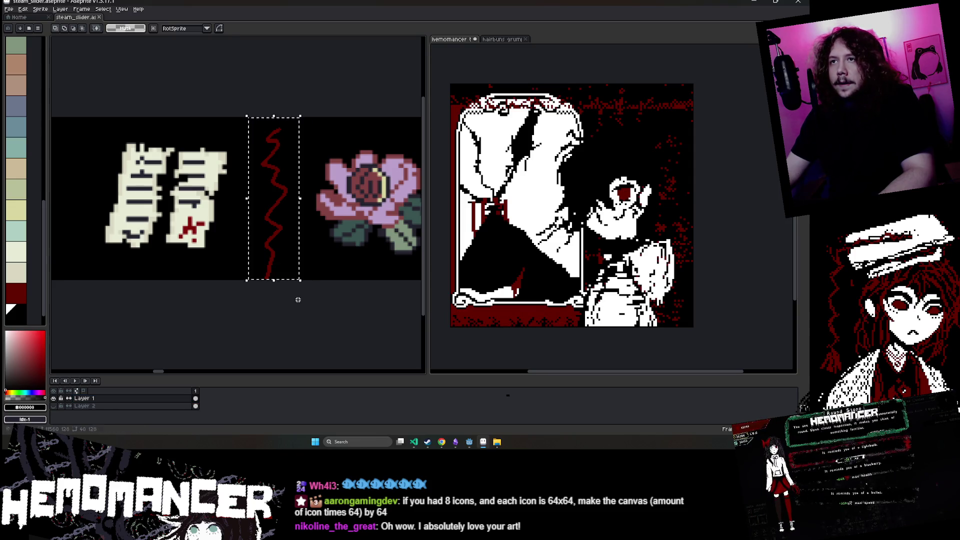
{"action": "key", "text": "Delete"}
- Show Layer 2, move it above Layer 1 and paste, then return to Layer 1
{"action": "left_click", "coordinate": [53, 398]}
{"action": "left_click", "coordinate": [53, 406]}
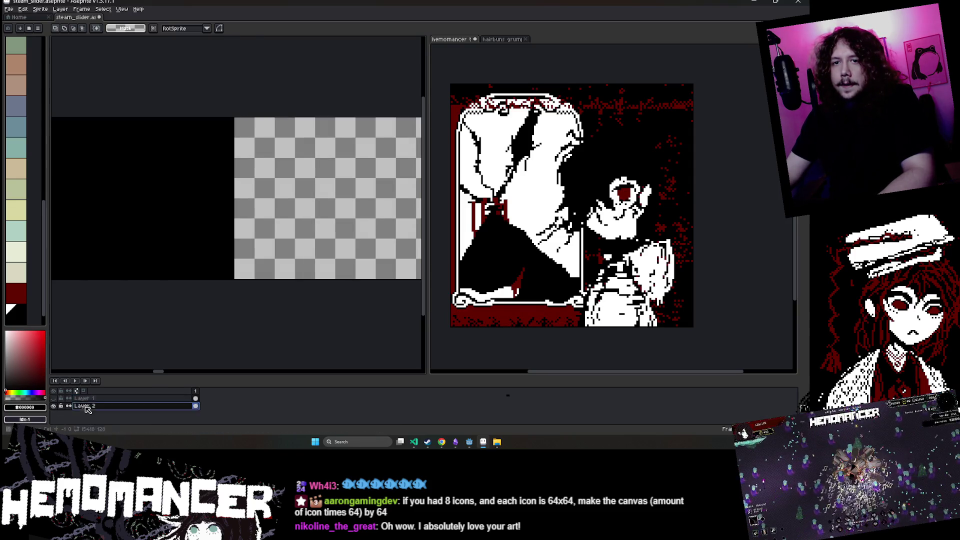
{"action": "left_click", "coordinate": [85, 405]}
{"action": "left_click_drag", "start_coordinate": [71, 400], "coordinate": [72, 398]}
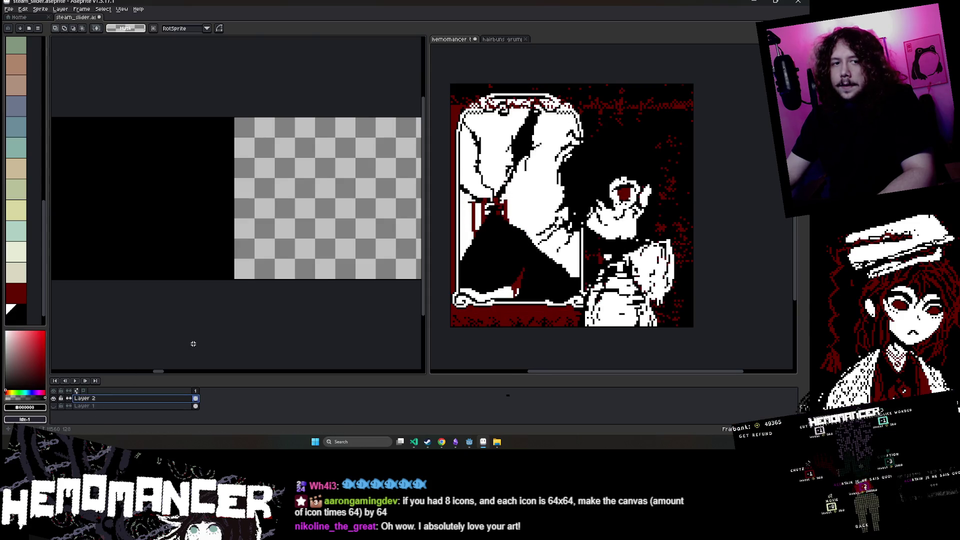
{"action": "key", "text": "ctrl+v"}
{"action": "key", "text": "Return"}
{"action": "left_click", "coordinate": [53, 398]}
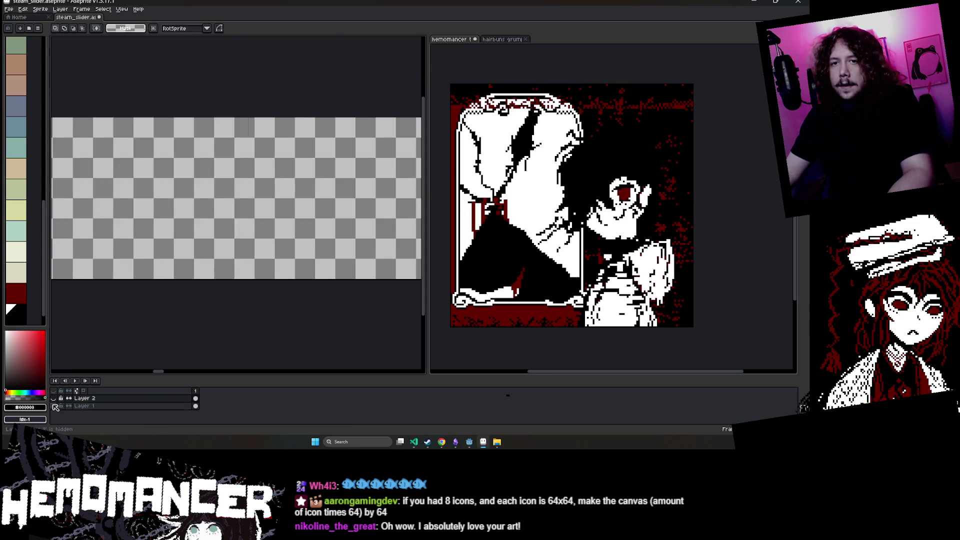
{"action": "left_click", "coordinate": [53, 405]}
{"action": "left_click", "coordinate": [85, 406]}
- Flood-fill the emptied zigzag gap with black
{"action": "key", "text": "g"}
{"action": "left_click", "coordinate": [272, 235]}
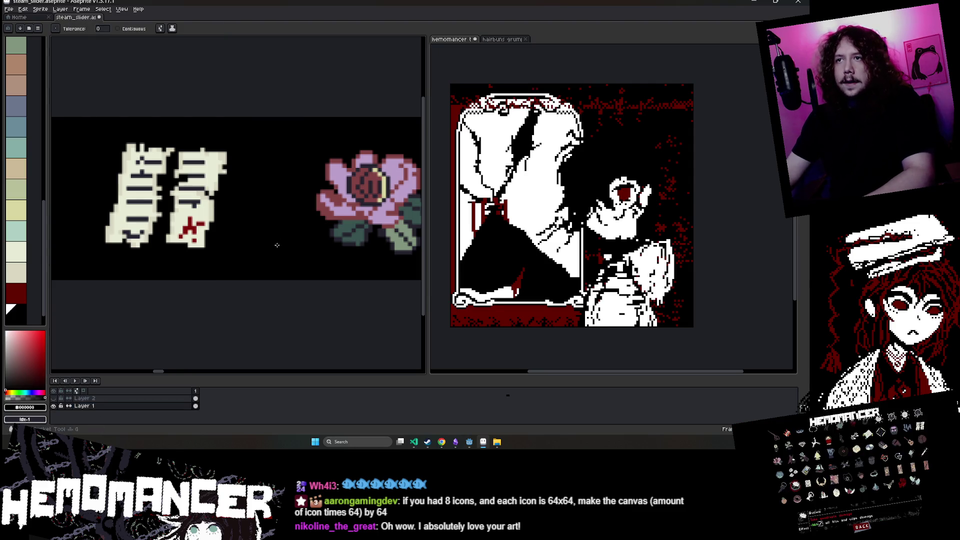
{"action": "scroll", "coordinate": [280, 260], "scroll_direction": "down", "scroll_amount": 2}
{"action": "scroll", "coordinate": [246, 298], "scroll_direction": "up", "scroll_amount": 1}
{"action": "scroll", "coordinate": [246, 298], "scroll_direction": "up", "scroll_amount": 2}
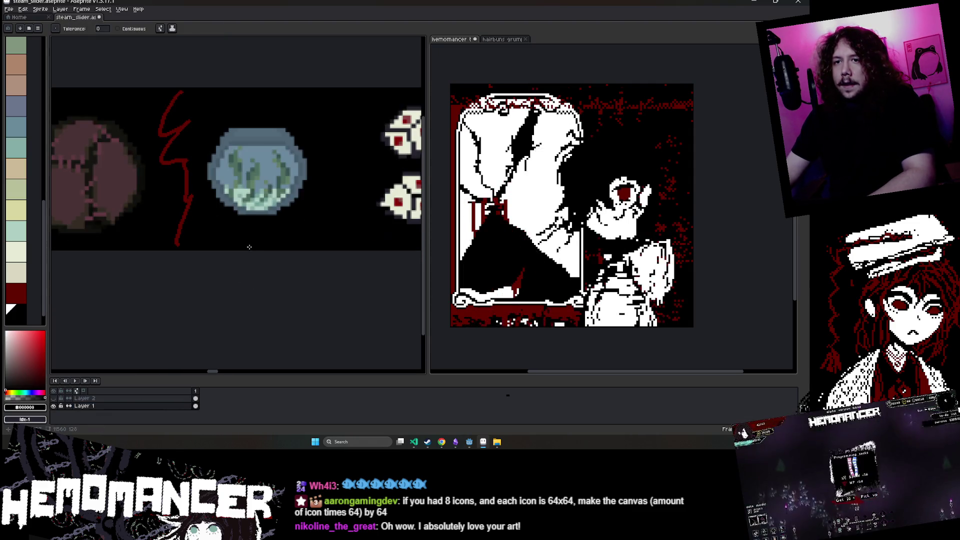
- Select and delete the red zigzag beside the fishbowl, comparing layers before returning to Layer 1
{"action": "key", "text": "shift+q"}
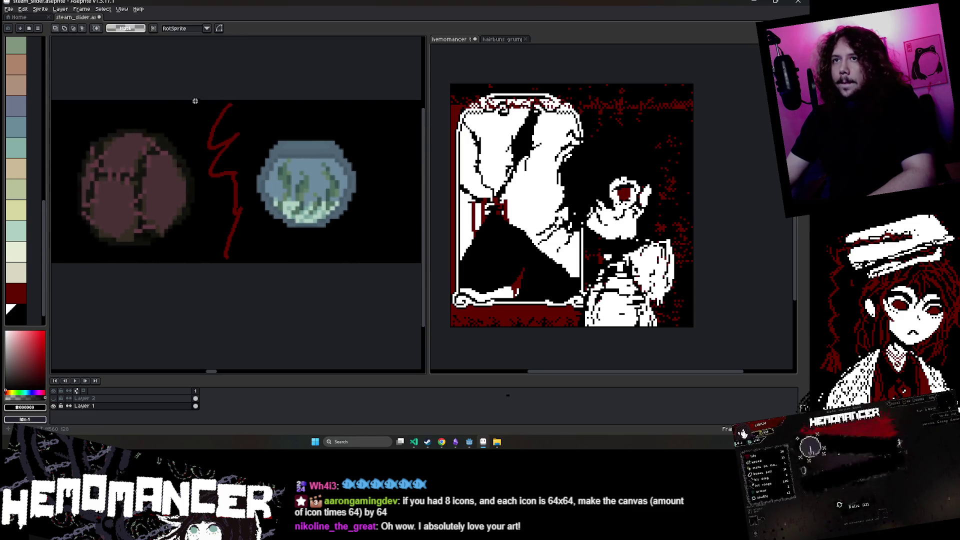
{"action": "left_click_drag", "start_coordinate": [198, 100], "coordinate": [252, 263]}
{"action": "key", "text": "Delete"}
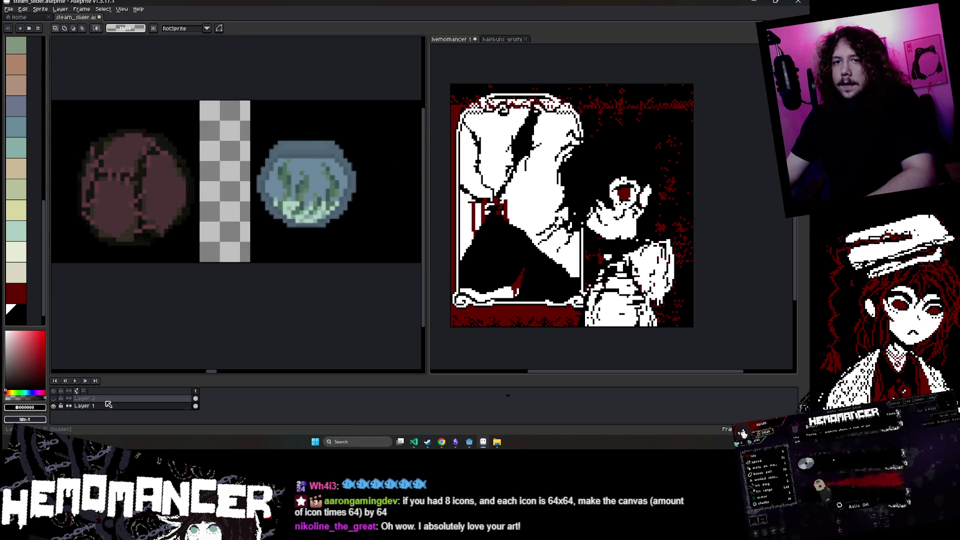
{"action": "left_click", "coordinate": [80, 398]}
{"action": "left_click", "coordinate": [54, 405]}
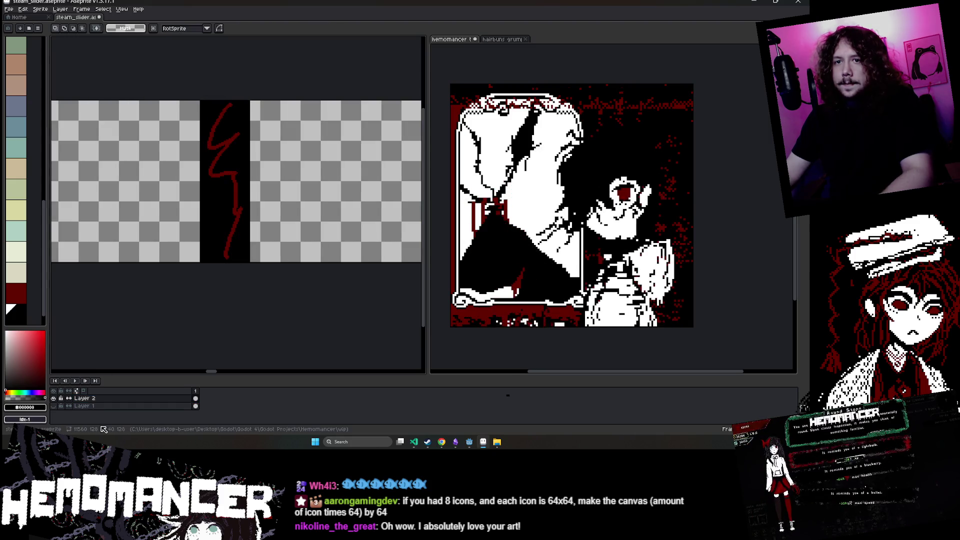
{"action": "left_click", "coordinate": [53, 406]}
{"action": "left_click", "coordinate": [54, 398]}
{"action": "left_click", "coordinate": [118, 406]}
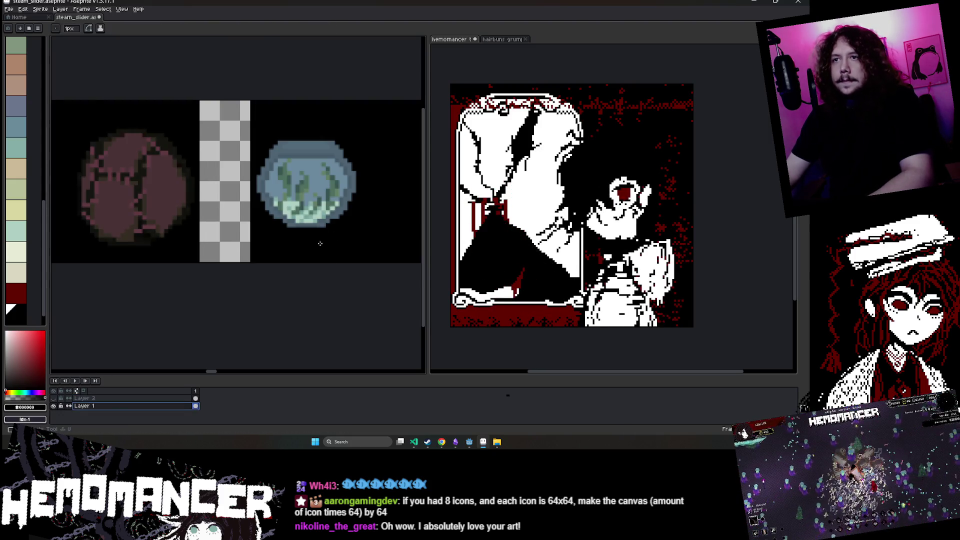
{"action": "key", "text": "g"}
{"action": "scroll", "coordinate": [283, 231], "scroll_direction": "down", "scroll_amount": 3}
{"action": "scroll", "coordinate": [270, 201], "scroll_direction": "up", "scroll_amount": 4}
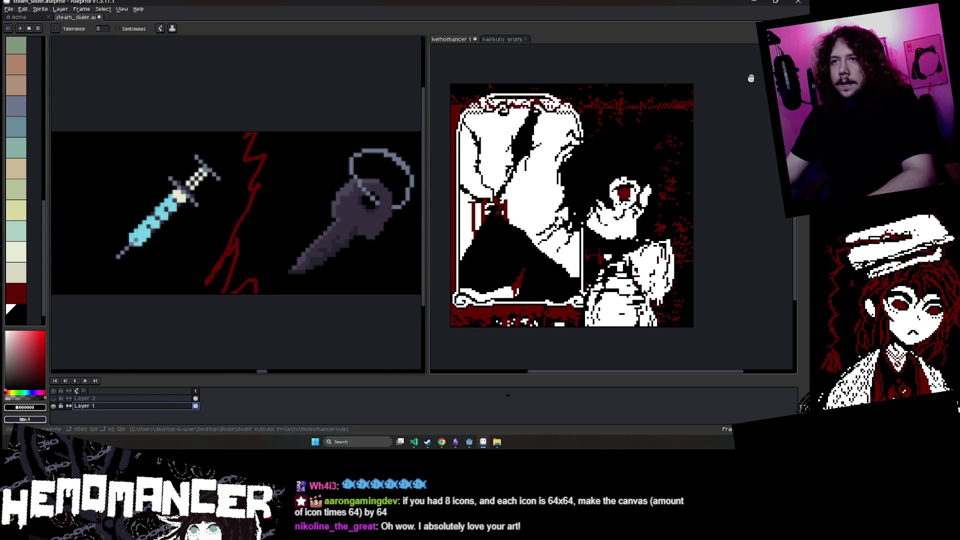
{"action": "left_click", "coordinate": [755, 40]}
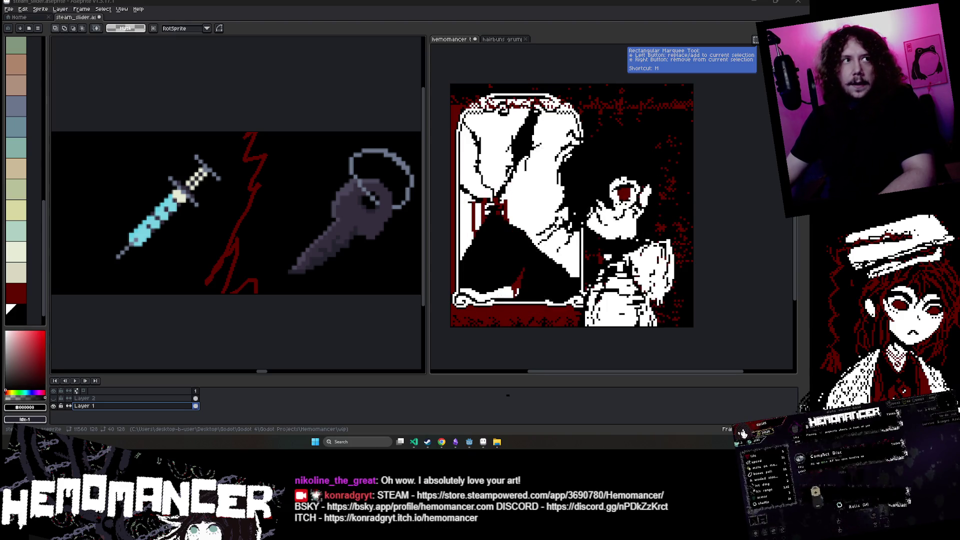
- Bring up the Hemomancer Steam store page and enlarge the browser window
{"action": "left_click", "coordinate": [442, 441]}
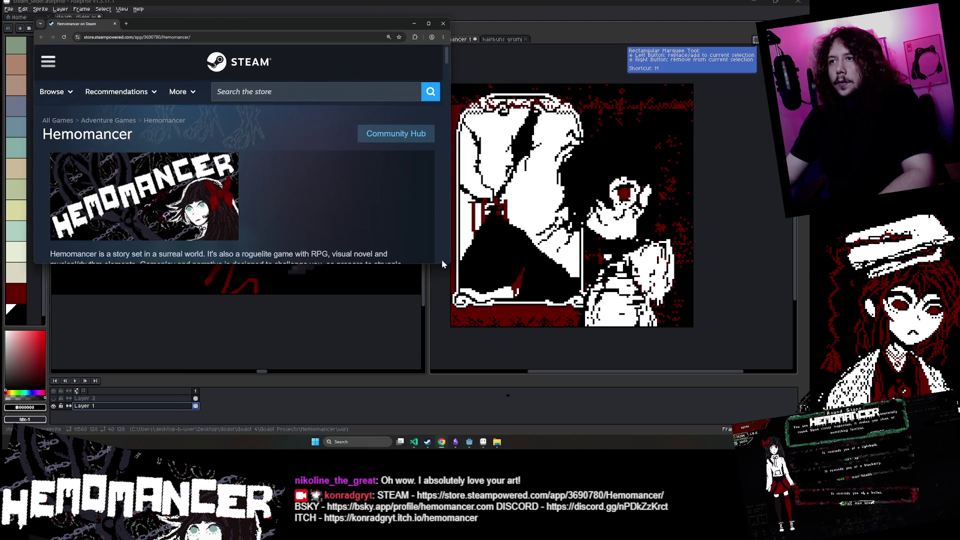
{"action": "mouse_move", "coordinate": [449, 268]}
{"action": "left_mouse_down"}
{"action": "mouse_move", "coordinate": [440, 402]}
{"action": "mouse_move", "coordinate": [456, 377]}
{"action": "mouse_move", "coordinate": [501, 387]}
{"action": "left_mouse_up"}
{"action": "scroll", "coordinate": [191, 136], "scroll_direction": "down", "scroll_amount": 2}
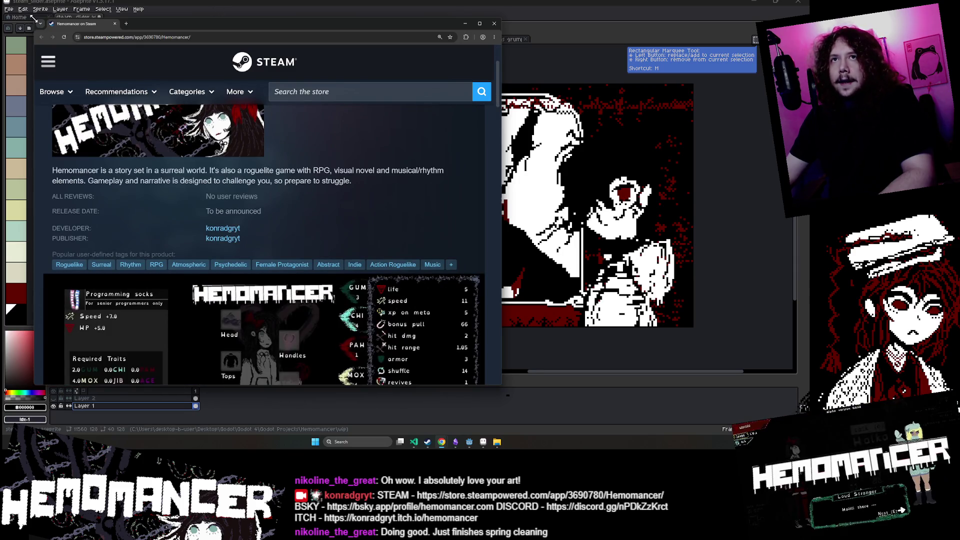
{"action": "left_click_drag", "start_coordinate": [34, 16], "coordinate": [16, 6]}
- Read the store page down to the system requirements, then minimize the browser
{"action": "scroll", "coordinate": [254, 181], "scroll_direction": "down", "scroll_amount": 15}
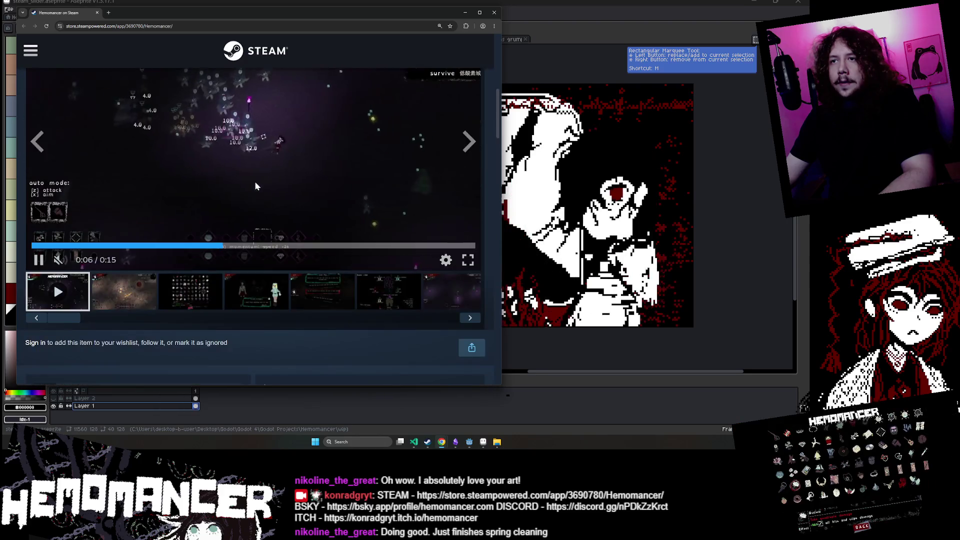
{"action": "scroll", "coordinate": [273, 242], "scroll_direction": "down", "scroll_amount": 6}
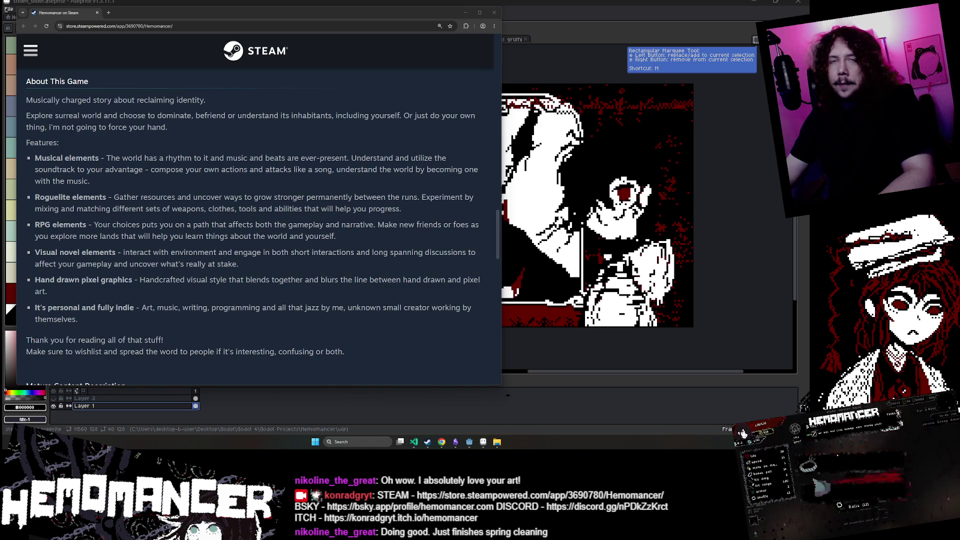
{"action": "scroll", "coordinate": [279, 177], "scroll_direction": "down", "scroll_amount": 4}
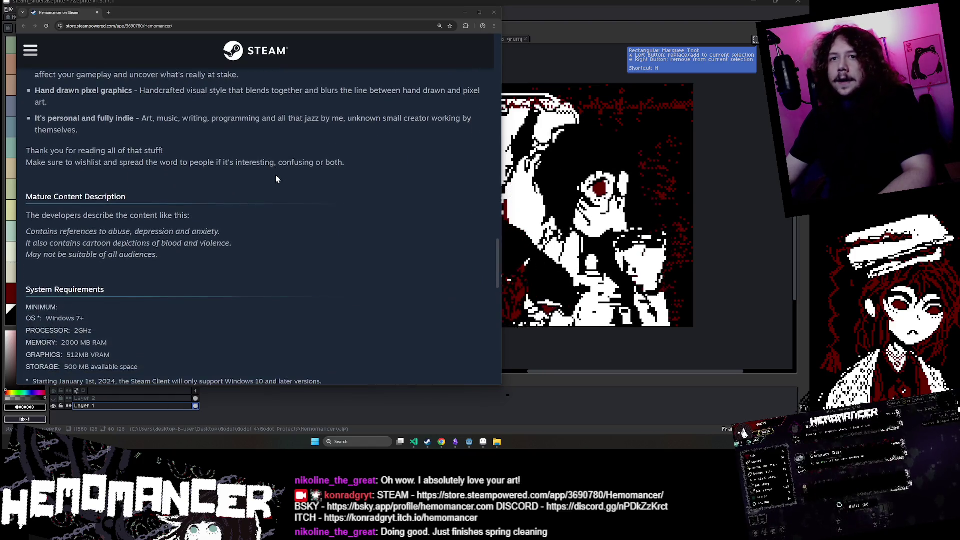
{"action": "scroll", "coordinate": [277, 178], "scroll_direction": "up", "scroll_amount": 4}
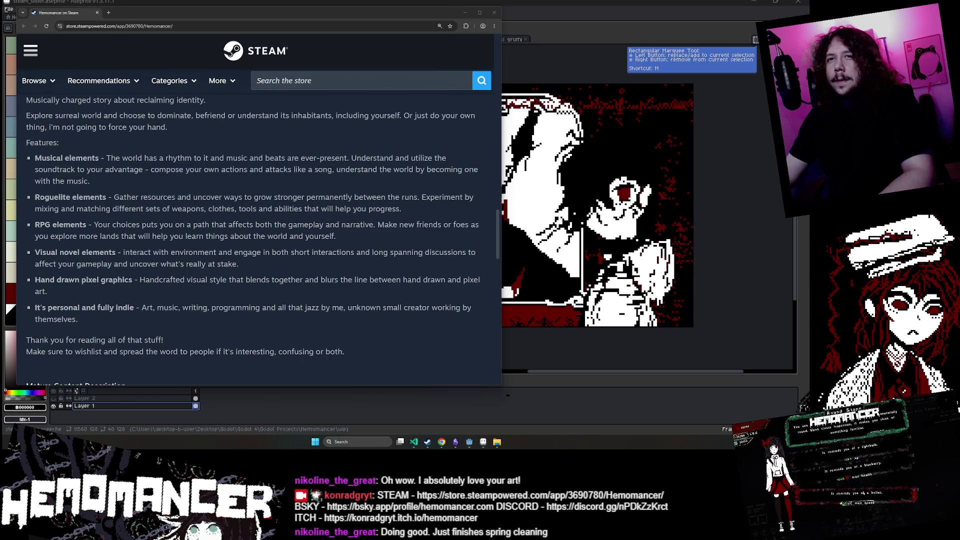
{"action": "scroll", "coordinate": [244, 195], "scroll_direction": "up", "scroll_amount": 1}
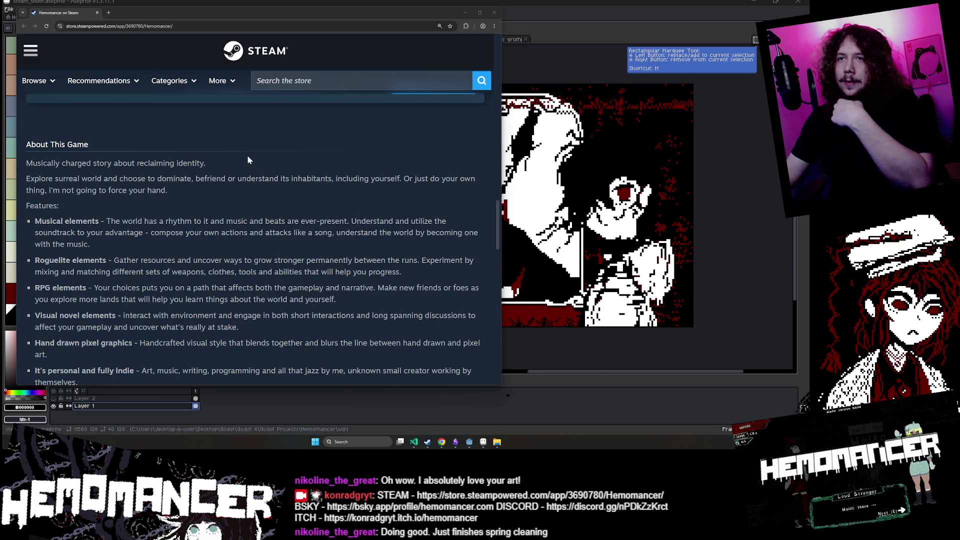
{"action": "scroll", "coordinate": [220, 174], "scroll_direction": "down", "scroll_amount": 2}
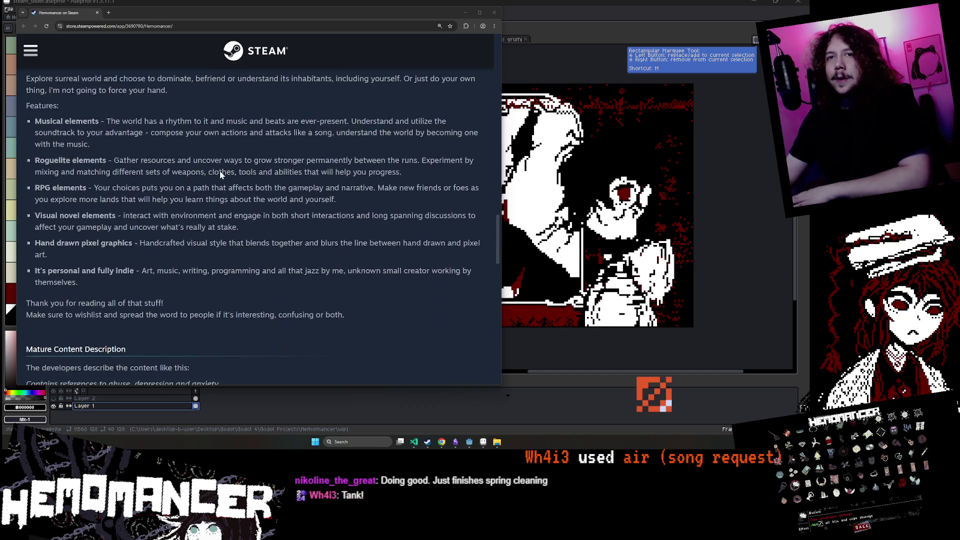
{"action": "scroll", "coordinate": [220, 173], "scroll_direction": "down", "scroll_amount": 2}
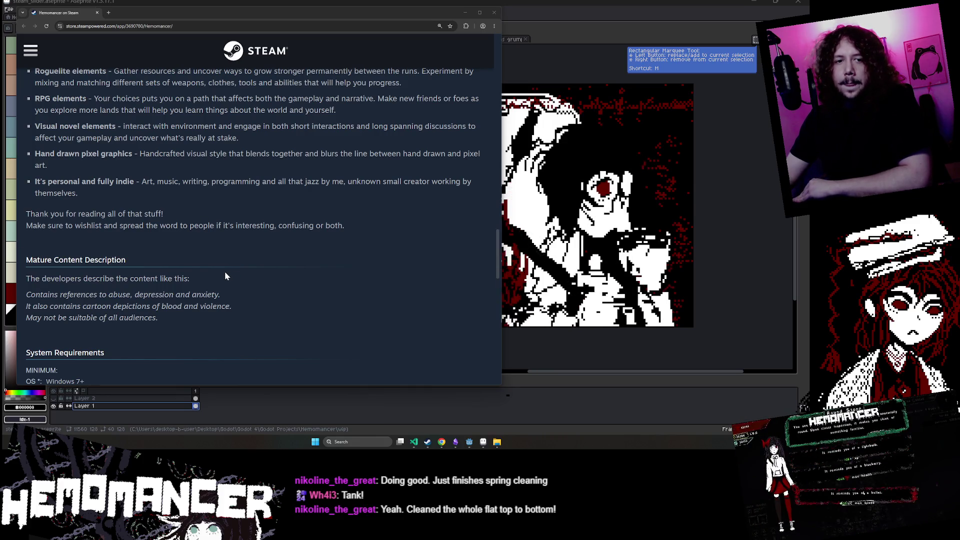
{"action": "scroll", "coordinate": [217, 272], "scroll_direction": "up", "scroll_amount": 3}
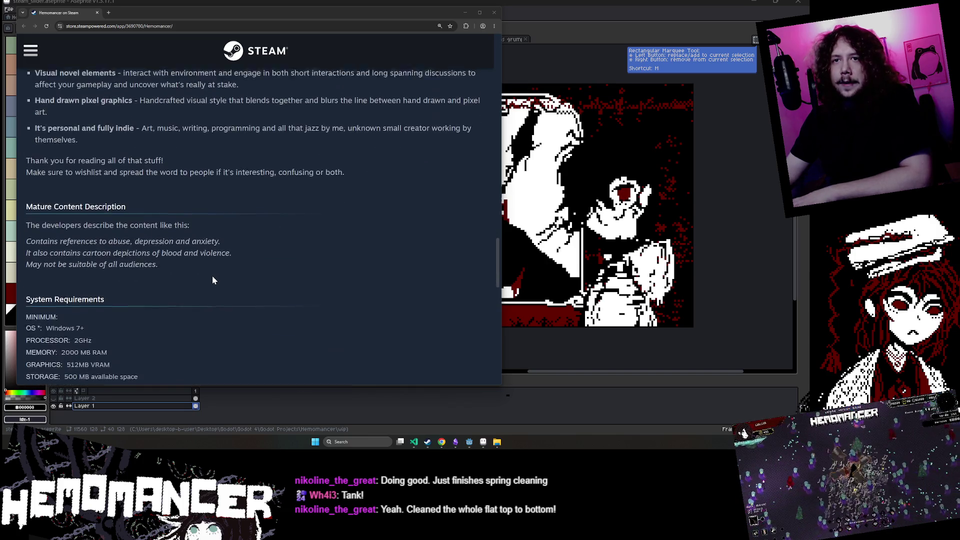
{"action": "mouse_move", "coordinate": [27, 160]}
{"action": "left_mouse_down"}
{"action": "mouse_move", "coordinate": [350, 280]}
{"action": "mouse_move", "coordinate": [379, 321]}
{"action": "left_mouse_up"}
{"action": "left_click", "coordinate": [379, 321]}
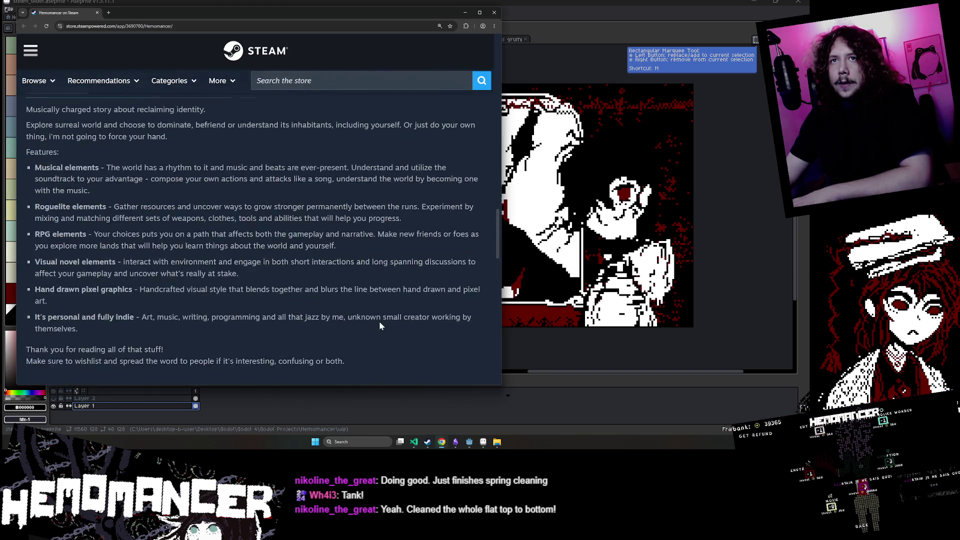
{"action": "scroll", "coordinate": [379, 321], "scroll_direction": "up", "scroll_amount": 1}
{"action": "left_click", "coordinate": [465, 12]}
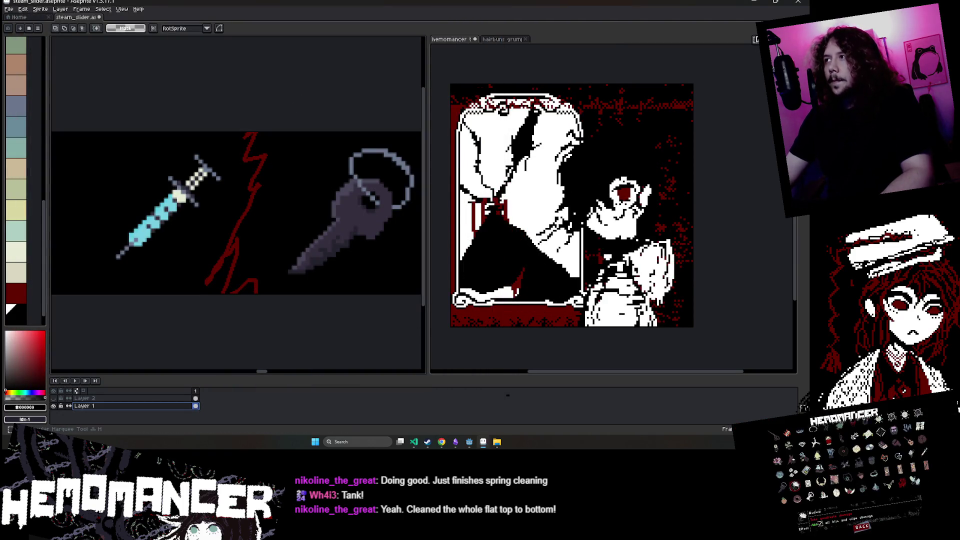
- Select the full-height strip holding the red squiggle between syringe and key, and delete it
{"action": "mouse_move", "coordinate": [289, 134]}
{"action": "left_mouse_down"}
{"action": "mouse_move", "coordinate": [250, 183]}
{"action": "mouse_move", "coordinate": [223, 307]}
{"action": "left_mouse_up"}
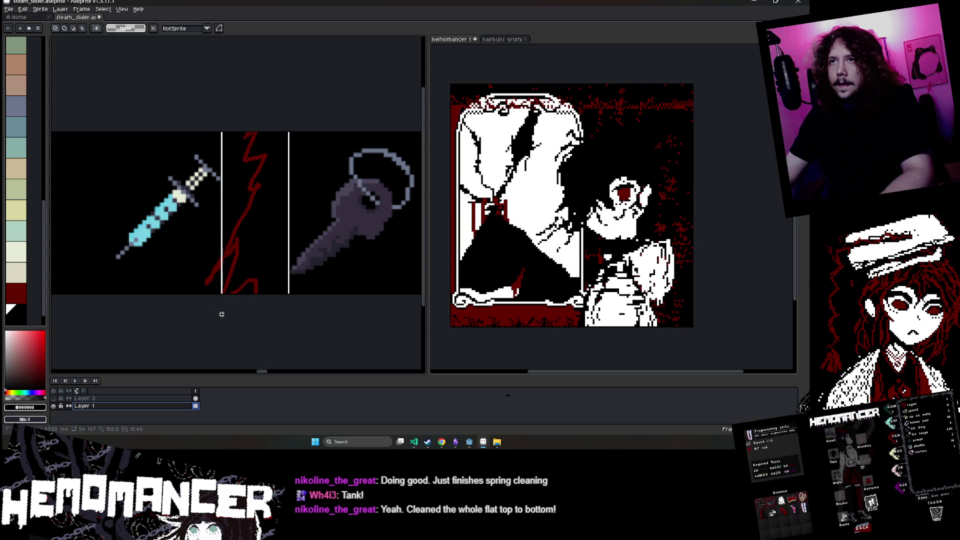
{"action": "key", "text": "ctrl+d"}
{"action": "left_click_drag", "start_coordinate": [278, 133], "coordinate": [223, 309]}
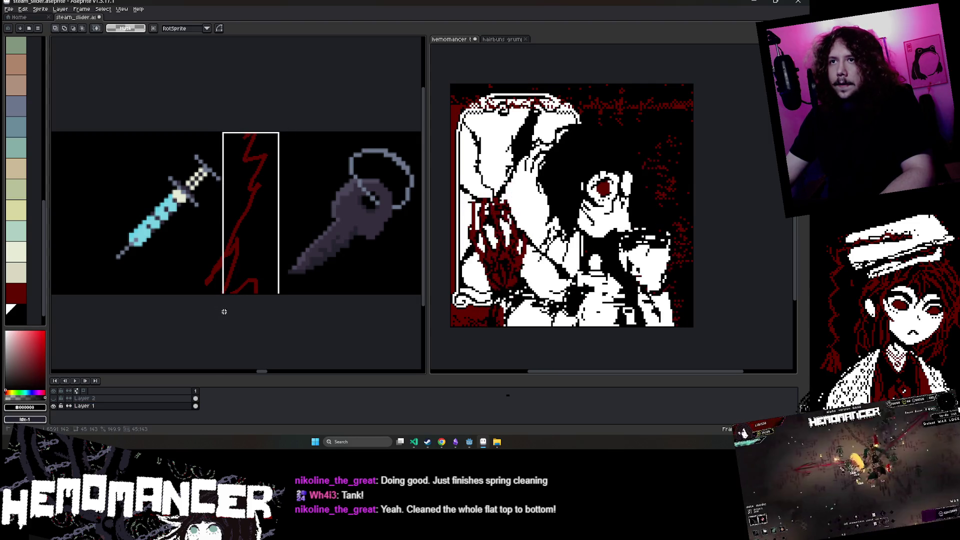
{"action": "key", "text": "Delete"}
{"action": "scroll", "coordinate": [218, 282], "scroll_direction": "up", "scroll_amount": 1}
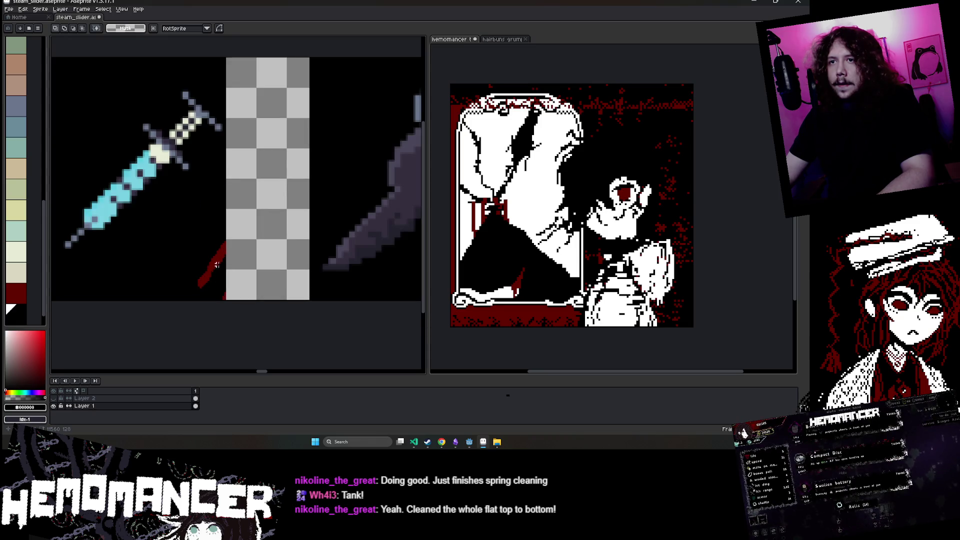
- Erase the leftover red stroke, fill the gap black, and make Layer 1 active
{"action": "key", "text": "v"}
{"action": "key", "text": "e"}
{"action": "left_click_drag", "start_coordinate": [226, 256], "coordinate": [210, 295]}
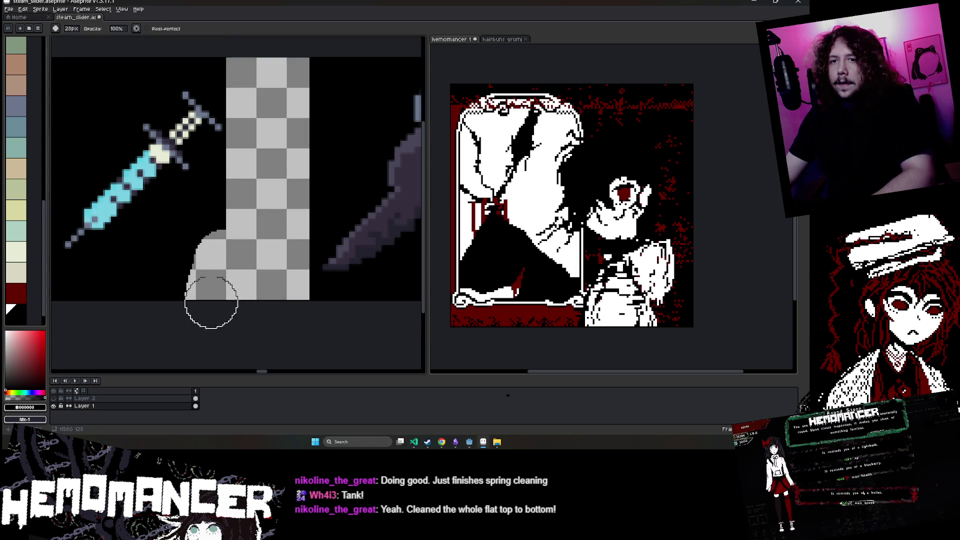
{"action": "key", "text": "g"}
{"action": "left_click", "coordinate": [268, 175]}
{"action": "left_click", "coordinate": [85, 406]}
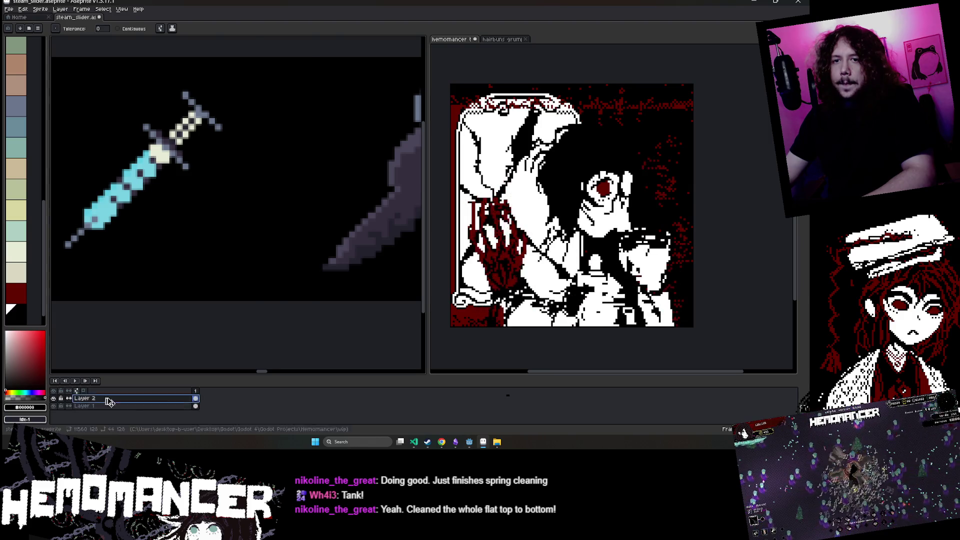
{"action": "key", "text": "m"}
{"action": "left_click", "coordinate": [82, 408]}
{"action": "scroll", "coordinate": [189, 318], "scroll_direction": "down", "scroll_amount": 4}
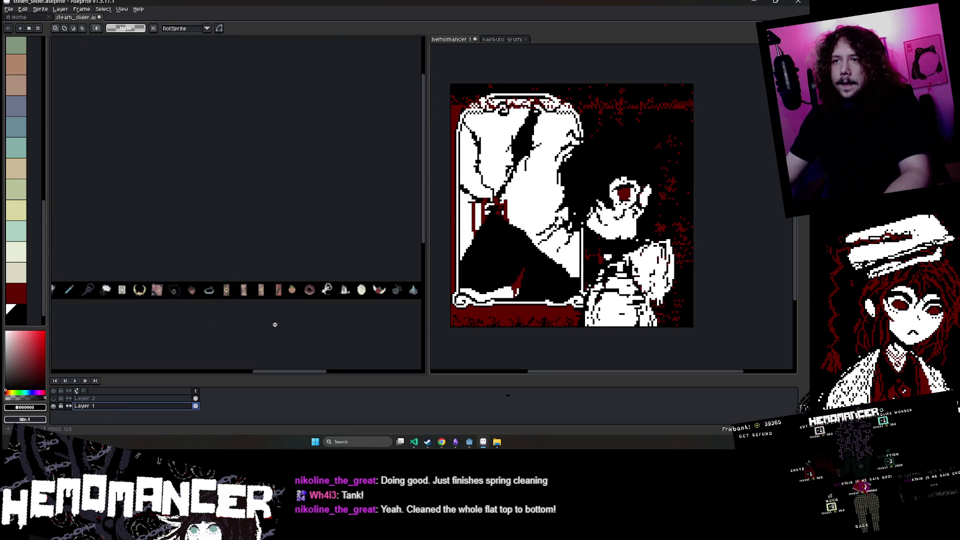
- Pan and zoom over the icon strip to check earlier icons, then save steam_slider
{"action": "scroll", "coordinate": [250, 305], "scroll_direction": "up", "scroll_amount": 2}
{"action": "mouse_move", "coordinate": [250, 305]}
{"action": "left_mouse_down"}
{"action": "mouse_move", "coordinate": [236, 298]}
{"action": "mouse_move", "coordinate": [262, 296]}
{"action": "mouse_move", "coordinate": [120, 304]}
{"action": "mouse_move", "coordinate": [248, 311]}
{"action": "mouse_move", "coordinate": [275, 328]}
{"action": "left_mouse_up"}
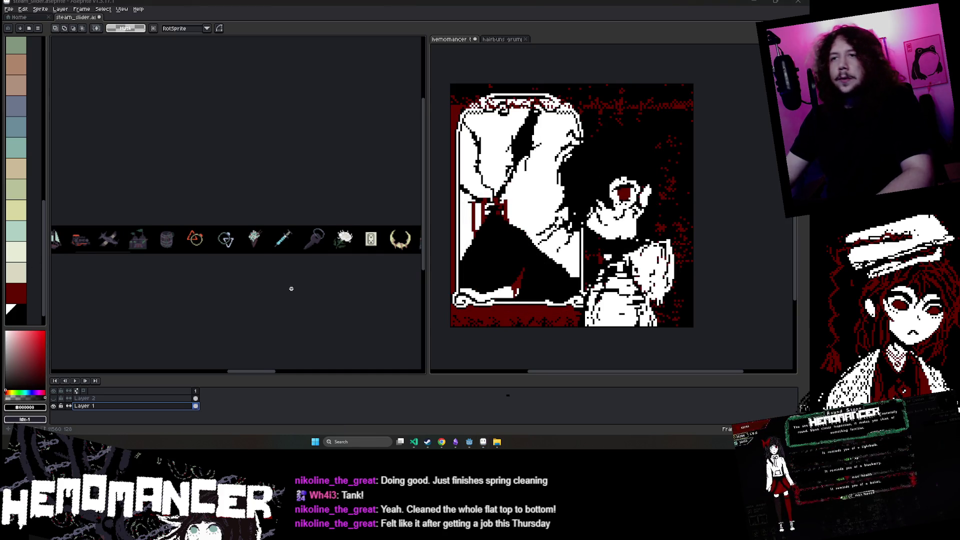
{"action": "scroll", "coordinate": [218, 290], "scroll_direction": "up", "scroll_amount": 1}
{"action": "key", "text": "ctrl+s"}
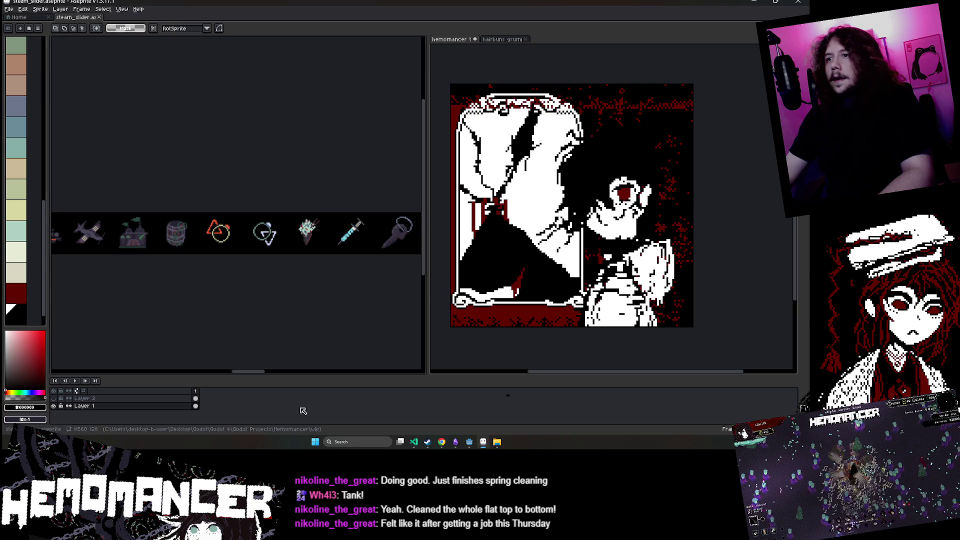
- Scroll across the strip once more, then switch to the hemomancer test animation document
{"action": "scroll", "coordinate": [311, 361], "scroll_direction": "right", "scroll_amount": 10}
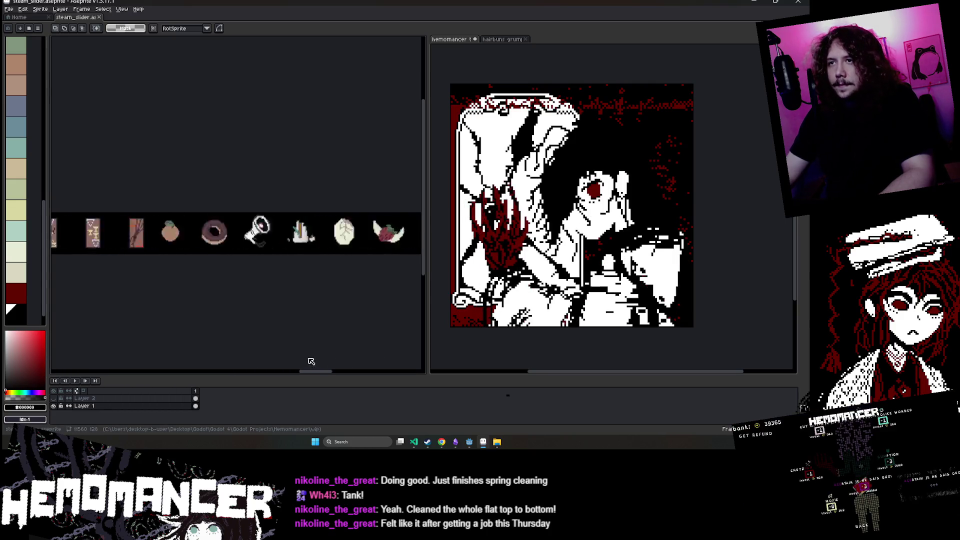
{"action": "scroll", "coordinate": [311, 361], "scroll_direction": "left", "scroll_amount": 10}
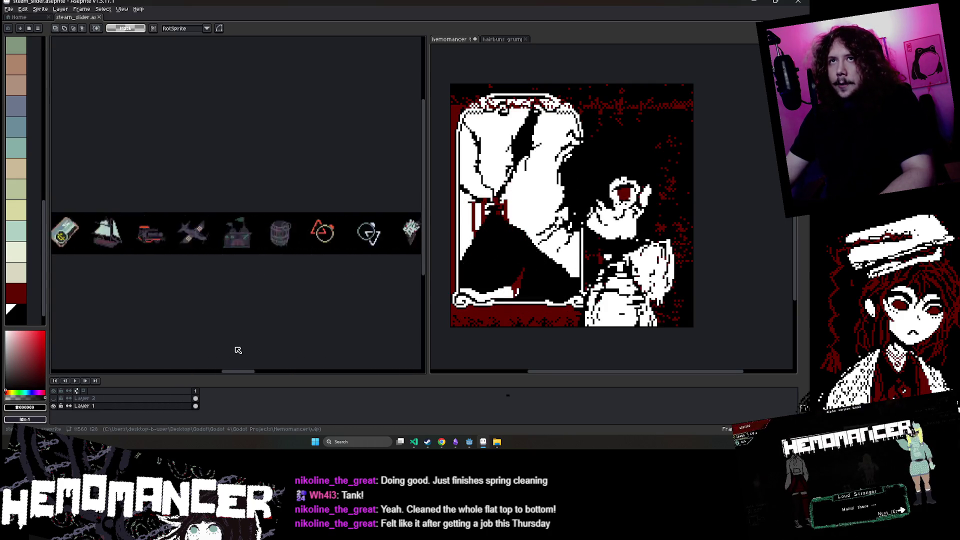
{"action": "scroll", "coordinate": [233, 290], "scroll_direction": "up", "scroll_amount": 3}
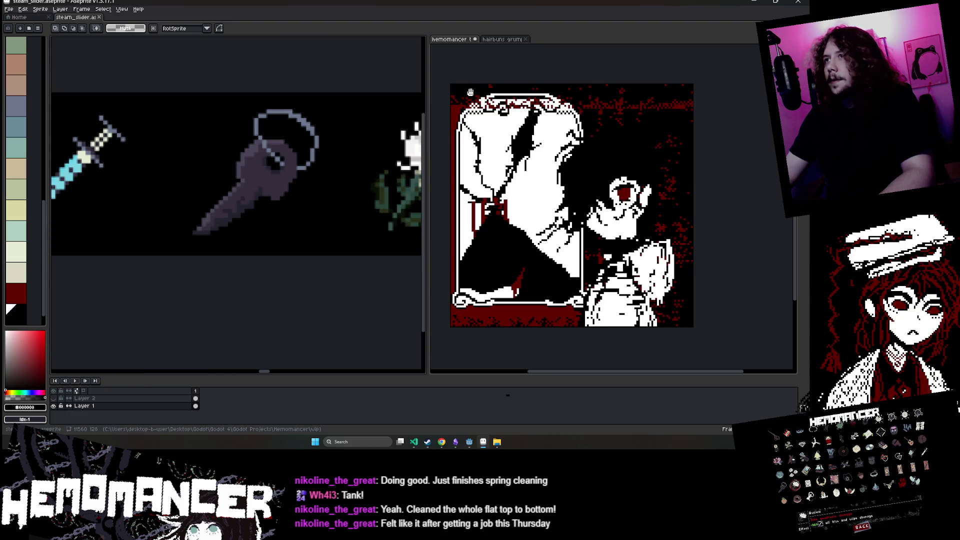
{"action": "left_click", "coordinate": [440, 76]}
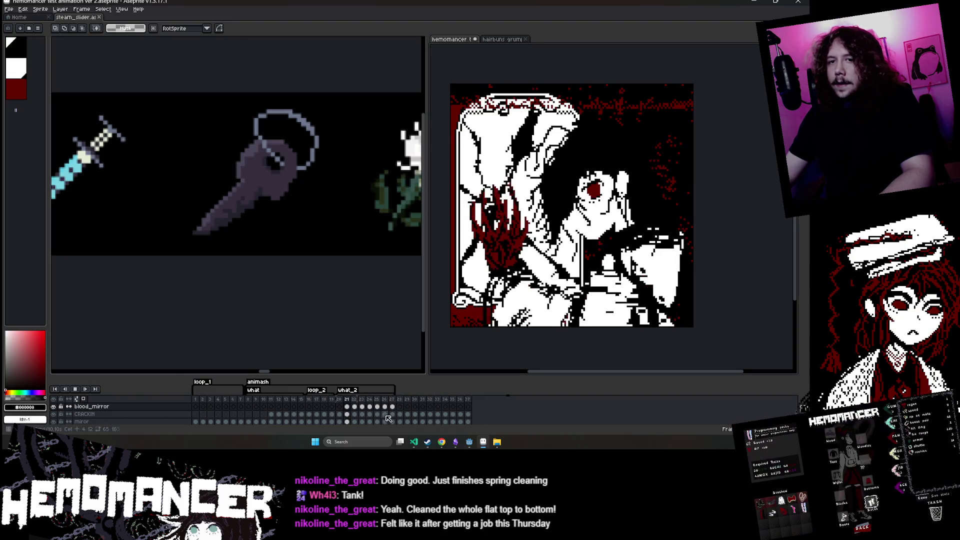
- Return to steam_slider, then minimize Aseprite, File Explorer, Steam store and Google search windows
{"action": "left_click", "coordinate": [216, 295]}
{"action": "left_click", "coordinate": [758, 3]}
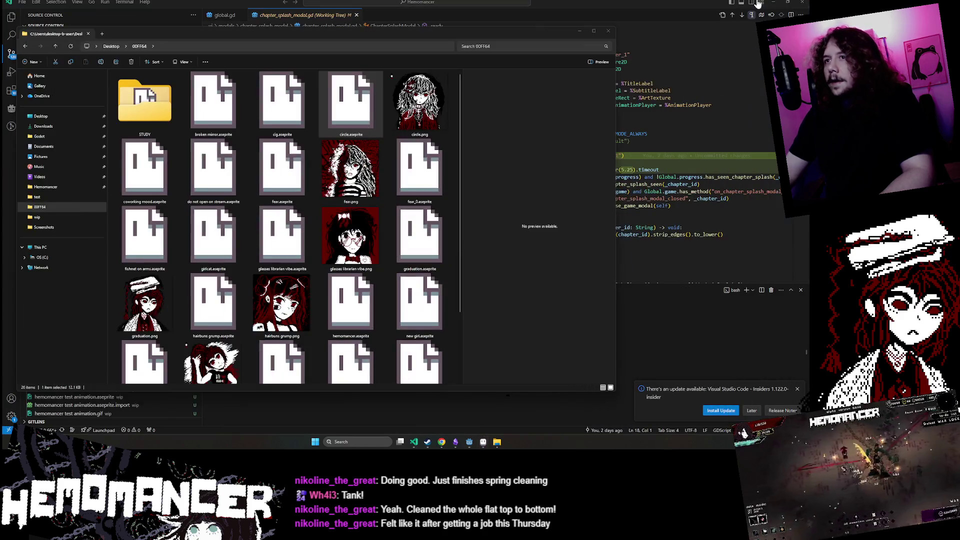
{"action": "left_click", "coordinate": [579, 31]}
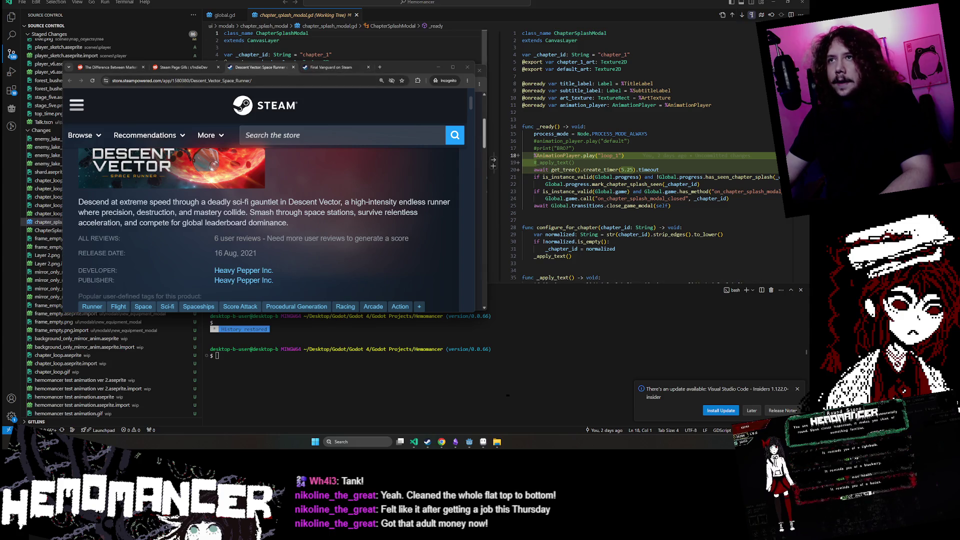
{"action": "left_click", "coordinate": [438, 67]}
{"action": "left_click", "coordinate": [452, 70]}
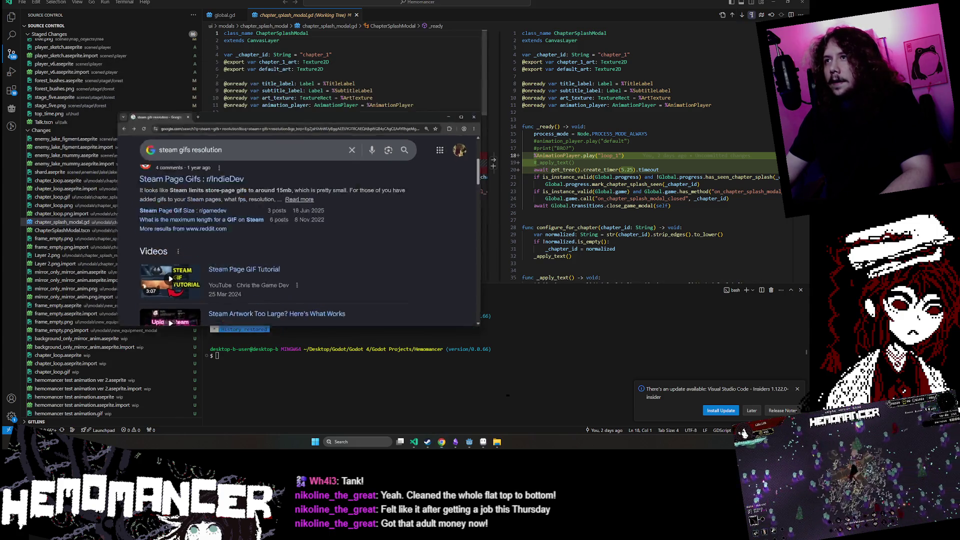
{"action": "left_click", "coordinate": [427, 443]}
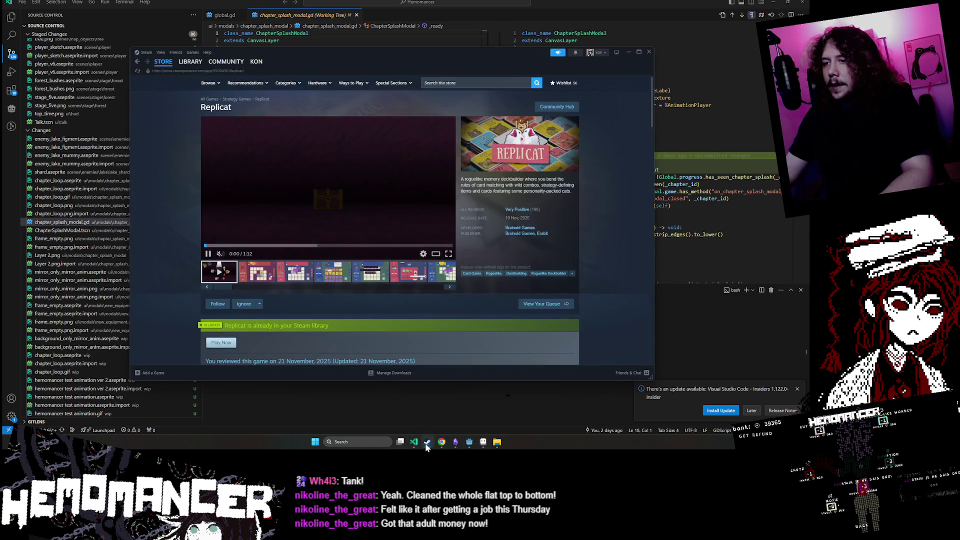
{"action": "left_click", "coordinate": [428, 443]}
- Bring the Godot editor with the SteamSlider scene to the front and zoom its 2D view
{"action": "mouse_move", "coordinate": [467, 445]}
{"action": "left_click", "coordinate": [446, 422]}
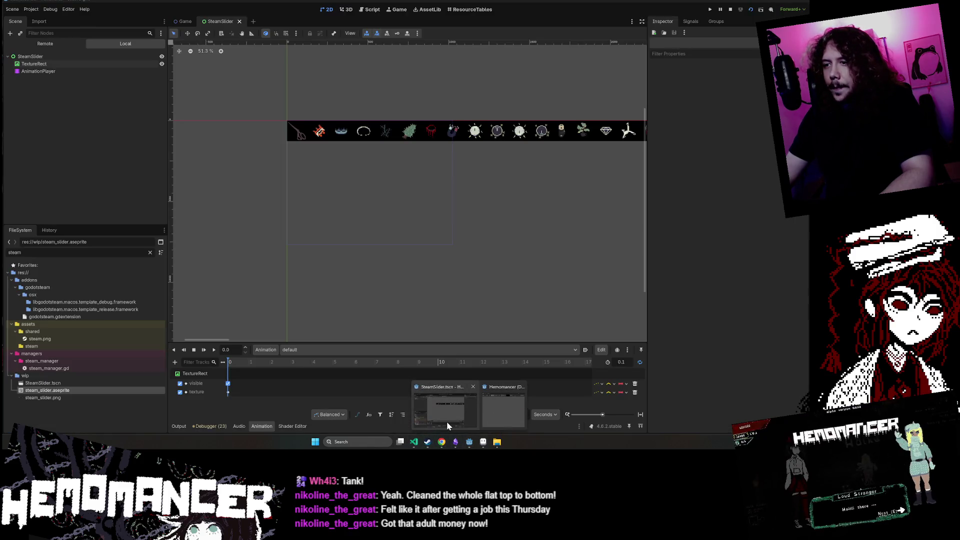
{"action": "left_click", "coordinate": [472, 444]}
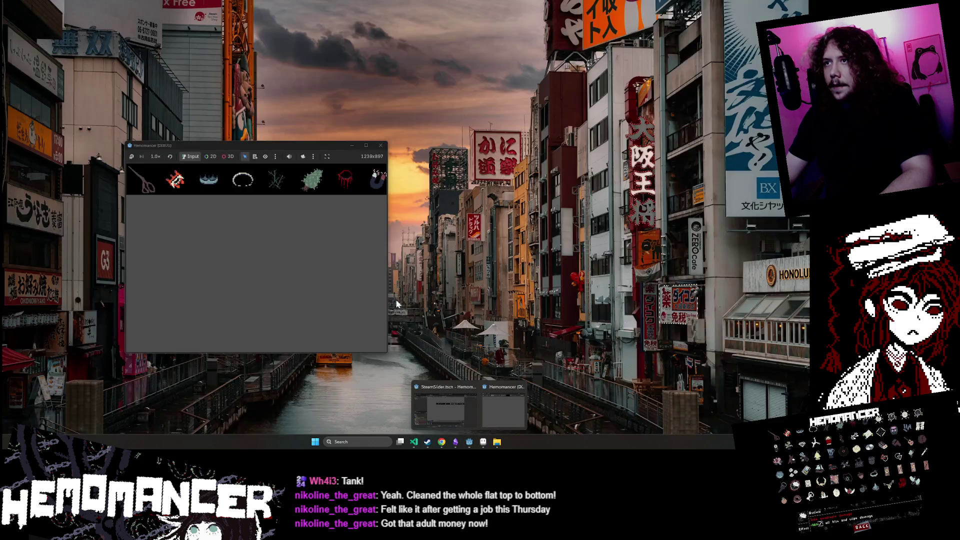
{"action": "scroll", "coordinate": [413, 120], "scroll_direction": "up", "scroll_amount": 2}
- Reselect the TextureRect and scroll its Inspector to the steam_slider.aseprite import section
{"action": "left_click", "coordinate": [34, 63]}
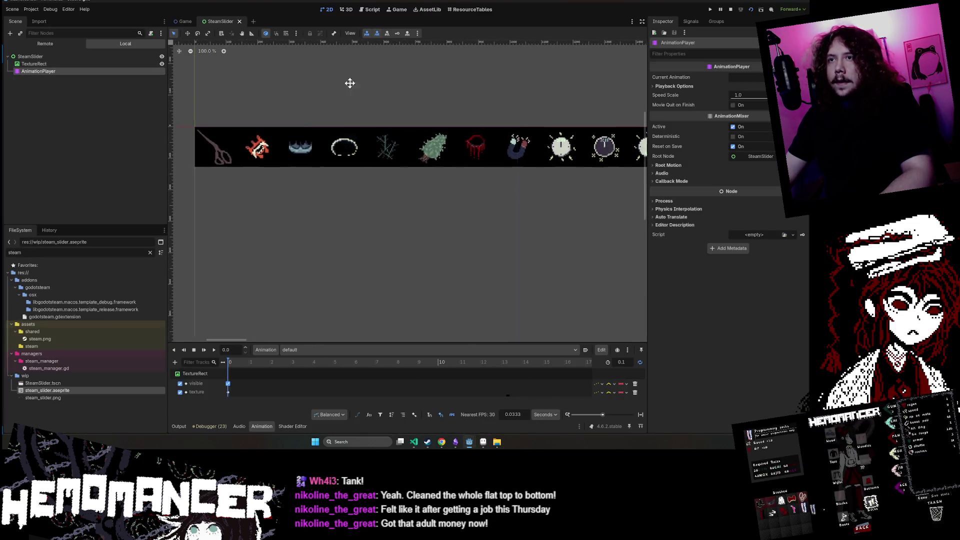
{"action": "scroll", "coordinate": [350, 133], "scroll_direction": "up", "scroll_amount": 3}
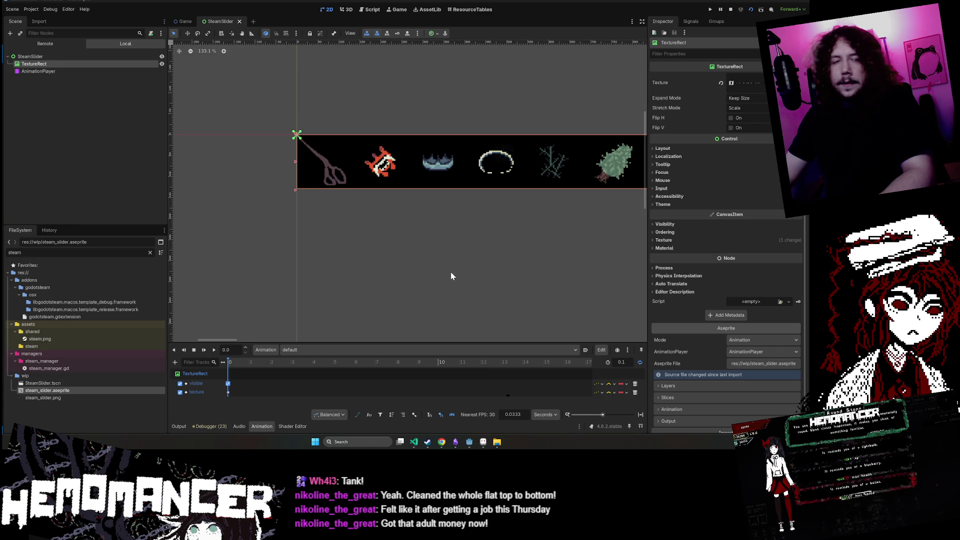
{"action": "left_click", "coordinate": [366, 92]}
{"action": "scroll", "coordinate": [348, 142], "scroll_direction": "up", "scroll_amount": 7}
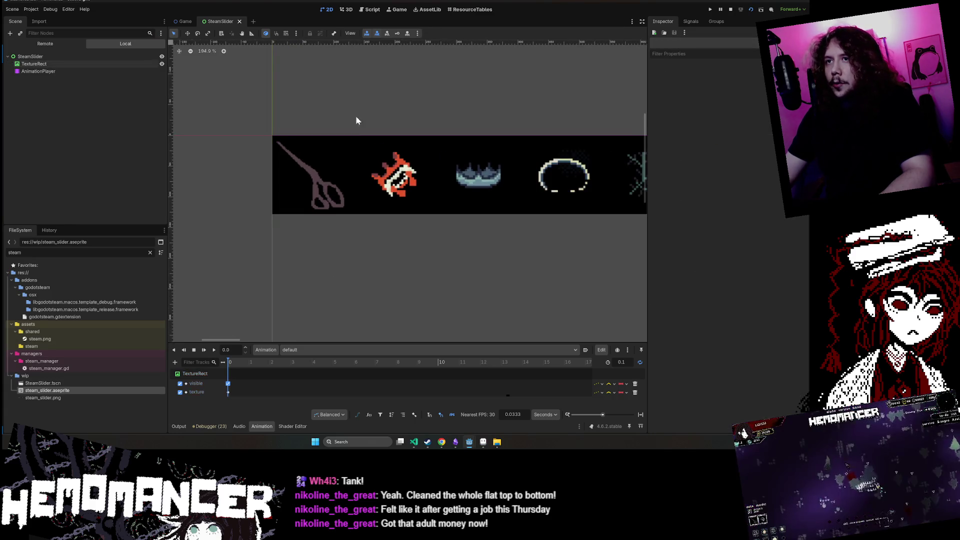
{"action": "left_click", "coordinate": [327, 143]}
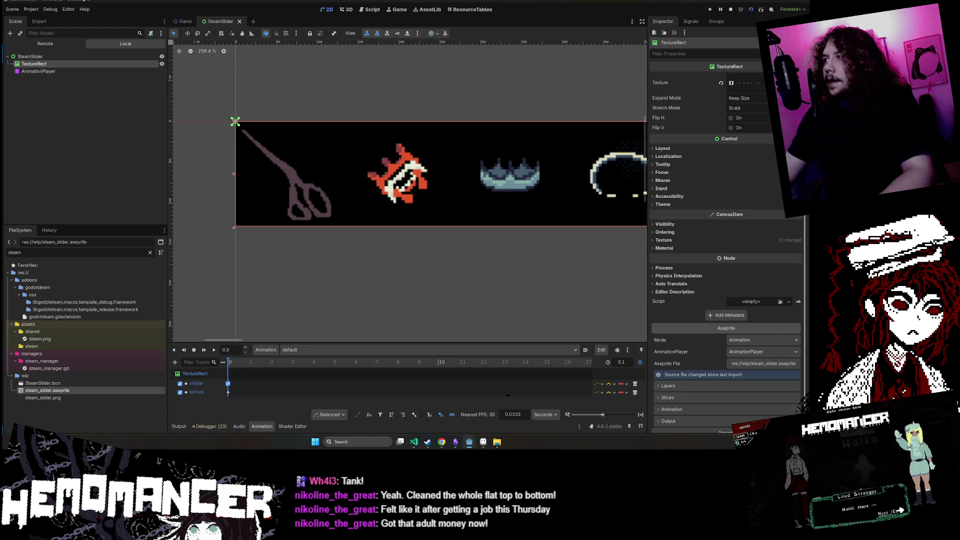
{"action": "scroll", "coordinate": [779, 346], "scroll_direction": "down", "scroll_amount": 1}
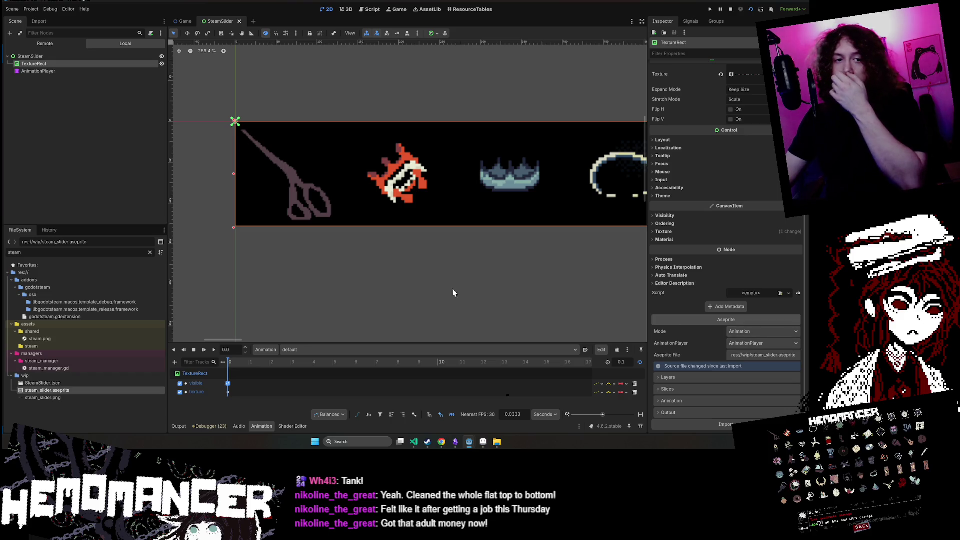
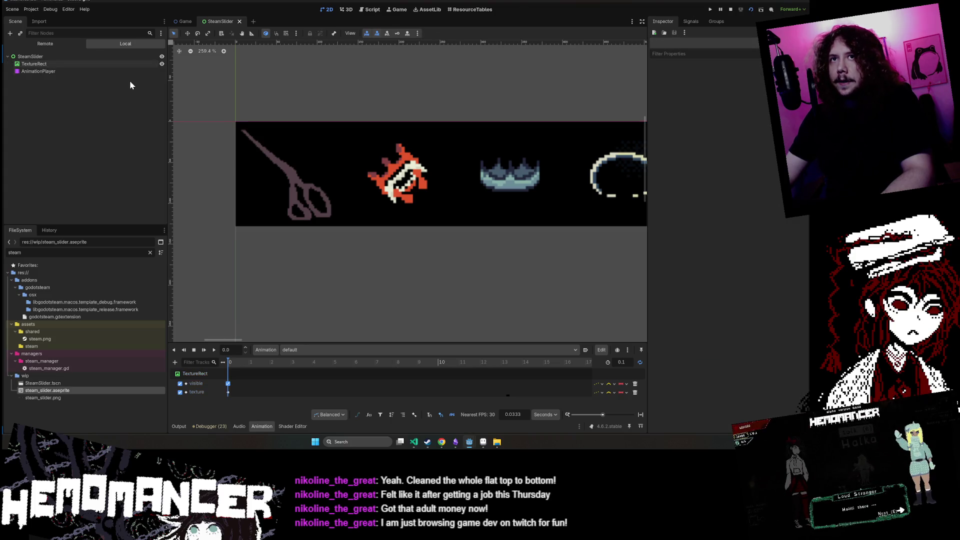
- Select the TextureRect and set the default animation length to 10 seconds
{"action": "left_click", "coordinate": [106, 62]}
{"action": "scroll", "coordinate": [225, 95], "scroll_direction": "down", "scroll_amount": 2}
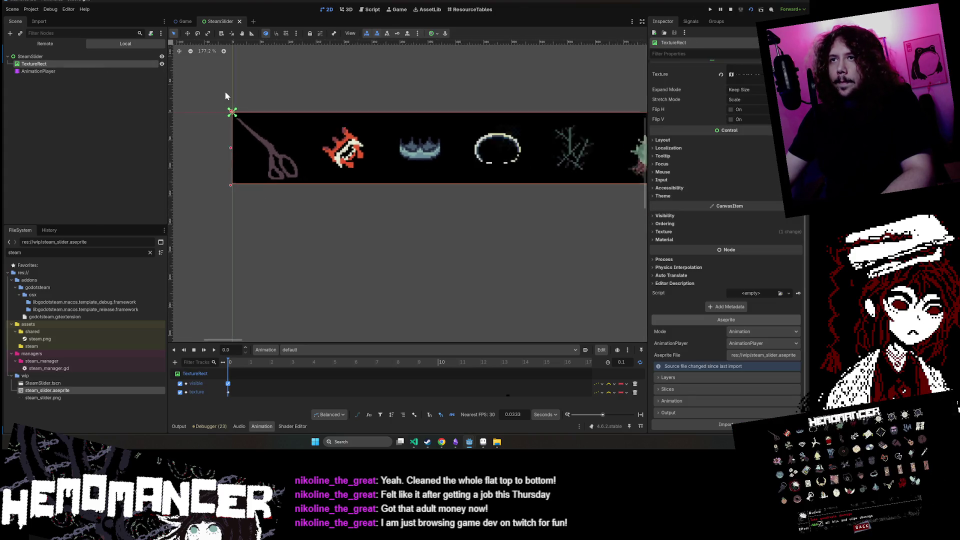
{"action": "scroll", "coordinate": [750, 163], "scroll_direction": "up", "scroll_amount": 1}
{"action": "scroll", "coordinate": [481, 232], "scroll_direction": "down", "scroll_amount": 1}
{"action": "left_click_drag", "start_coordinate": [482, 232], "coordinate": [406, 276]}
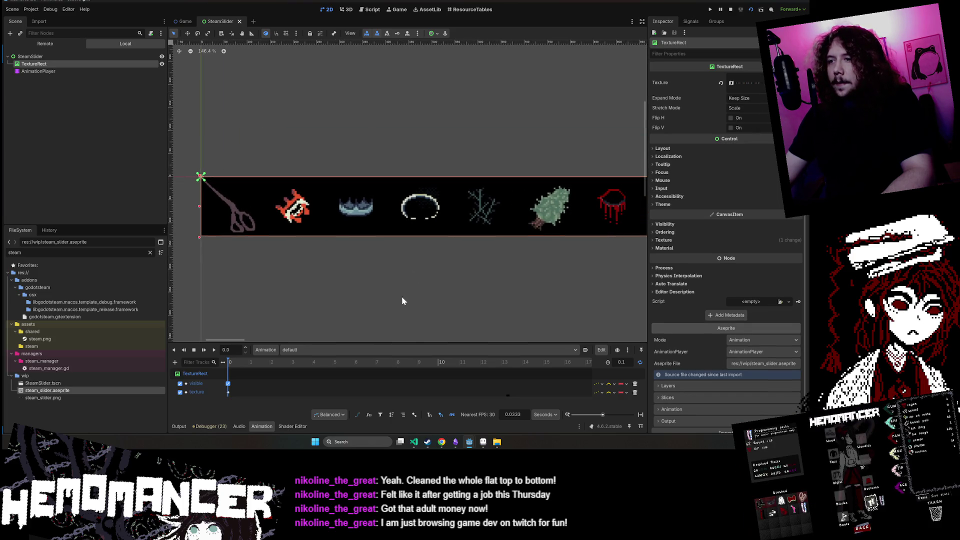
{"action": "left_click", "coordinate": [438, 368]}
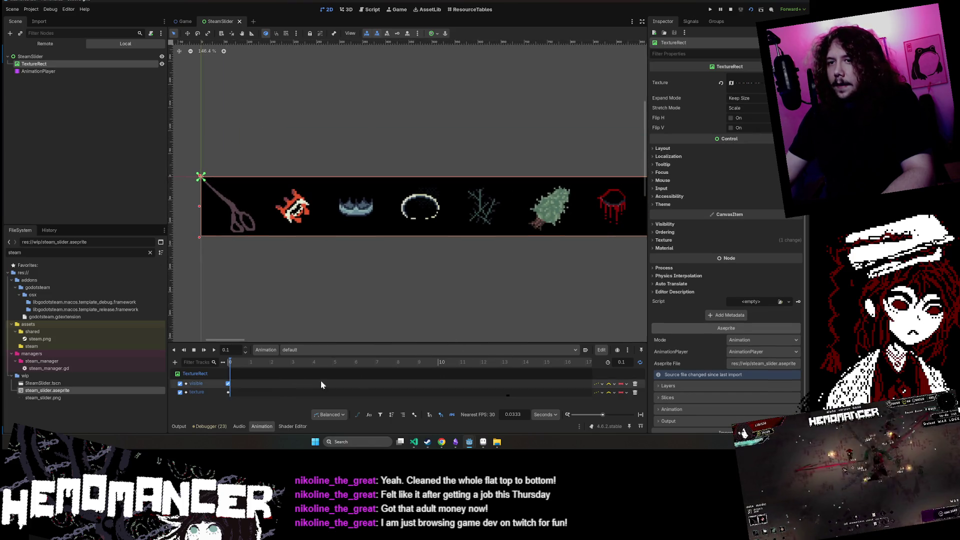
{"action": "type", "text": "1"}
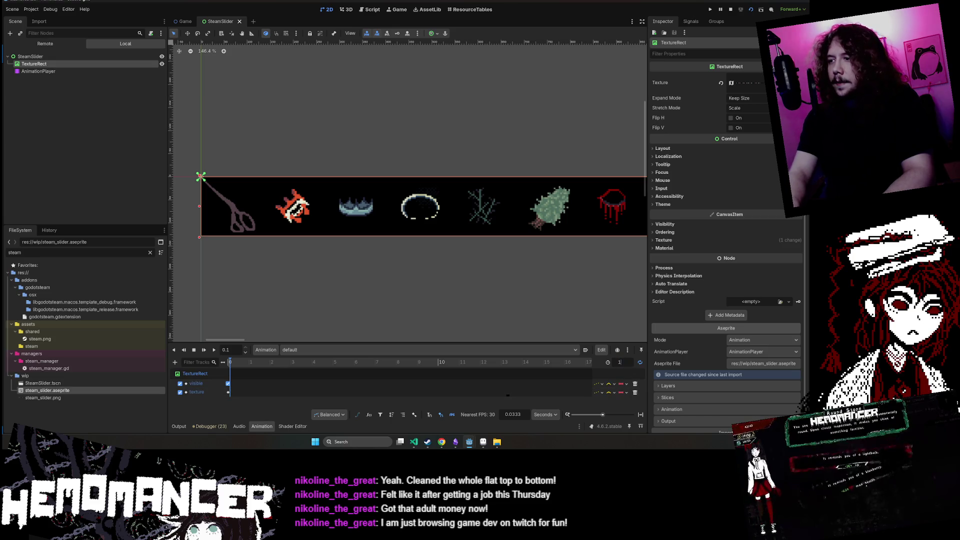
{"action": "type", "text": "0.0"}
{"action": "key", "text": "Return"}
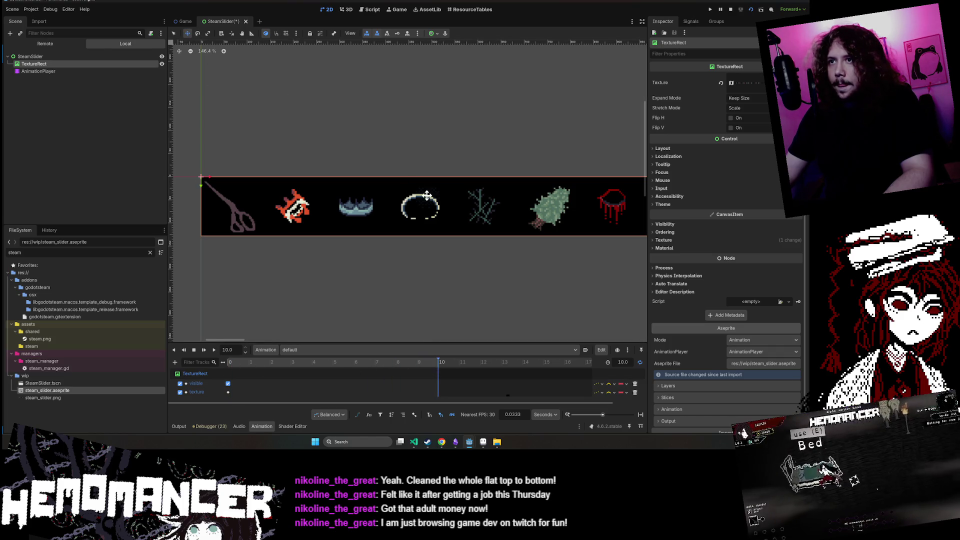
- Nudge the icon strip left with four arrow-key steps
{"action": "key", "text": "Left"}
{"action": "key", "text": "Left"}
{"action": "key", "text": "Left"}
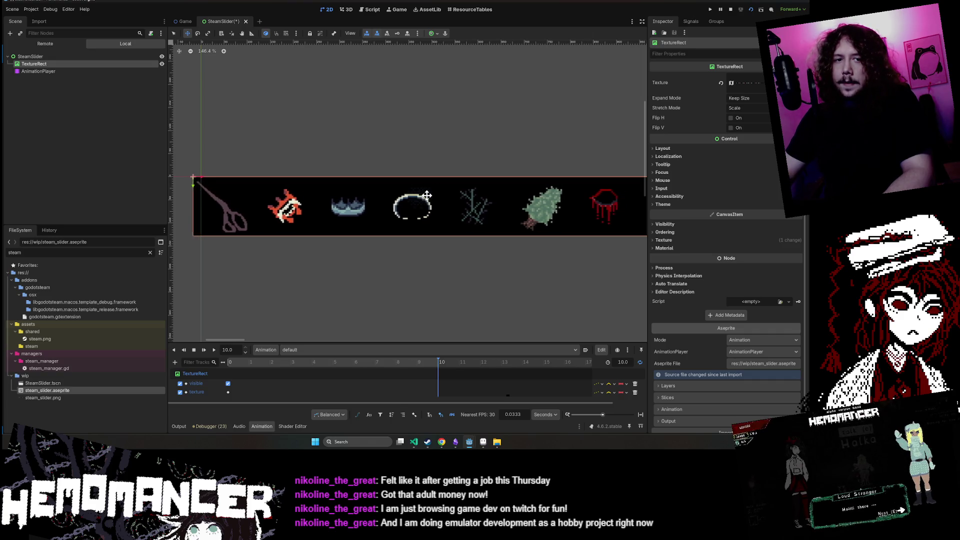
{"action": "key", "text": "Left"}
{"action": "key", "text": "Left"}
{"action": "key", "text": "Left"}
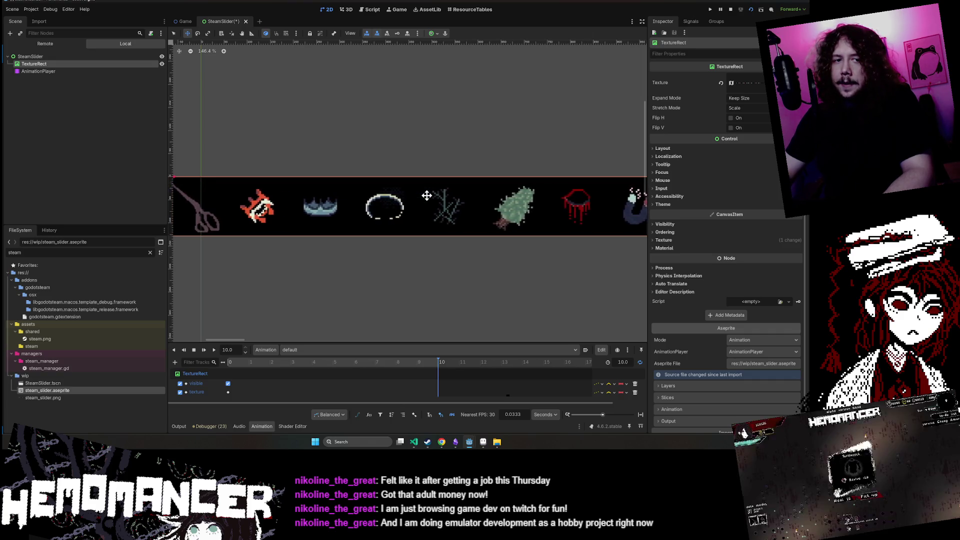
{"action": "key", "text": "Left"}
{"action": "key", "text": "Left"}
{"action": "key", "text": "Left"}
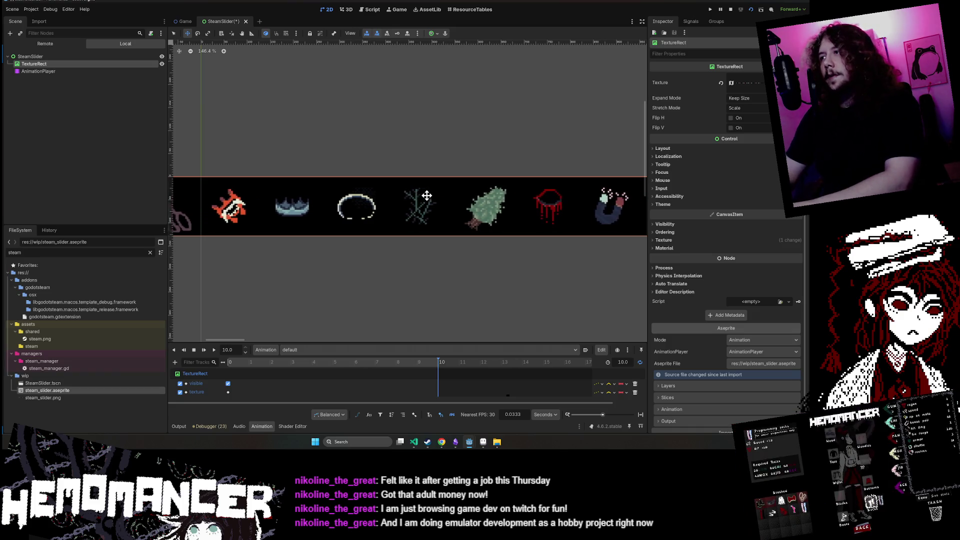
{"action": "key", "text": "Left"}
{"action": "key", "text": "Left"}
{"action": "key", "text": "Left"}
{"action": "scroll", "coordinate": [725, 238], "scroll_direction": "down", "scroll_amount": 1}
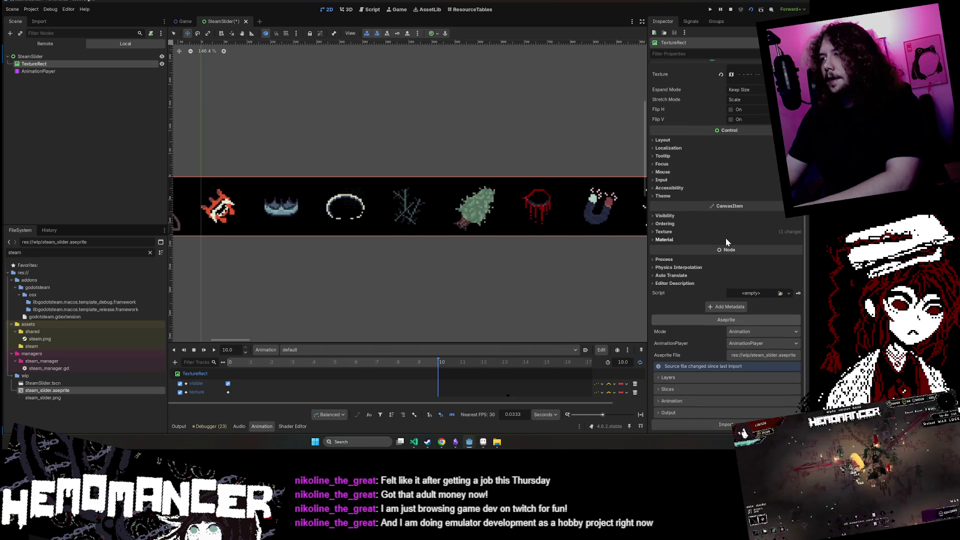
- Expand Layout > Transform and set the strip's Position x to -1652, then -3652
{"action": "left_click", "coordinate": [683, 139]}
{"action": "left_click", "coordinate": [733, 211]}
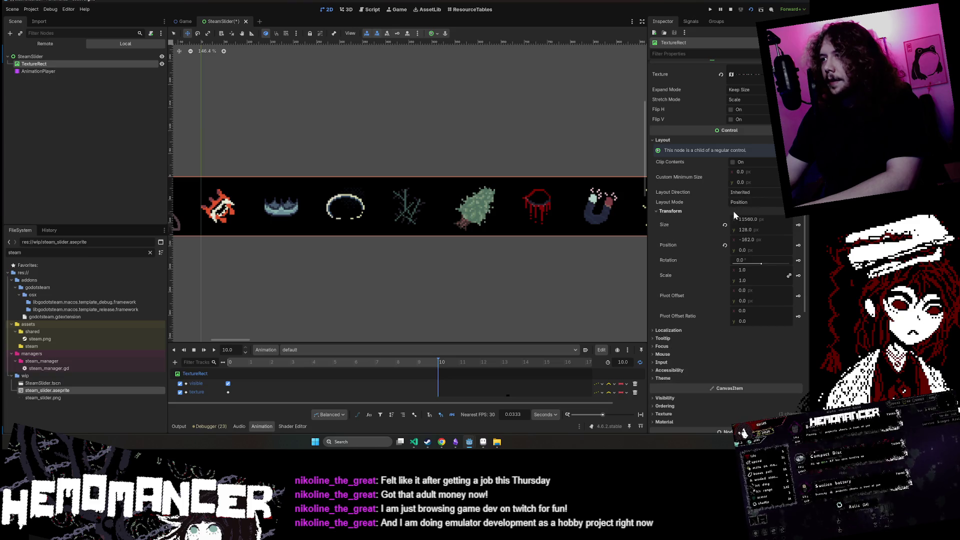
{"action": "left_click", "coordinate": [761, 240]}
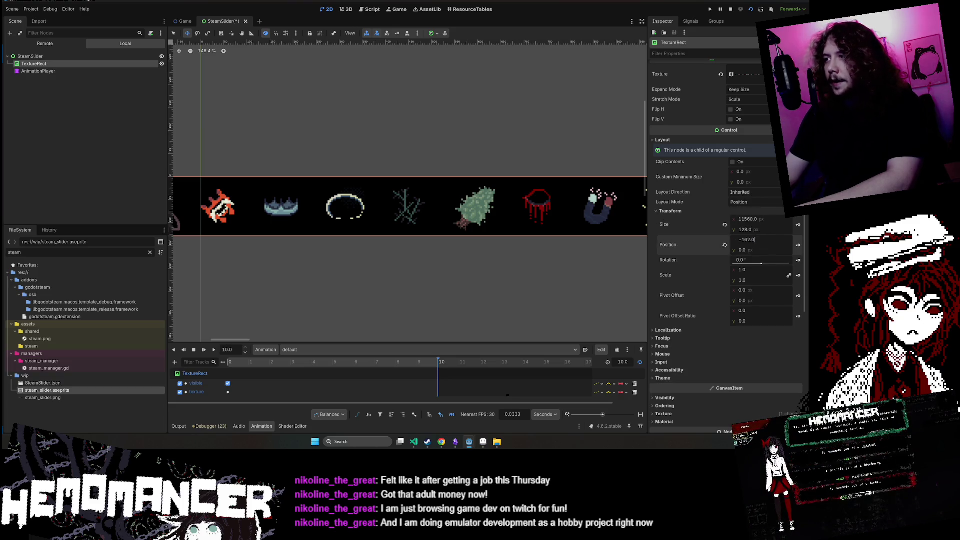
{"action": "type", "text": "5"}
{"action": "key", "text": "Return"}
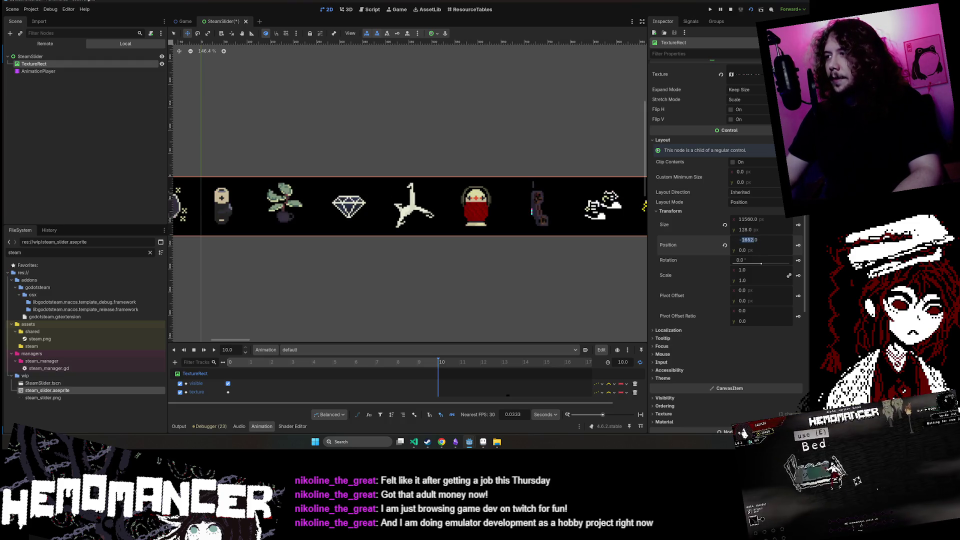
{"action": "key", "text": "Left"}
{"action": "key", "text": "Left"}
{"action": "key", "text": "BackSpace"}
{"action": "type", "text": "3"}
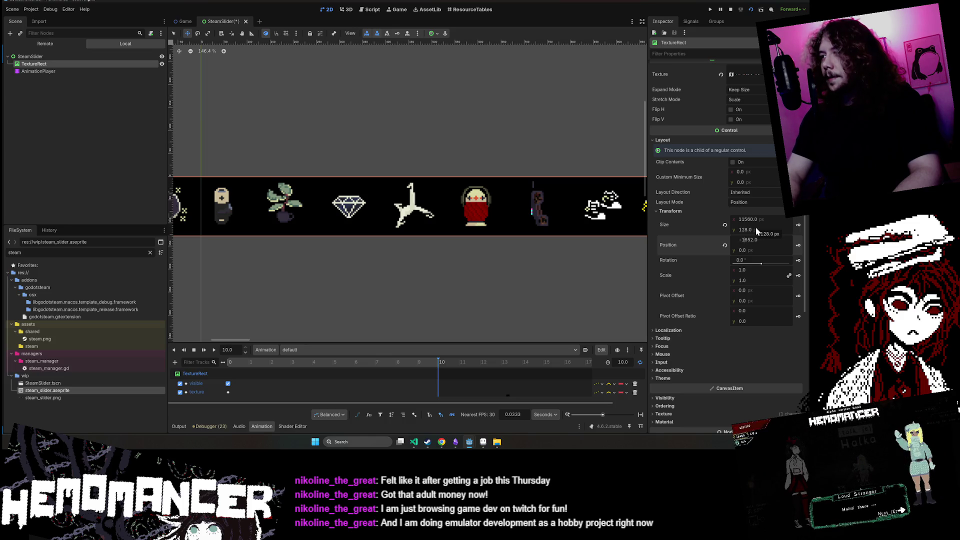
{"action": "key", "text": "Return"}
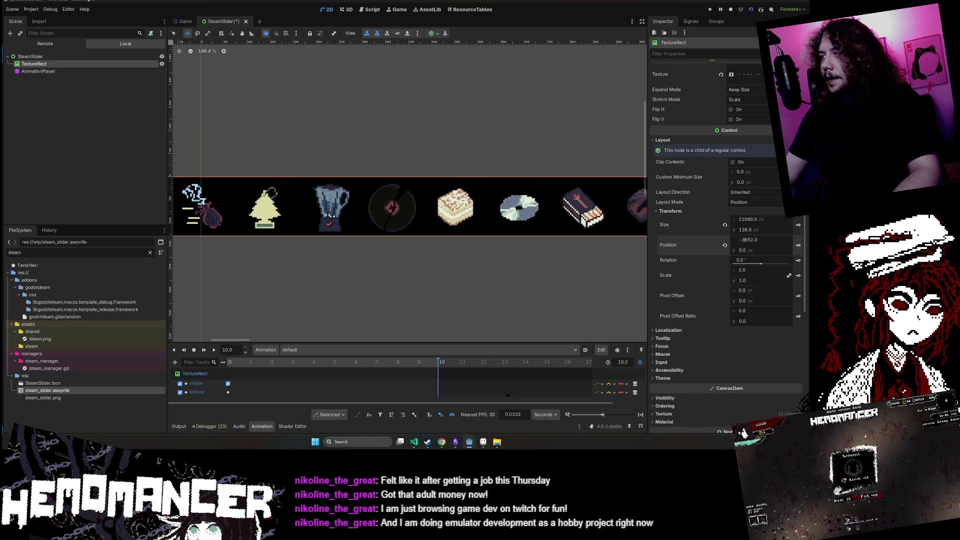
- Push Position x on through -5652 and -6652 to -10652, then zoom out
{"action": "key", "text": "BackSpace"}
{"action": "type", "text": "5"}
{"action": "key", "text": "Return"}
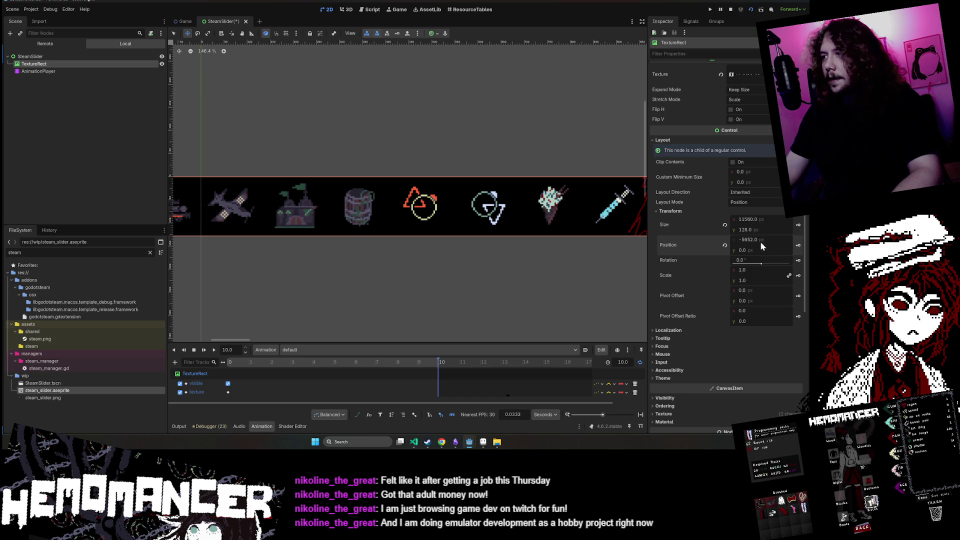
{"action": "left_click", "coordinate": [744, 239]}
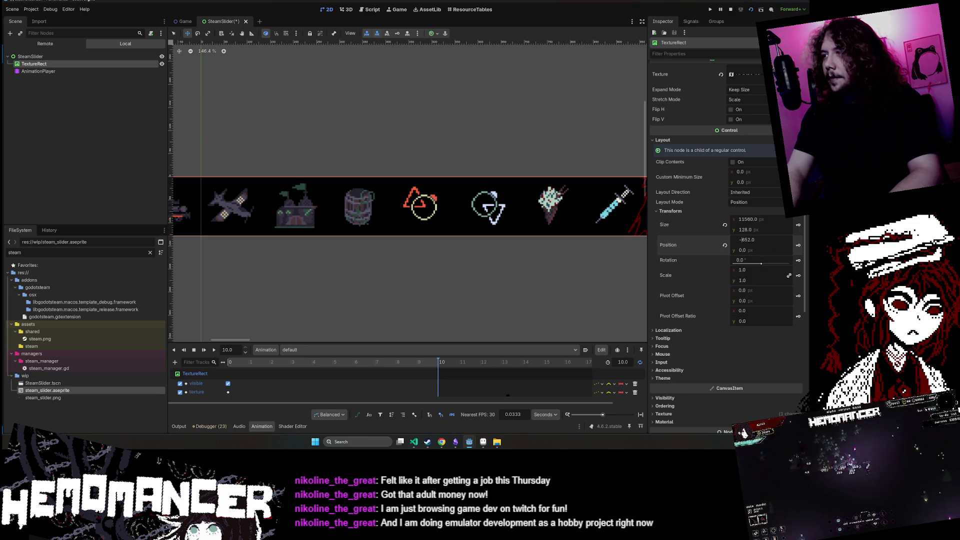
{"action": "type", "text": "6"}
{"action": "key", "text": "Return"}
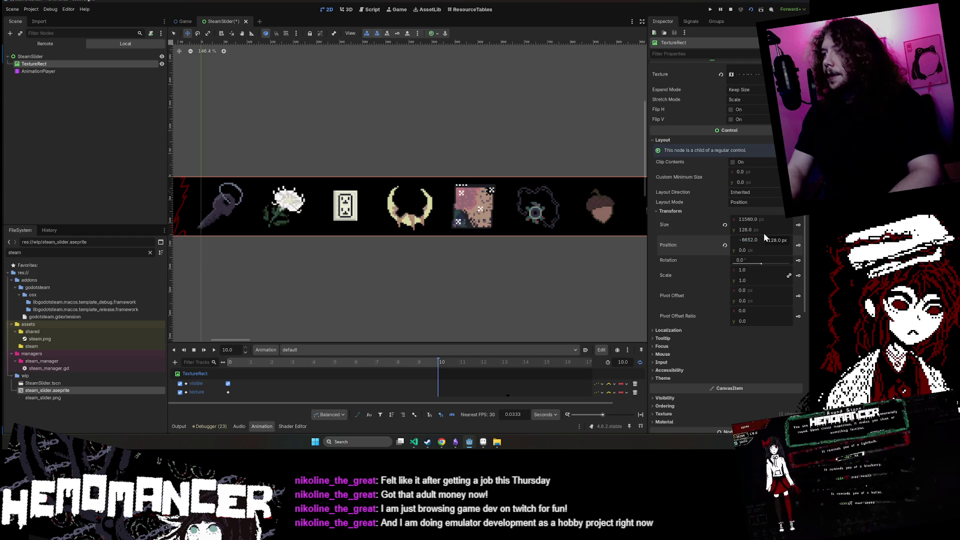
{"action": "key", "text": "BackSpace"}
{"action": "type", "text": "10"}
{"action": "key", "text": "Return"}
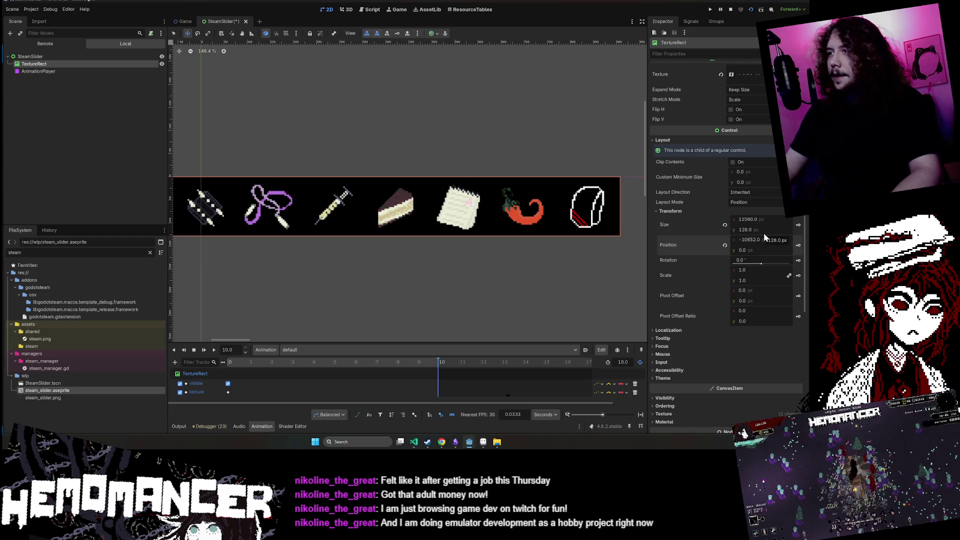
{"action": "key", "text": "ctrl+minus"}
{"action": "key", "text": "ctrl+minus"}
{"action": "key", "text": "ctrl+minus"}
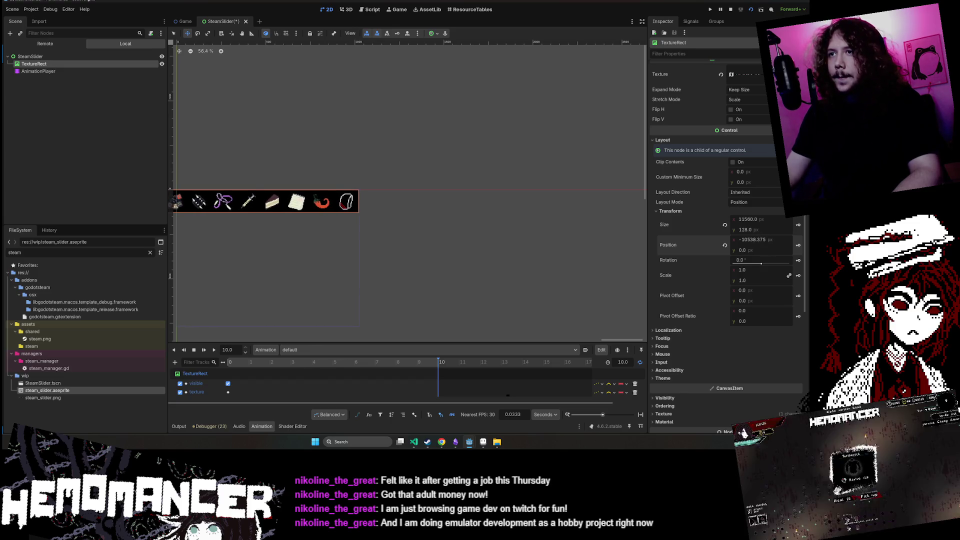
{"action": "scroll", "coordinate": [332, 178], "scroll_direction": "up", "scroll_amount": 5}
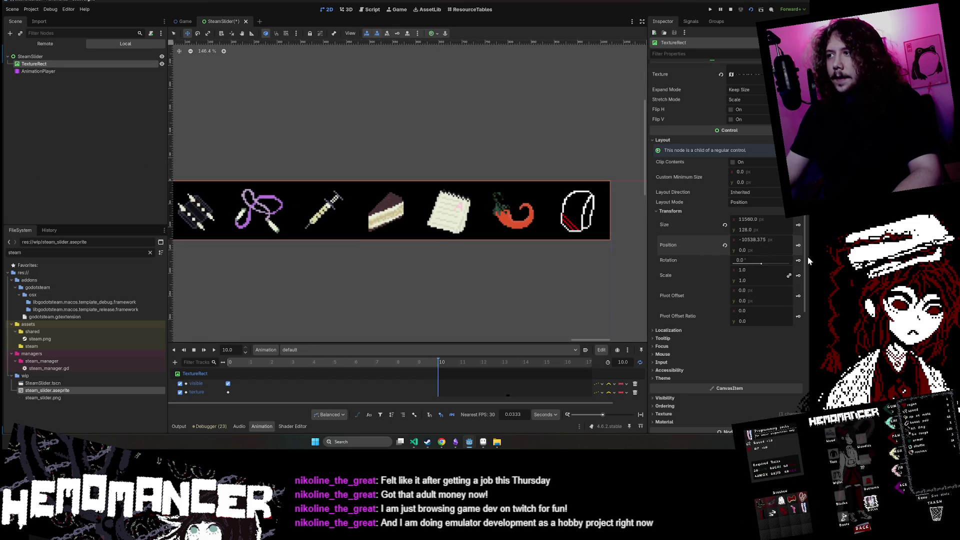
- Key the strip's position into a new track at 10 s and preview the animation
{"action": "left_click", "coordinate": [799, 246]}
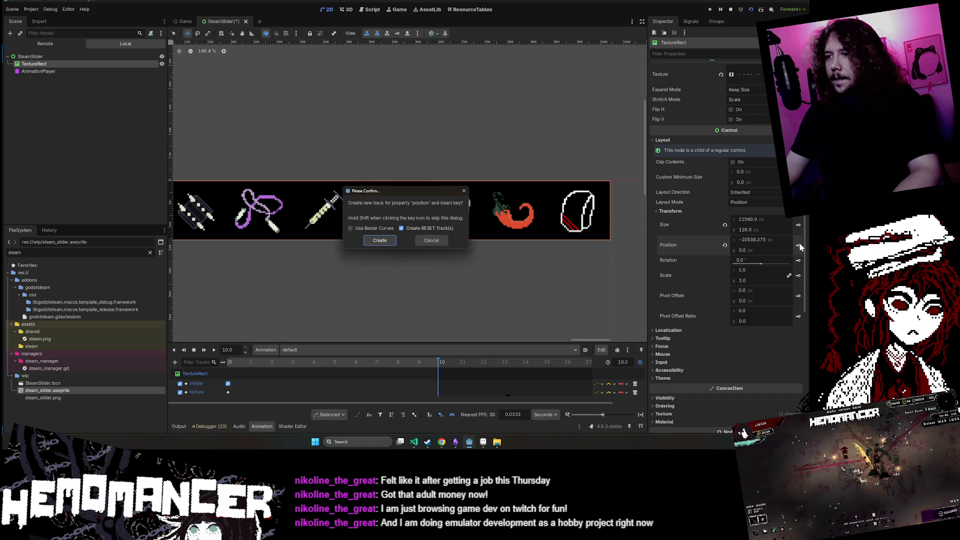
{"action": "left_click", "coordinate": [370, 242]}
{"action": "scroll", "coordinate": [354, 383], "scroll_direction": "down", "scroll_amount": 1}
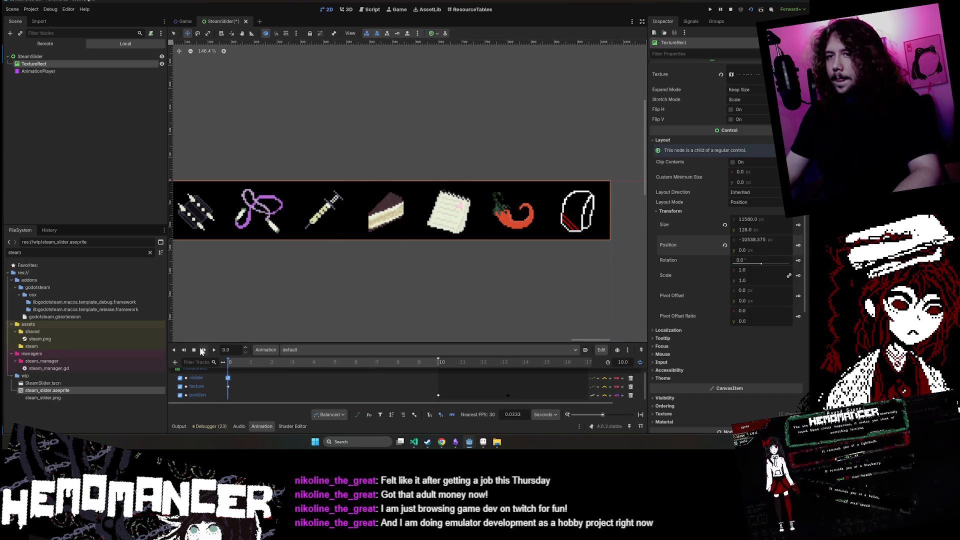
{"action": "left_click", "coordinate": [215, 350]}
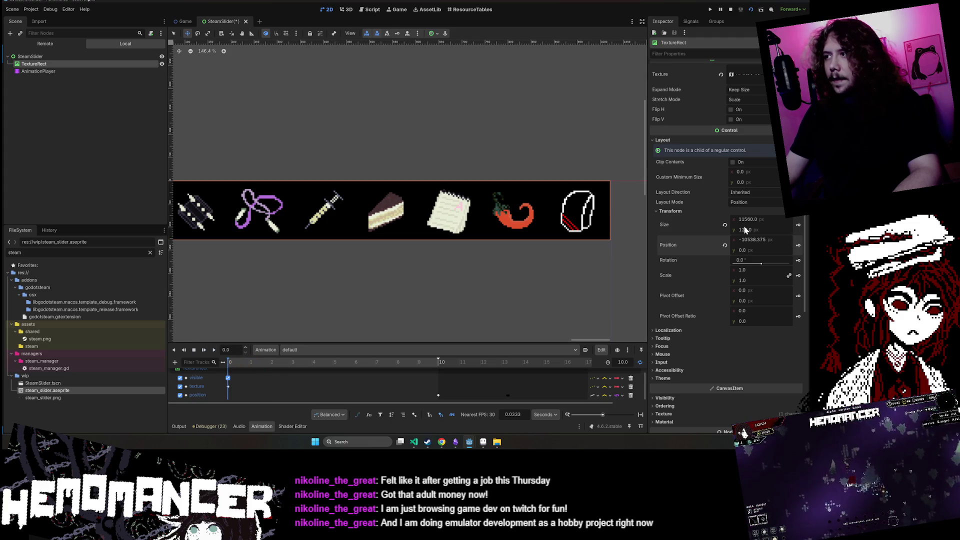
{"action": "left_click", "coordinate": [439, 368]}
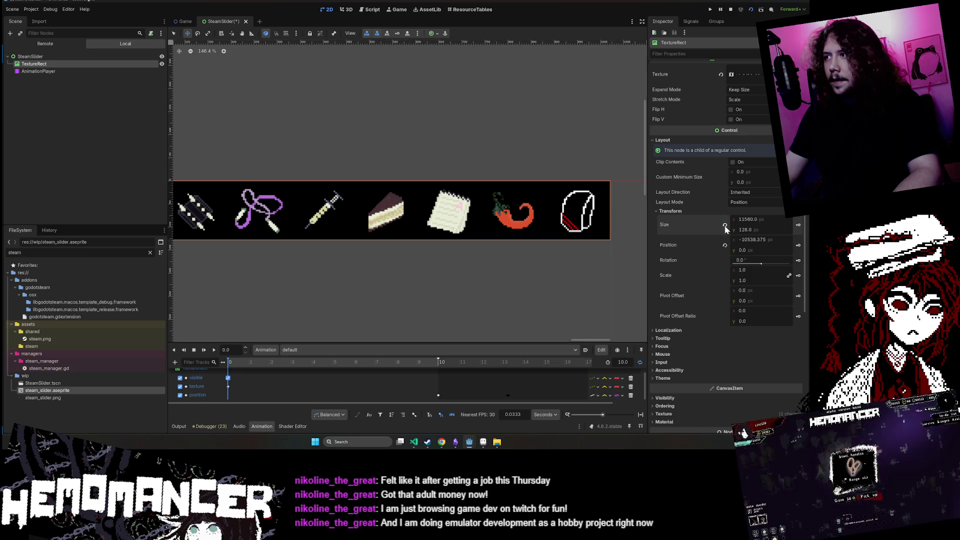
- Move the strip back to position 0, 0 and key that starting position
{"action": "scroll", "coordinate": [726, 227], "scroll_direction": "down", "scroll_amount": 5}
{"action": "scroll", "coordinate": [448, 175], "scroll_direction": "down", "scroll_amount": 6}
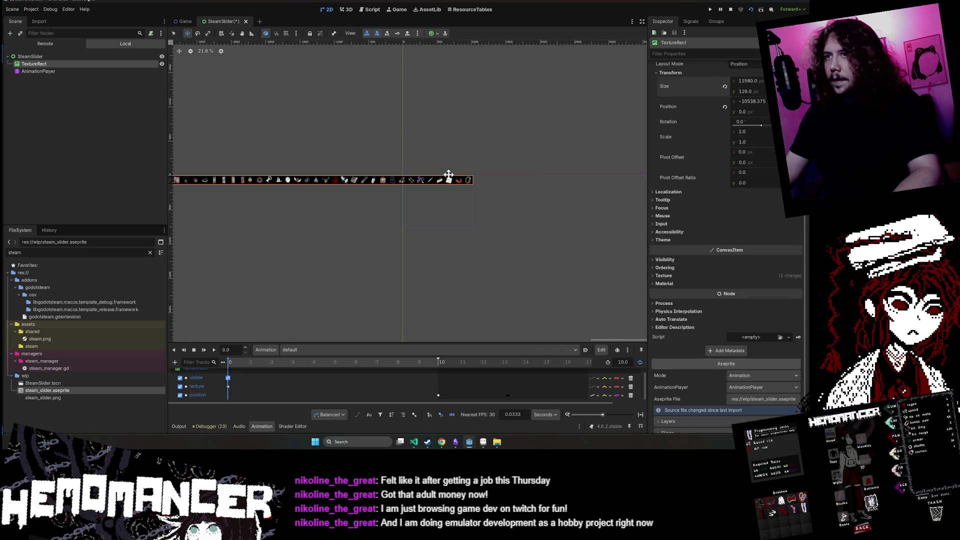
{"action": "scroll", "coordinate": [679, 150], "scroll_direction": "up", "scroll_amount": 5}
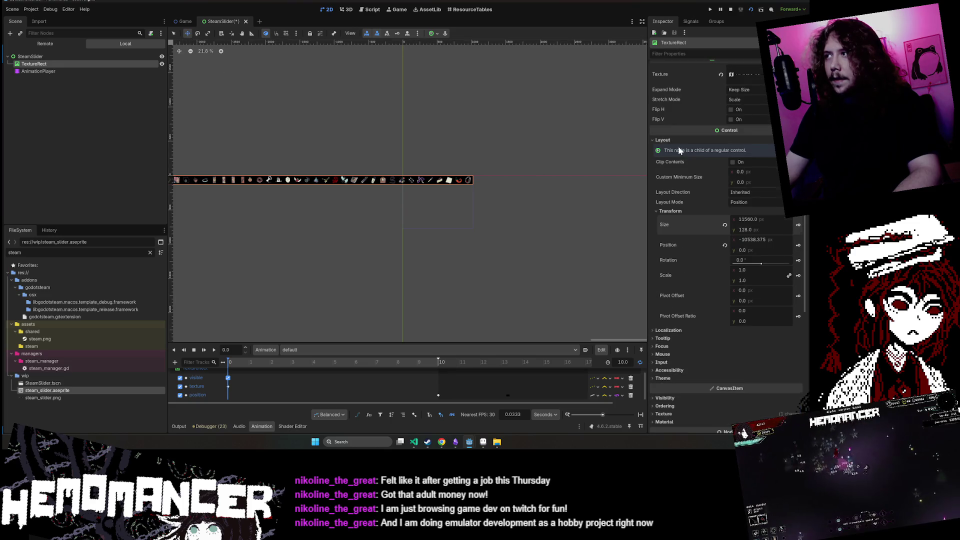
{"action": "mouse_move", "coordinate": [345, 184]}
{"action": "left_mouse_down"}
{"action": "mouse_move", "coordinate": [360, 200]}
{"action": "mouse_move", "coordinate": [397, 203]}
{"action": "mouse_move", "coordinate": [498, 200]}
{"action": "mouse_move", "coordinate": [554, 187]}
{"action": "left_mouse_up"}
{"action": "scroll", "coordinate": [446, 193], "scroll_direction": "up", "scroll_amount": 3}
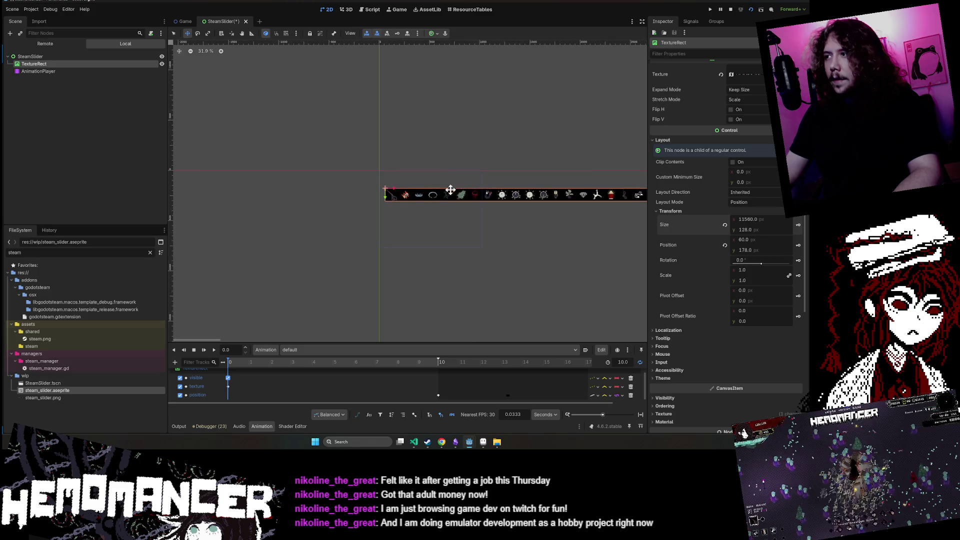
{"action": "left_click", "coordinate": [753, 240]}
{"action": "type", "text": "0"}
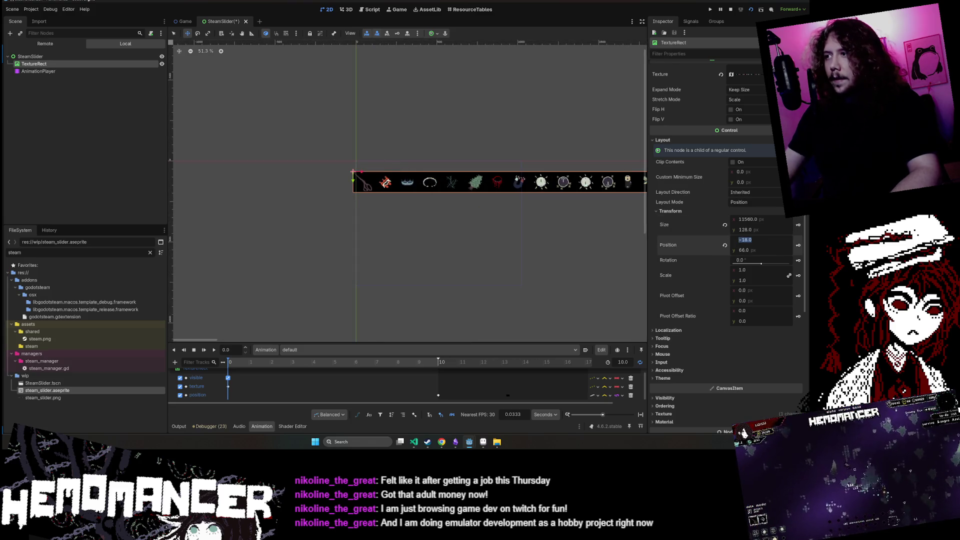
{"action": "key", "text": "Tab"}
{"action": "type", "text": "0"}
{"action": "key", "text": "Return"}
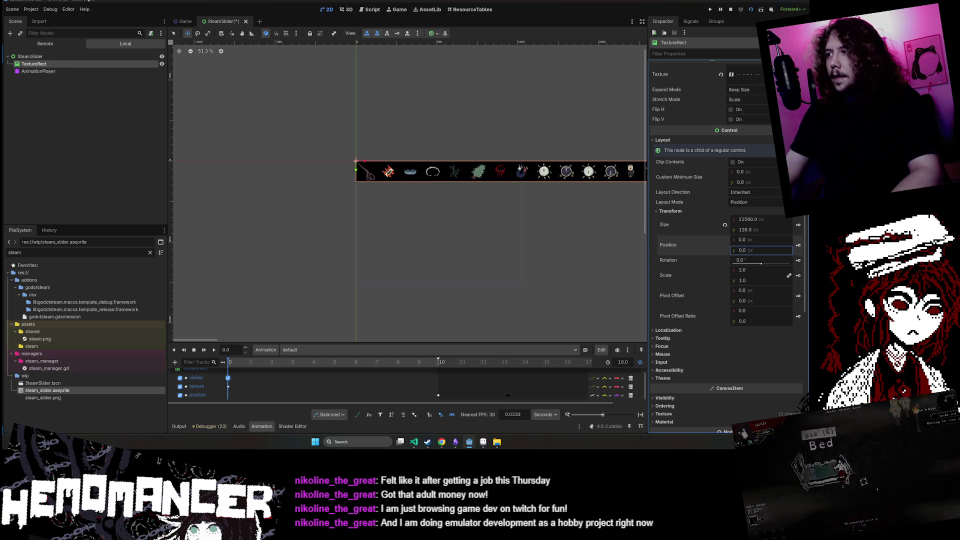
{"action": "left_click", "coordinate": [798, 247]}
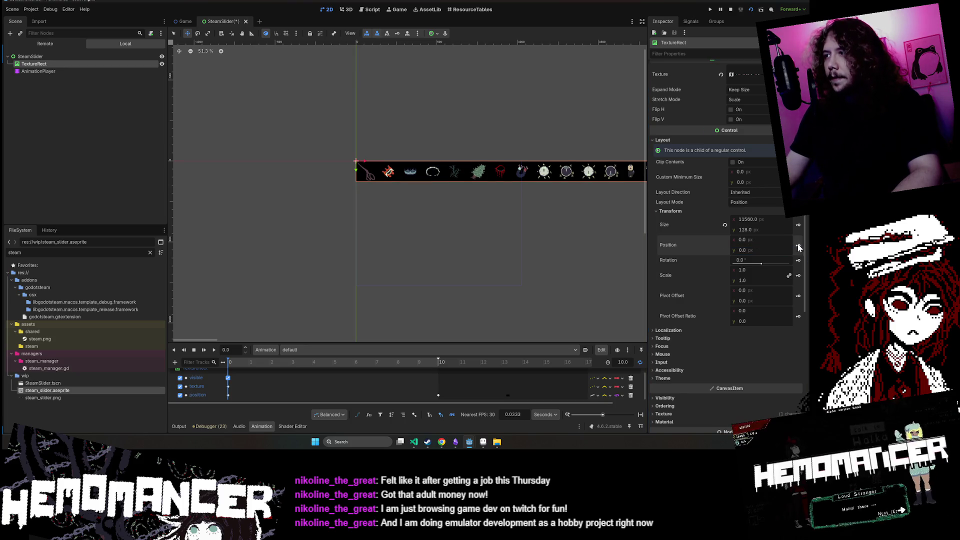
- Preview the scroll animation, stop it, then run the current scene to test the slider
{"action": "left_click", "coordinate": [213, 351]}
{"action": "scroll", "coordinate": [416, 208], "scroll_direction": "up", "scroll_amount": 2}
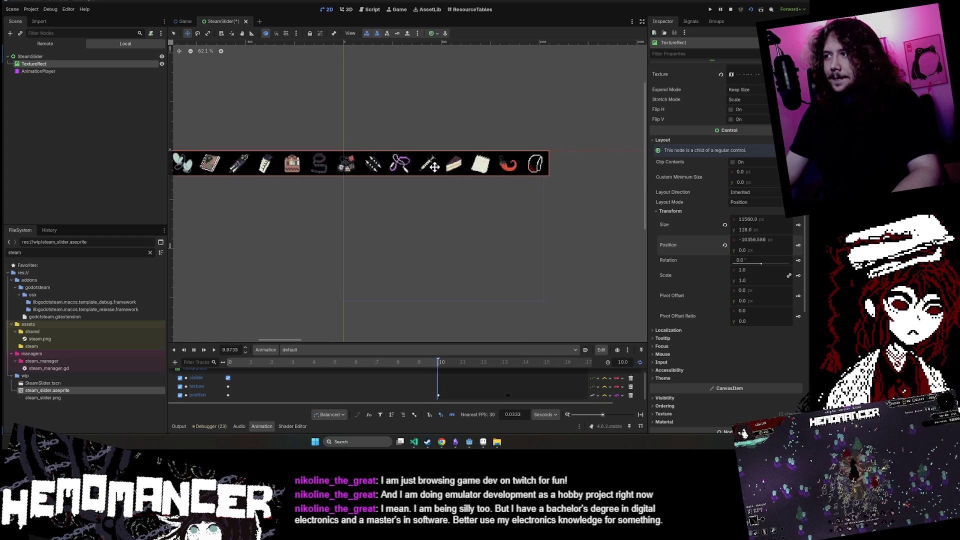
{"action": "key", "text": "s"}
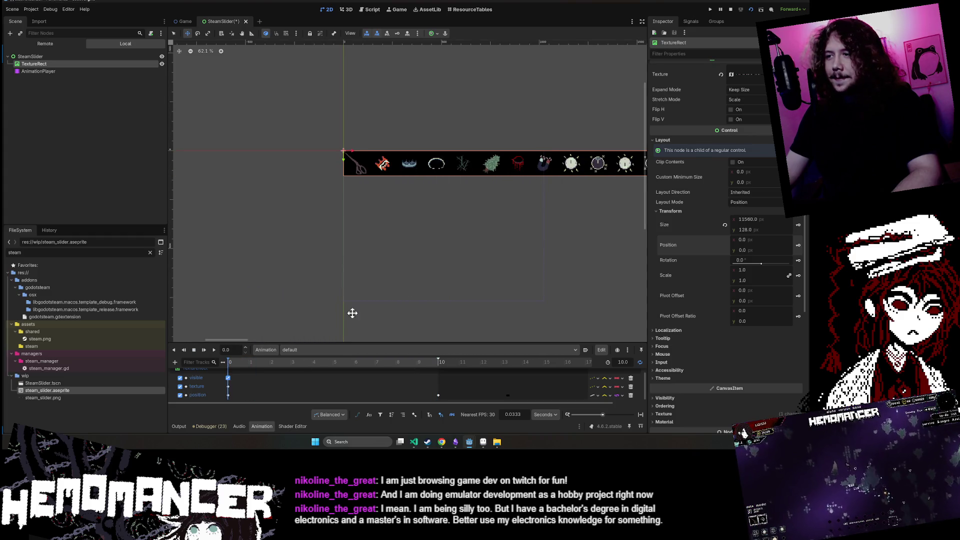
{"action": "scroll", "coordinate": [477, 226], "scroll_direction": "up", "scroll_amount": 2}
{"action": "left_click", "coordinate": [751, 10]}
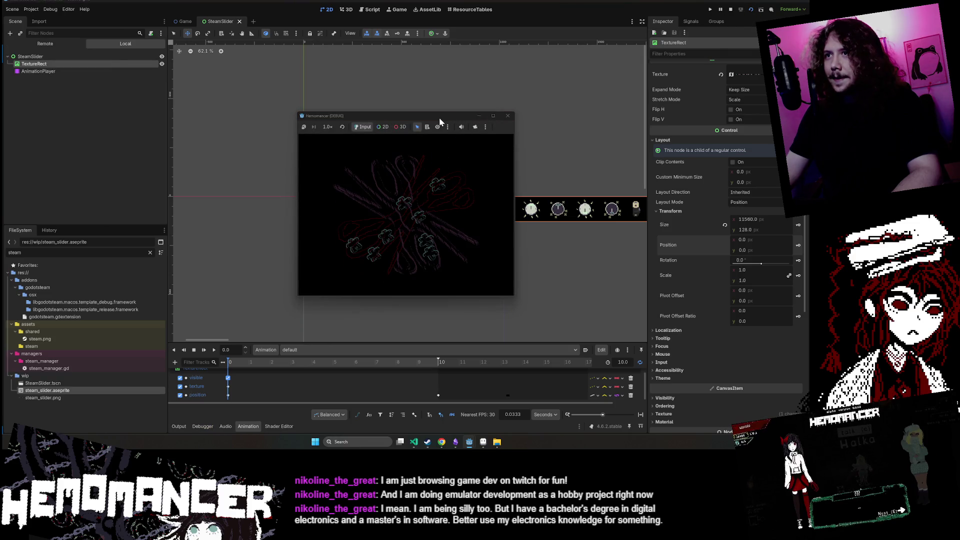
- Close the game window and create a new Steam slider folder inside wip
{"action": "left_click", "coordinate": [508, 116]}
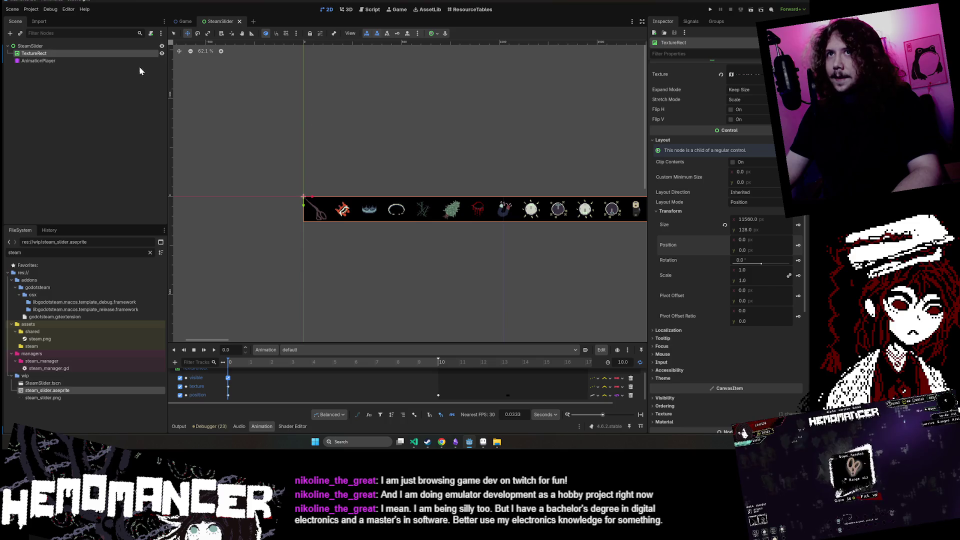
{"action": "right_click", "coordinate": [145, 46]}
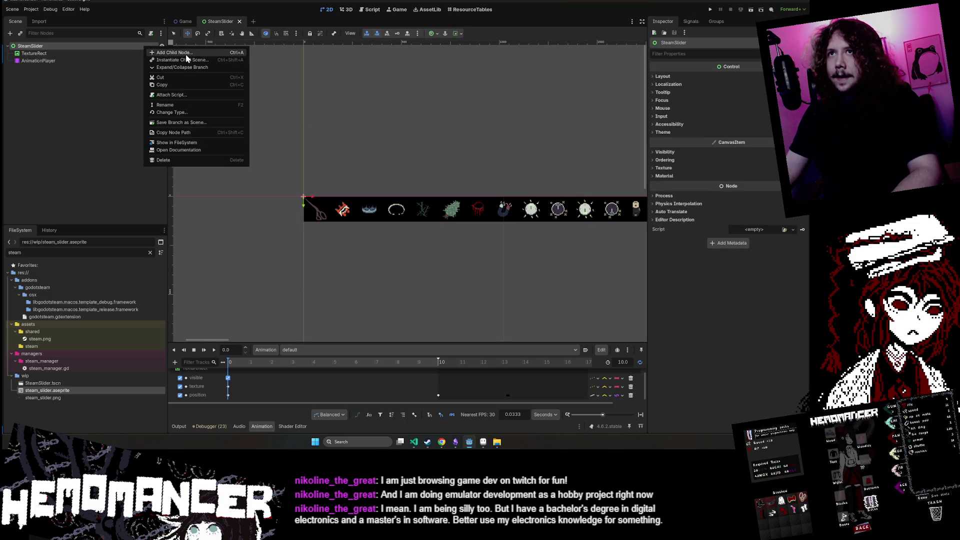
{"action": "left_click", "coordinate": [60, 393]}
{"action": "left_click", "coordinate": [40, 376]}
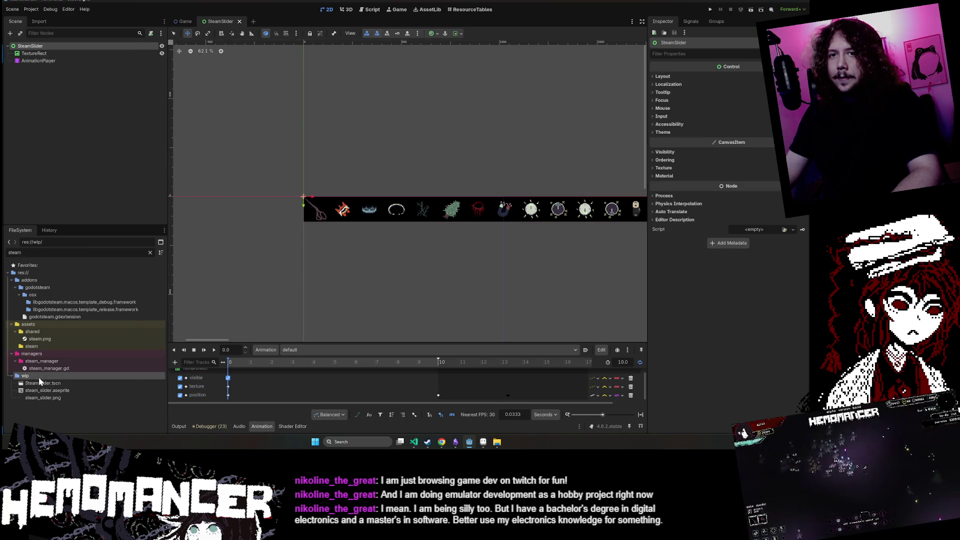
{"action": "right_click", "coordinate": [40, 379]}
{"action": "mouse_move", "coordinate": [89, 317]}
{"action": "left_click", "coordinate": [155, 319]}
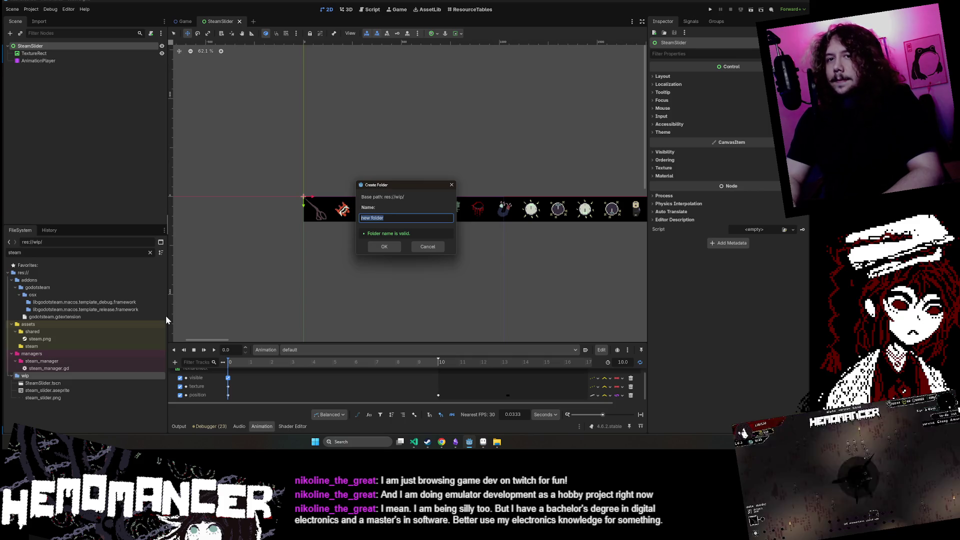
{"action": "type", "text": "der"}
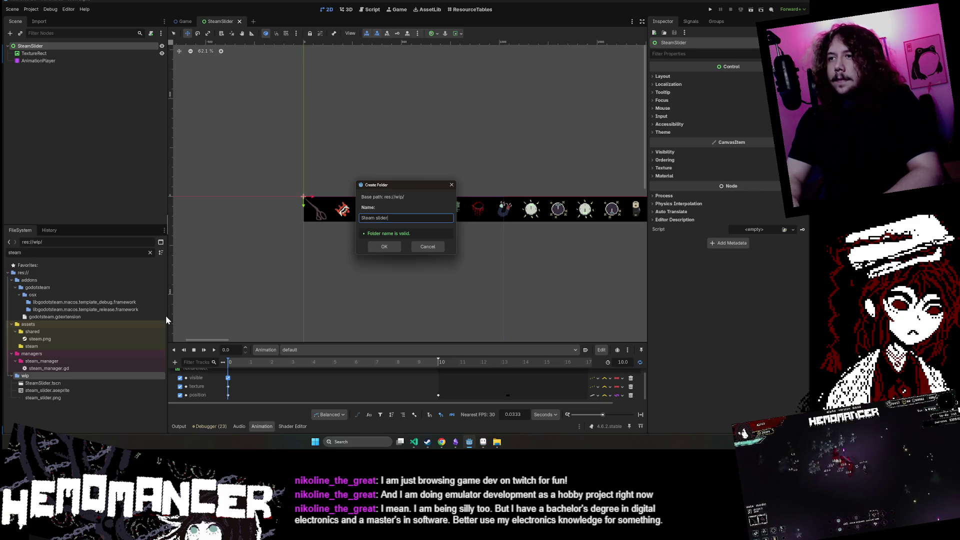
{"action": "key", "text": "Return"}
- Move SteamSlider.tscn, steam_slider.aseprite and steam_slider.png into the Steam slider folder
{"action": "left_click", "coordinate": [54, 390]}
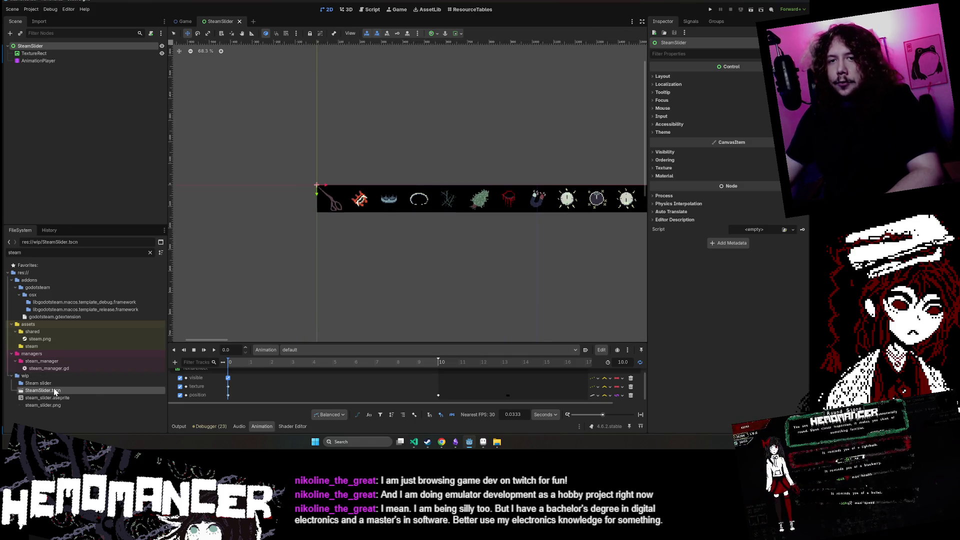
{"action": "left_click_drag", "start_coordinate": [52, 386], "coordinate": [62, 380]}
{"action": "left_click", "coordinate": [383, 230]}
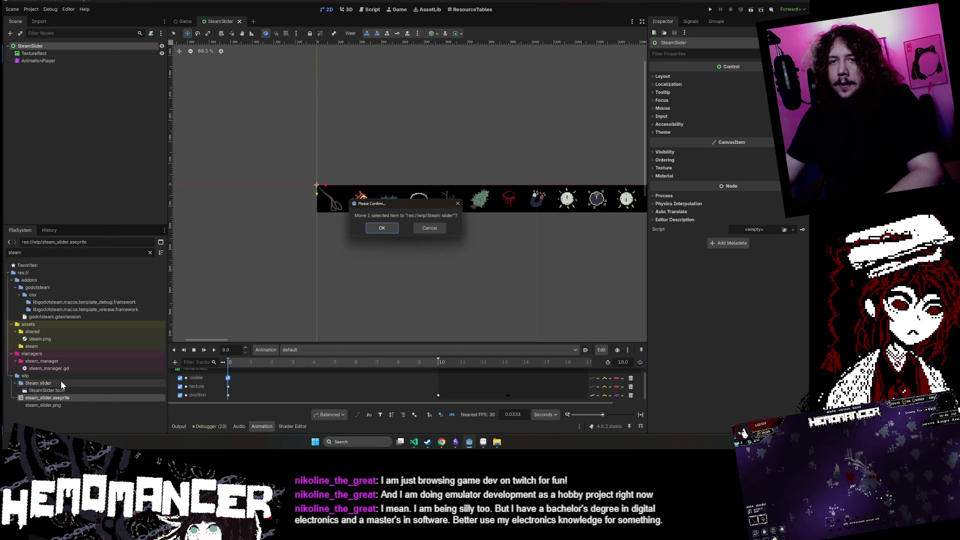
{"action": "left_click", "coordinate": [385, 225]}
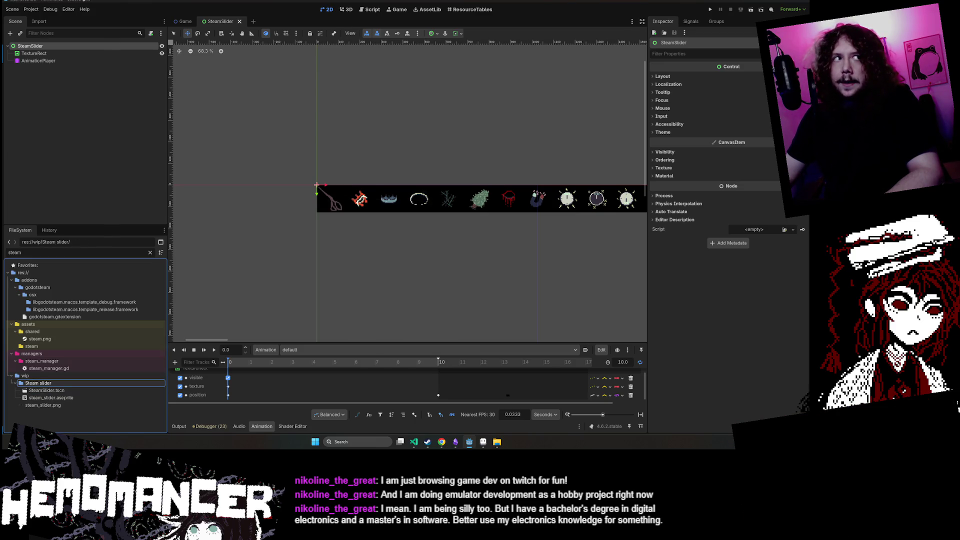
{"action": "scroll", "coordinate": [337, 186], "scroll_direction": "up", "scroll_amount": 2}
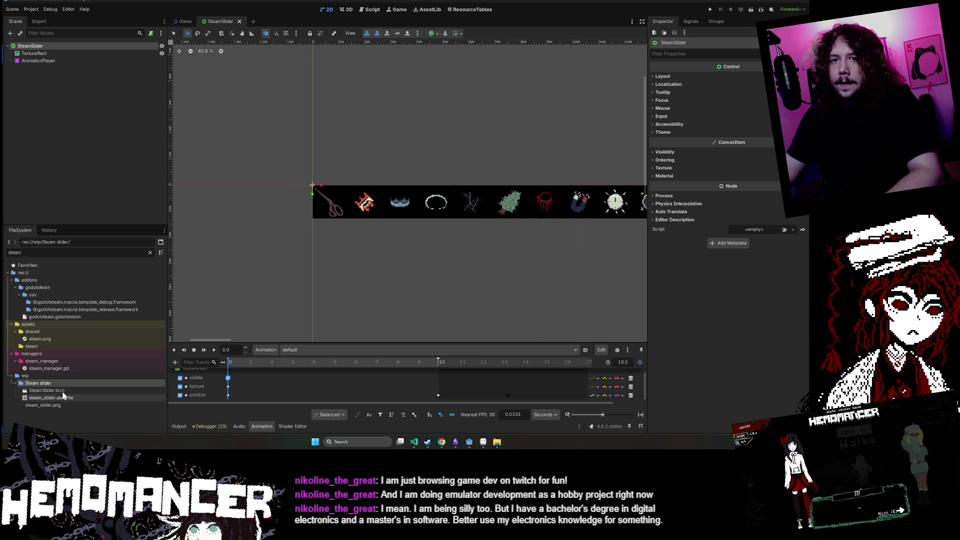
{"action": "left_click_drag", "start_coordinate": [57, 407], "coordinate": [65, 384]}
{"action": "left_click", "coordinate": [382, 228]}
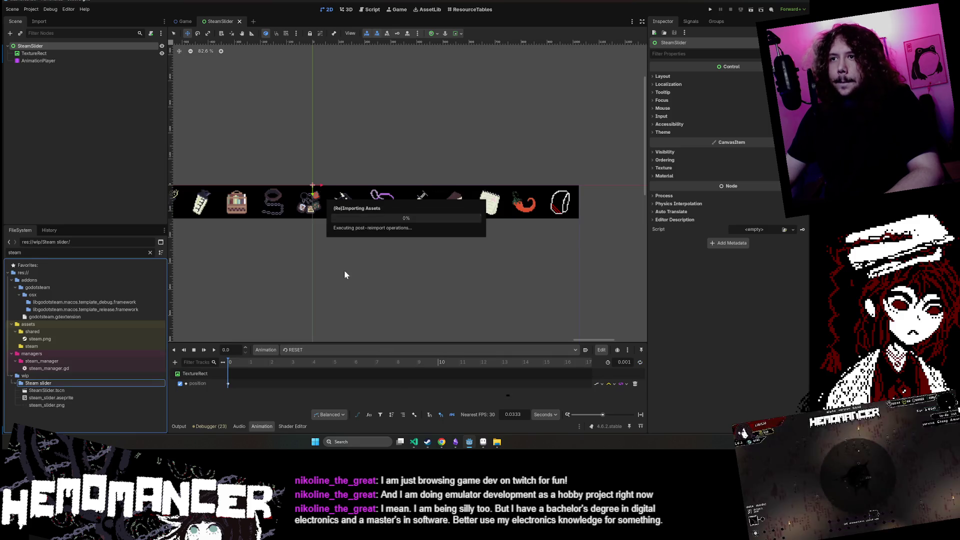
{"action": "left_click_drag", "start_coordinate": [342, 274], "coordinate": [415, 262]}
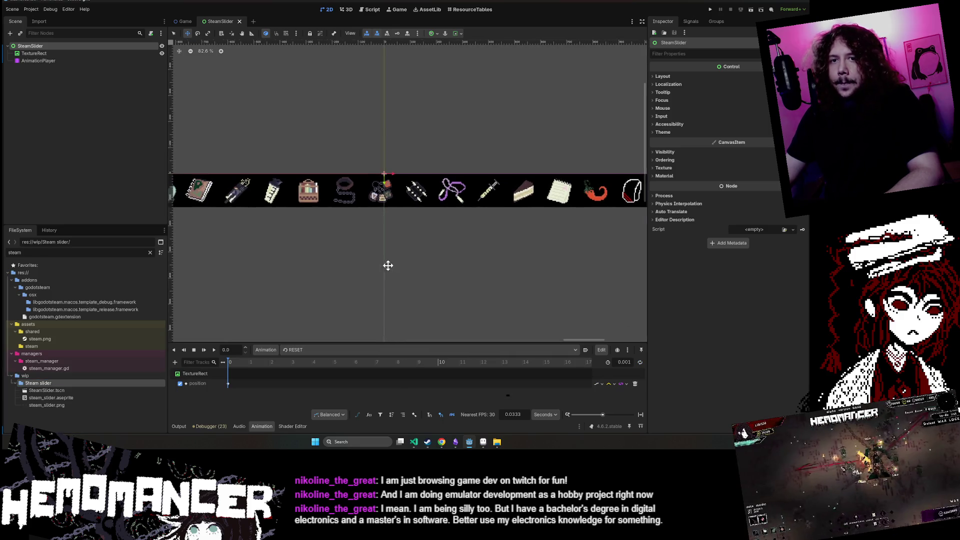
{"action": "right_click", "coordinate": [52, 381]}
- Open File Explorer to the Desktop's 00FF64 folder and scroll through its art files
{"action": "left_click", "coordinate": [86, 427]}
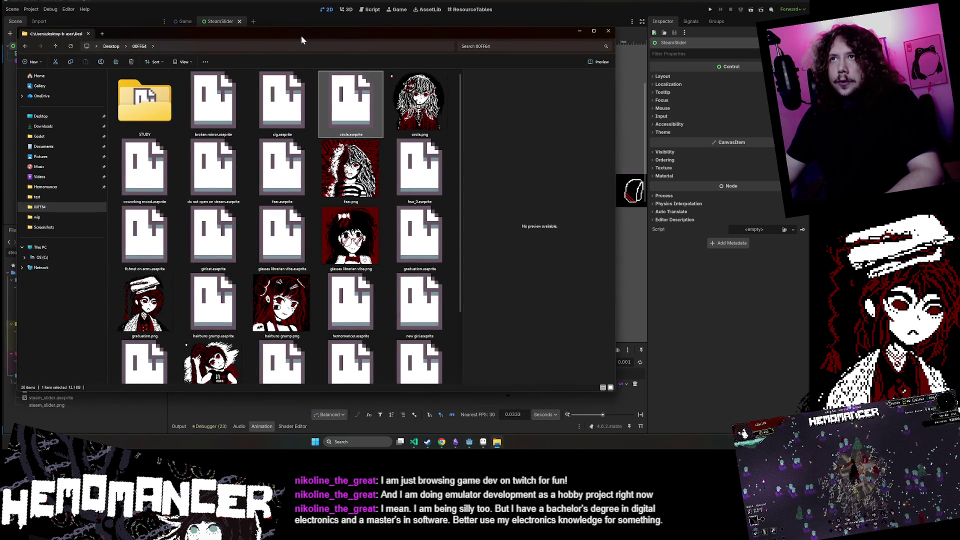
{"action": "left_click_drag", "start_coordinate": [301, 35], "coordinate": [308, 29]}
{"action": "scroll", "coordinate": [290, 225], "scroll_direction": "down", "scroll_amount": 3}
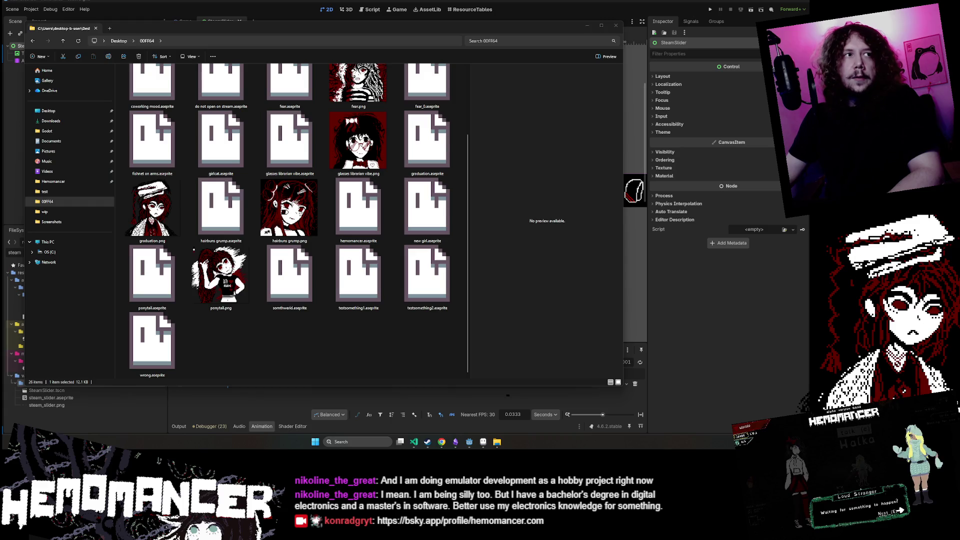
{"action": "scroll", "coordinate": [284, 172], "scroll_direction": "down", "scroll_amount": 5}
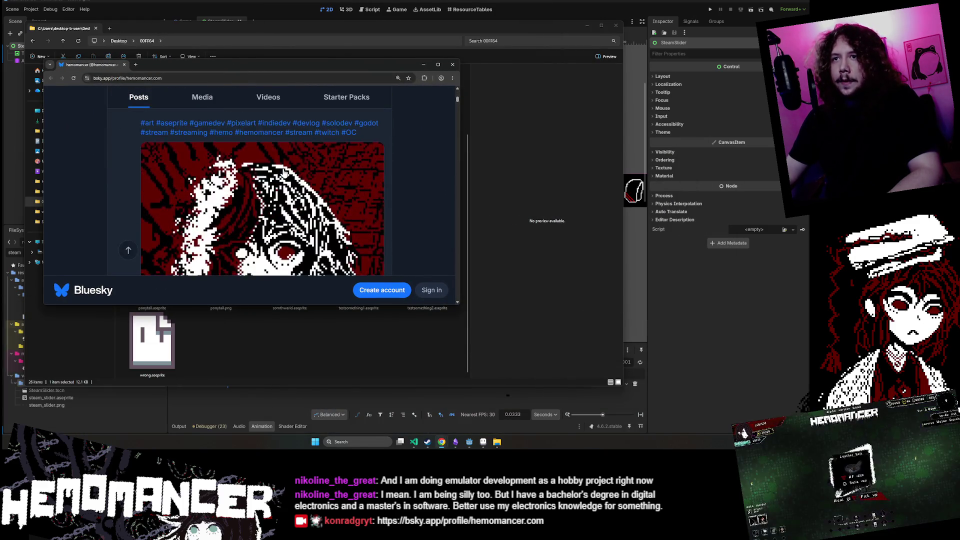
- Scroll through the Bluesky profile's posts and minimize the browser
{"action": "scroll", "coordinate": [284, 172], "scroll_direction": "down", "scroll_amount": 10}
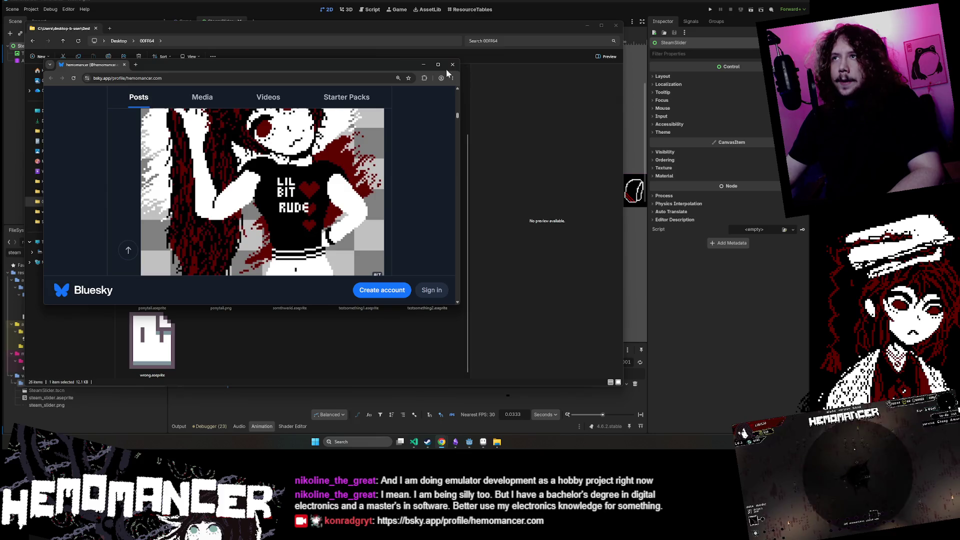
{"action": "left_click", "coordinate": [424, 65]}
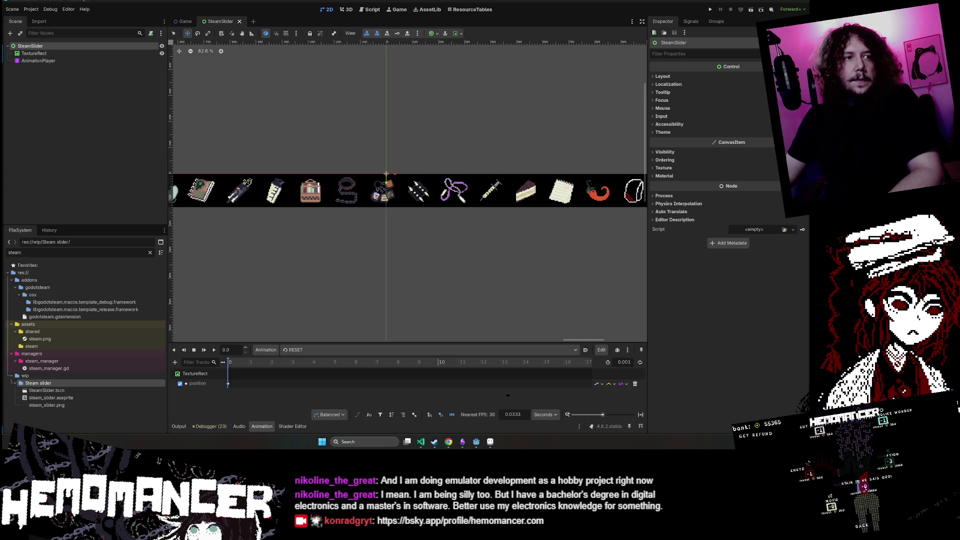
- View the 2-10-2024 reference jpg in Photos, then open charlie hazbin hotel.aseprite
{"action": "mouse_move", "coordinate": [0, 259]}
{"action": "left_mouse_down"}
{"action": "mouse_move", "coordinate": [387, 260]}
{"action": "mouse_move", "coordinate": [271, 57]}
{"action": "mouse_move", "coordinate": [251, 42]}
{"action": "left_mouse_up"}
{"action": "double_click", "coordinate": [182, 235]}
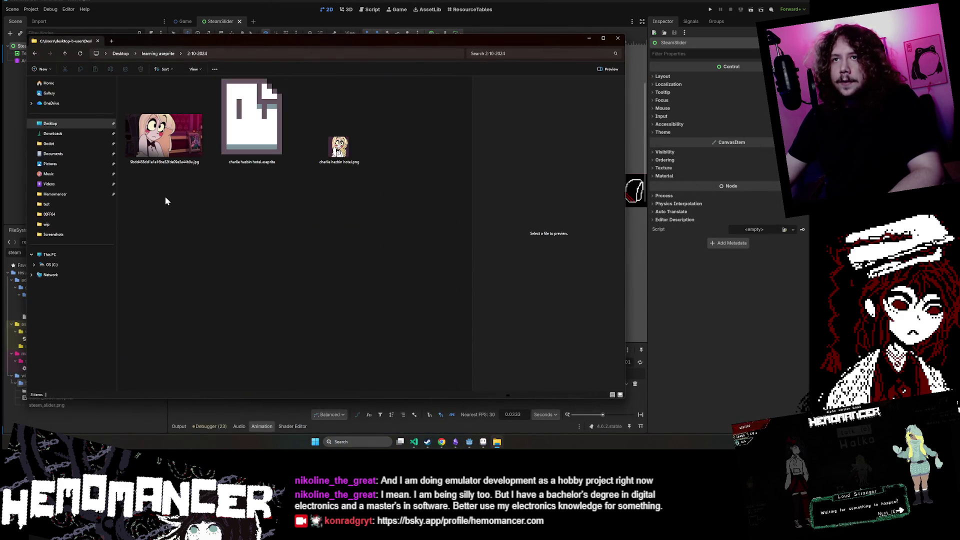
{"action": "left_click", "coordinate": [154, 166]}
{"action": "double_click", "coordinate": [155, 165]}
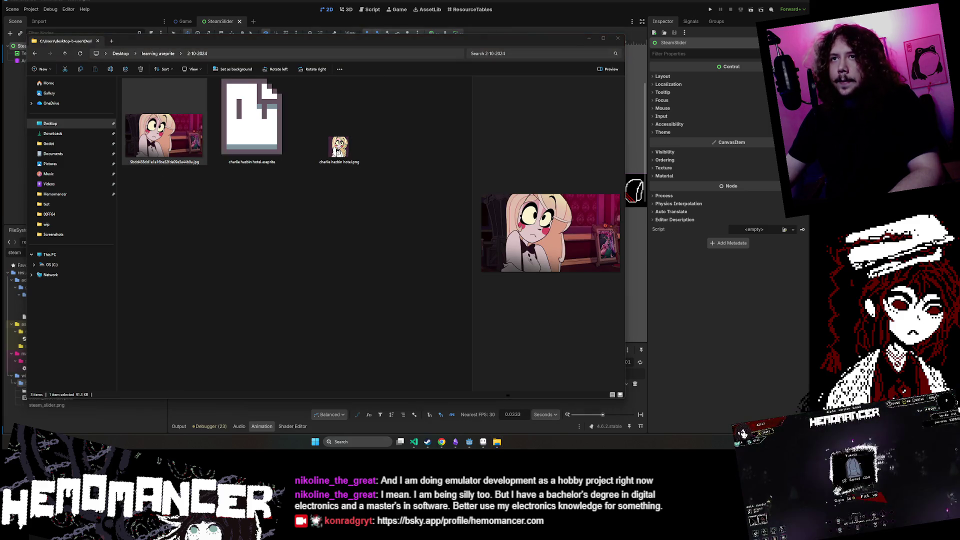
{"action": "mouse_move", "coordinate": [467, 154]}
{"action": "left_mouse_down"}
{"action": "mouse_move", "coordinate": [612, 53]}
{"action": "mouse_move", "coordinate": [590, 59]}
{"action": "left_mouse_up"}
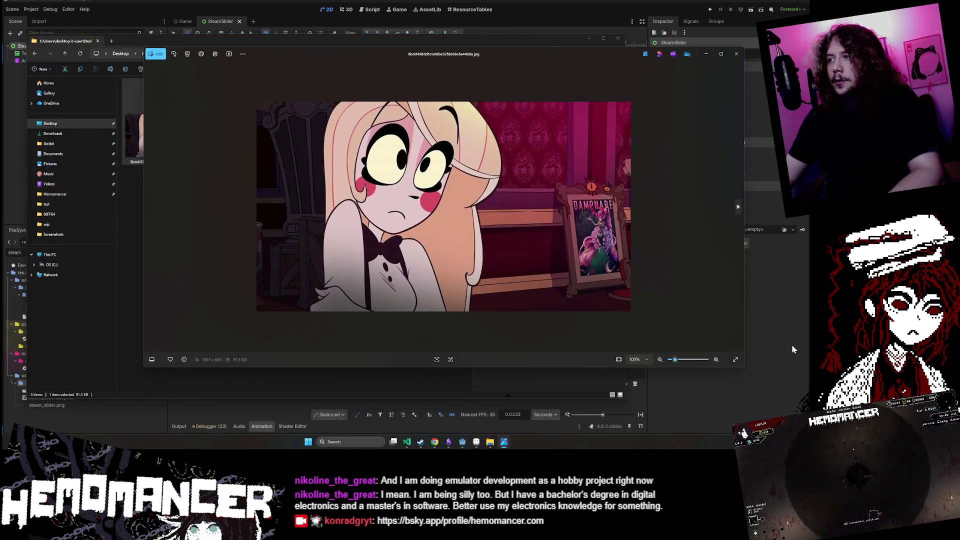
{"action": "mouse_move", "coordinate": [739, 368]}
{"action": "left_mouse_down"}
{"action": "mouse_move", "coordinate": [690, 368]}
{"action": "mouse_move", "coordinate": [638, 325]}
{"action": "mouse_move", "coordinate": [544, 293]}
{"action": "left_mouse_up"}
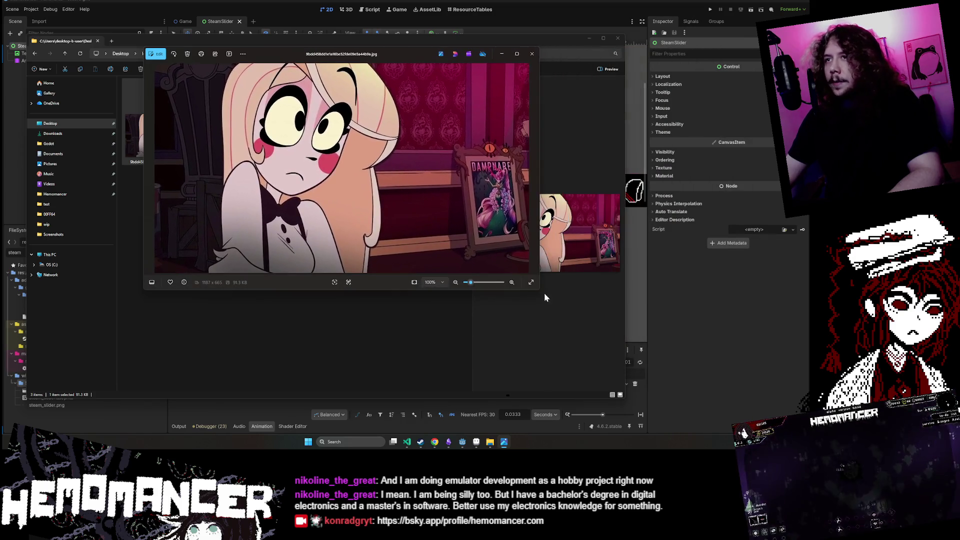
{"action": "left_click_drag", "start_coordinate": [399, 61], "coordinate": [617, 78]}
{"action": "left_click", "coordinate": [280, 140]}
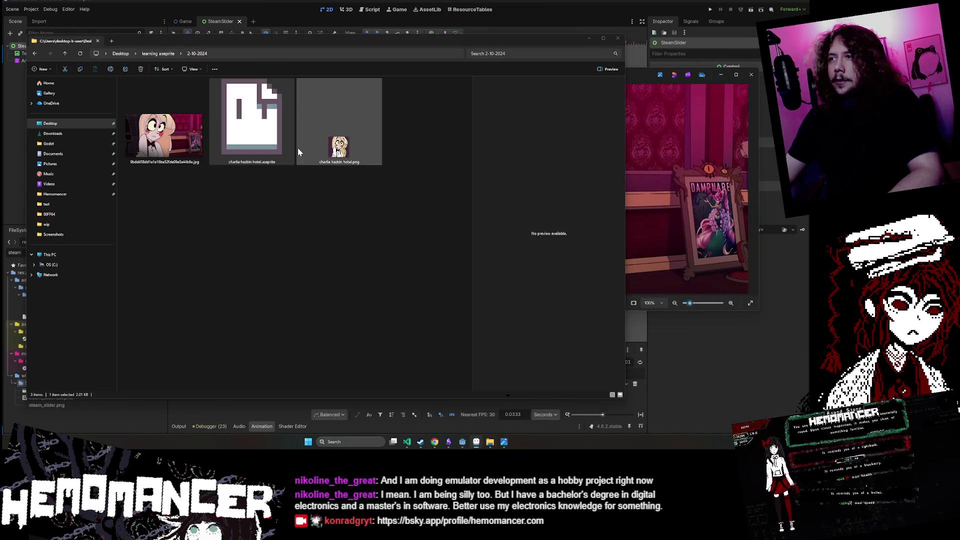
{"action": "double_click", "coordinate": [252, 145]}
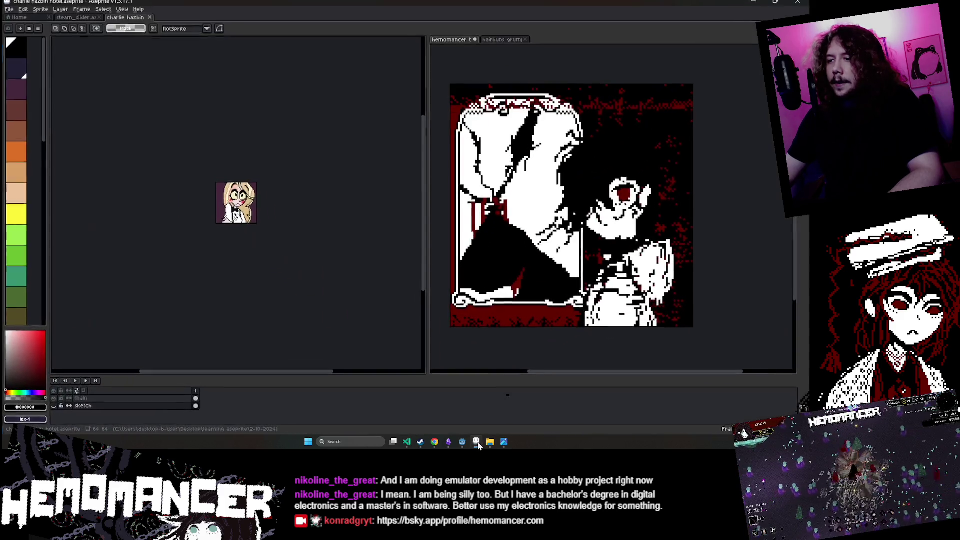
- Compare the charlie hazbin sprite with the reference photo, then close Photos and the sprite tab
{"action": "scroll", "coordinate": [257, 165], "scroll_direction": "up", "scroll_amount": 5}
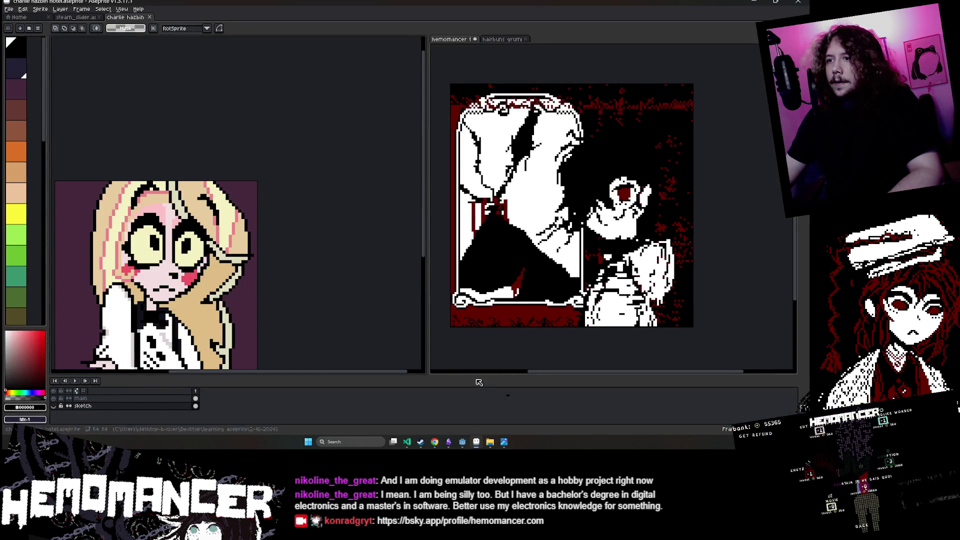
{"action": "left_click", "coordinate": [504, 442]}
{"action": "left_click_drag", "start_coordinate": [534, 84], "coordinate": [438, 161]}
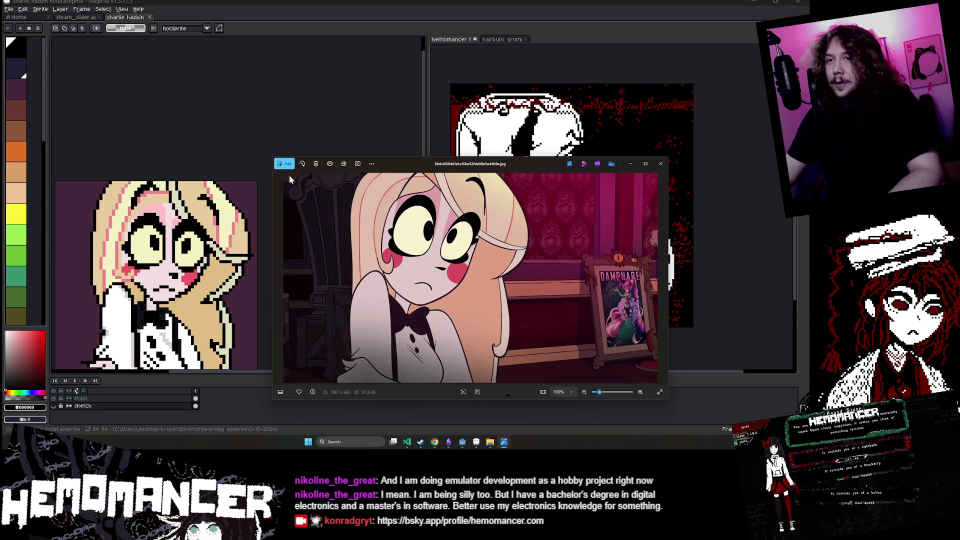
{"action": "left_click", "coordinate": [661, 164]}
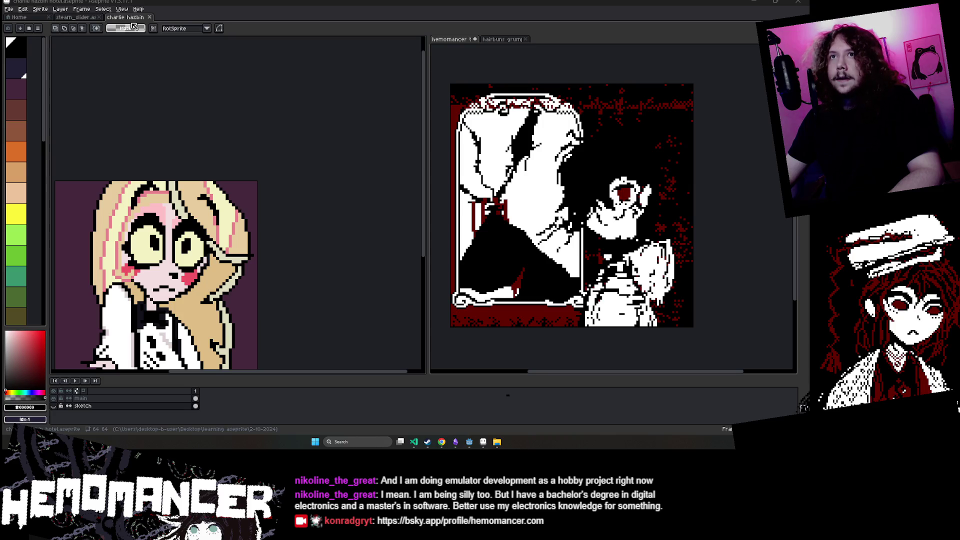
{"action": "middle_click", "coordinate": [136, 19]}
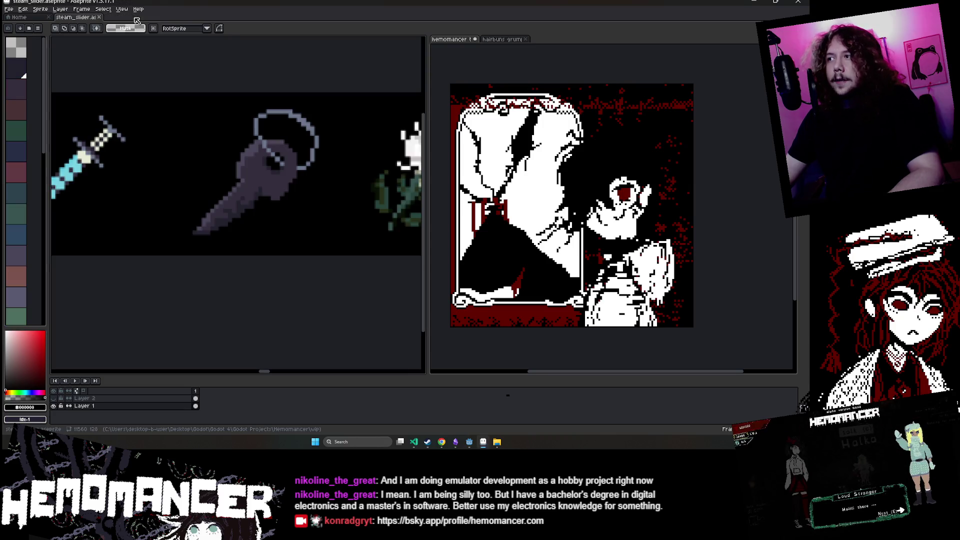
{"action": "left_click", "coordinate": [757, 2]}
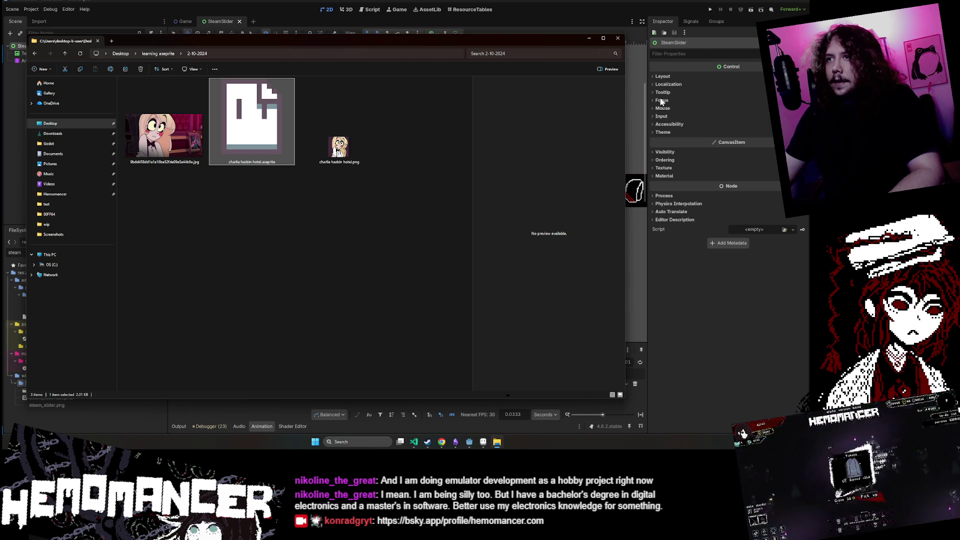
- Minimize File Explorer and Aseprite to bring the Godot editor to the front
{"action": "left_click", "coordinate": [210, 80]}
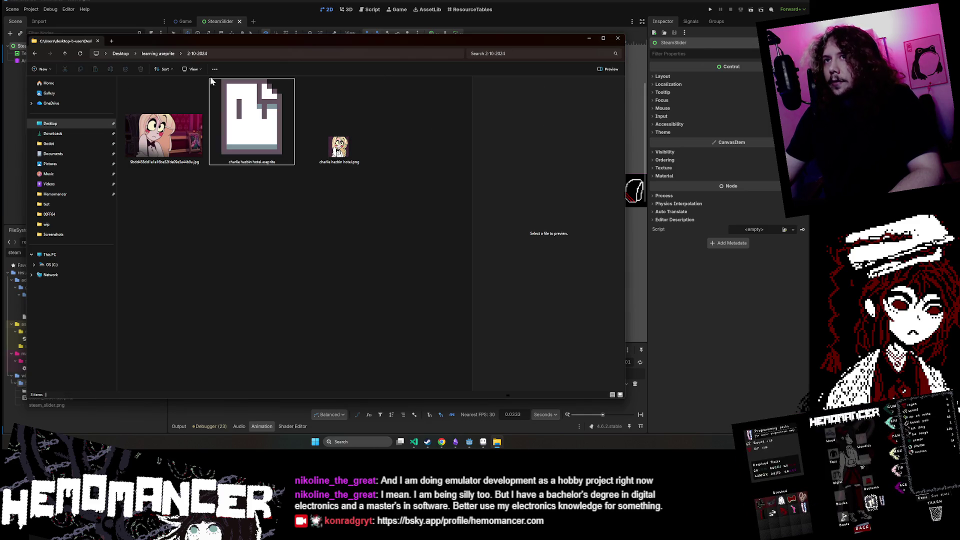
{"action": "left_click", "coordinate": [587, 40]}
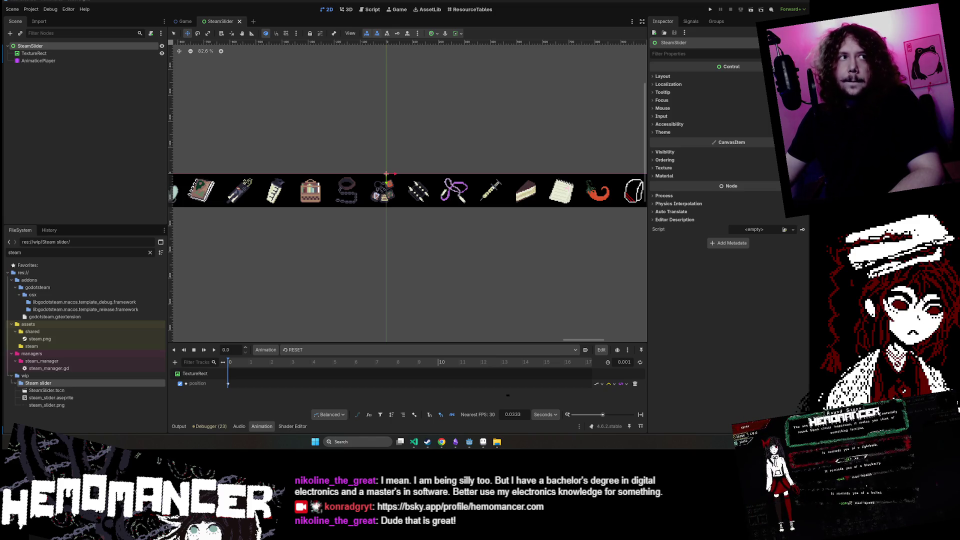
{"action": "left_click", "coordinate": [485, 444]}
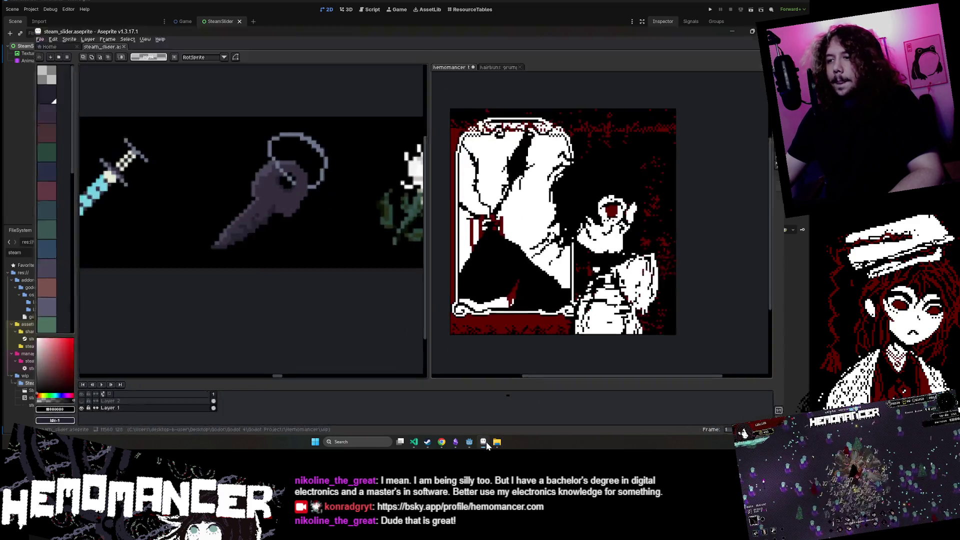
{"action": "left_click", "coordinate": [486, 445]}
{"action": "left_click", "coordinate": [486, 445]}
{"action": "left_click", "coordinate": [470, 443]}
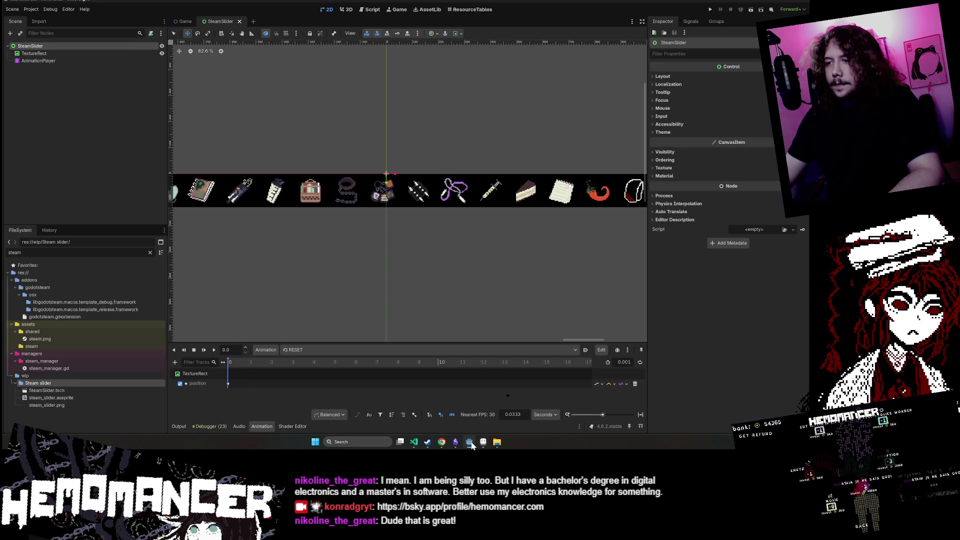
{"action": "left_click", "coordinate": [482, 444]}
{"action": "left_click", "coordinate": [482, 444]}
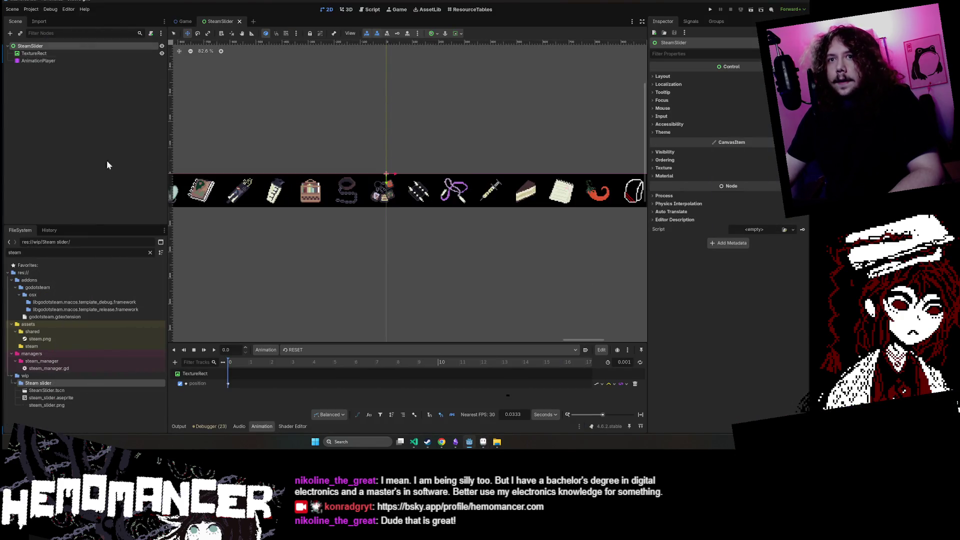
- Create steam_slider.gd in the Steam slider folder and attach it to the SteamSlider node
{"action": "right_click", "coordinate": [58, 384]}
{"action": "mouse_move", "coordinate": [121, 323]}
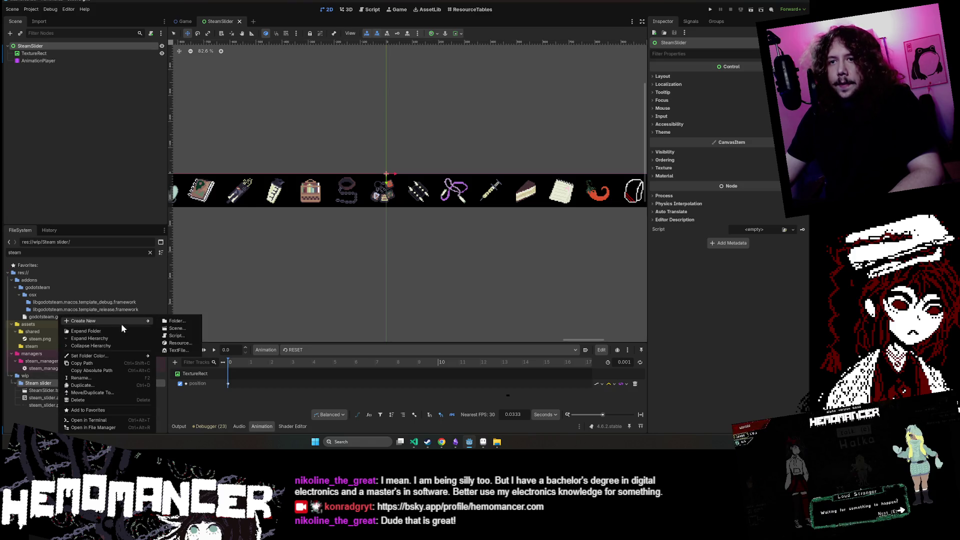
{"action": "left_click", "coordinate": [186, 335]}
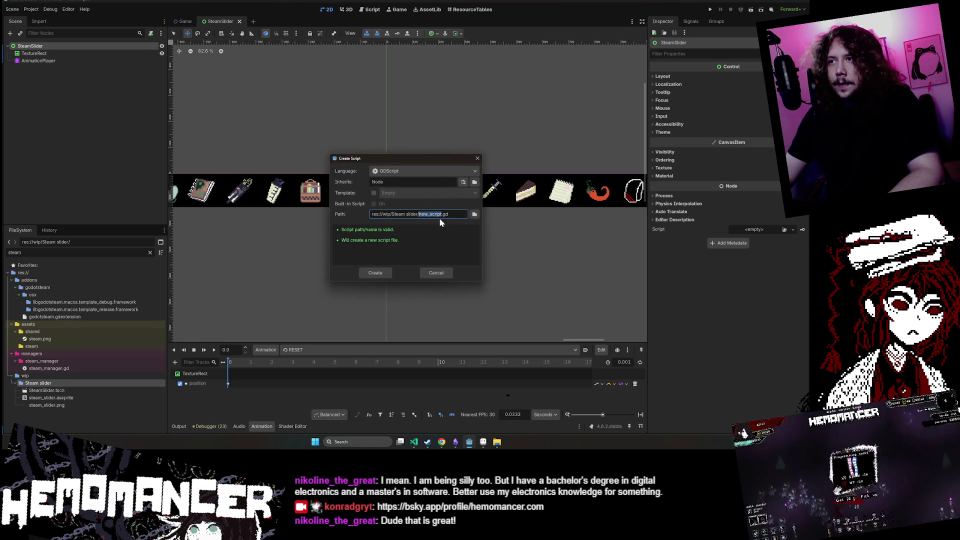
{"action": "type", "text": "steam_slider"}
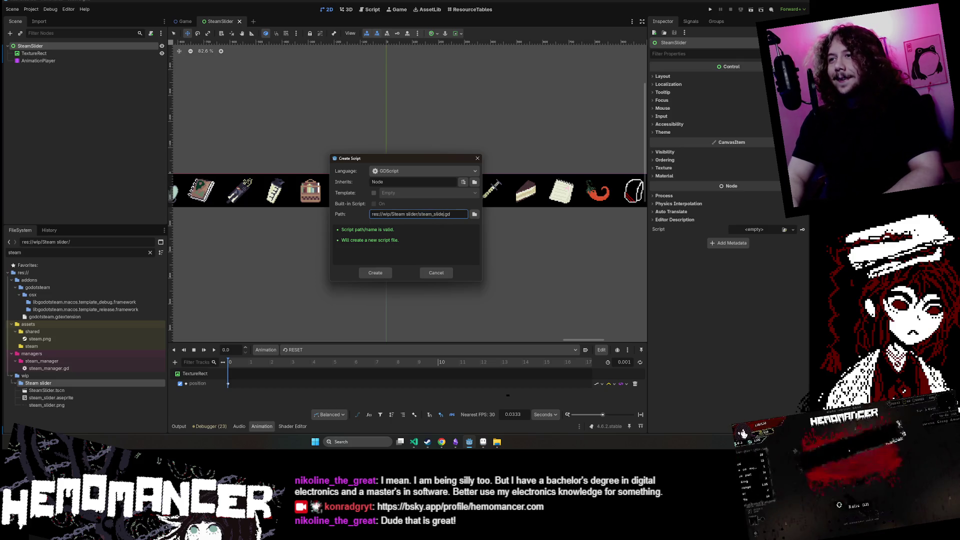
{"action": "key", "text": "Return"}
{"action": "left_click_drag", "start_coordinate": [44, 405], "coordinate": [66, 48]}
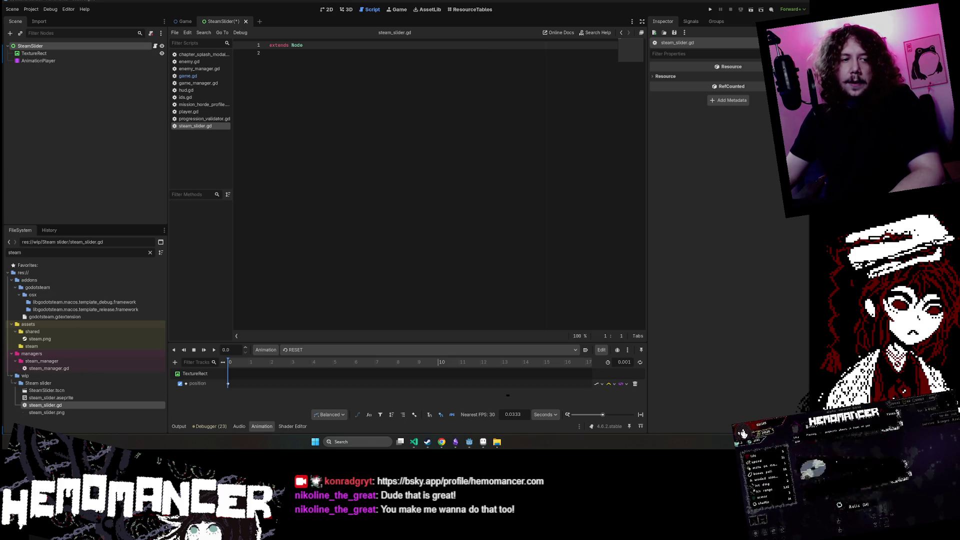
{"action": "key", "text": "alt+Tab"}
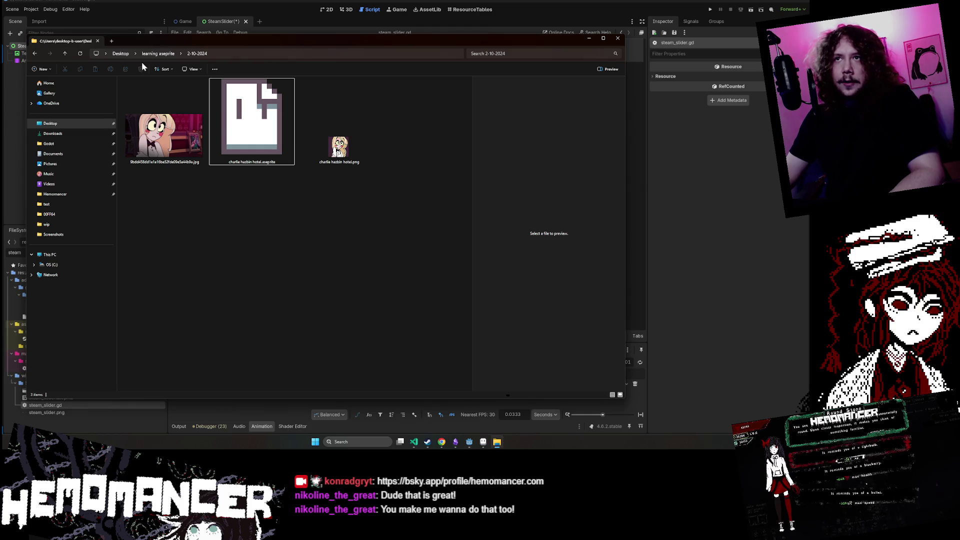
- Open the 2-25-2024 folder, preview its reference screenshot, then bring up sitting maddy.aseprite in Aseprite
{"action": "left_click", "coordinate": [158, 53]}
{"action": "scroll", "coordinate": [351, 230], "scroll_direction": "down", "scroll_amount": 3}
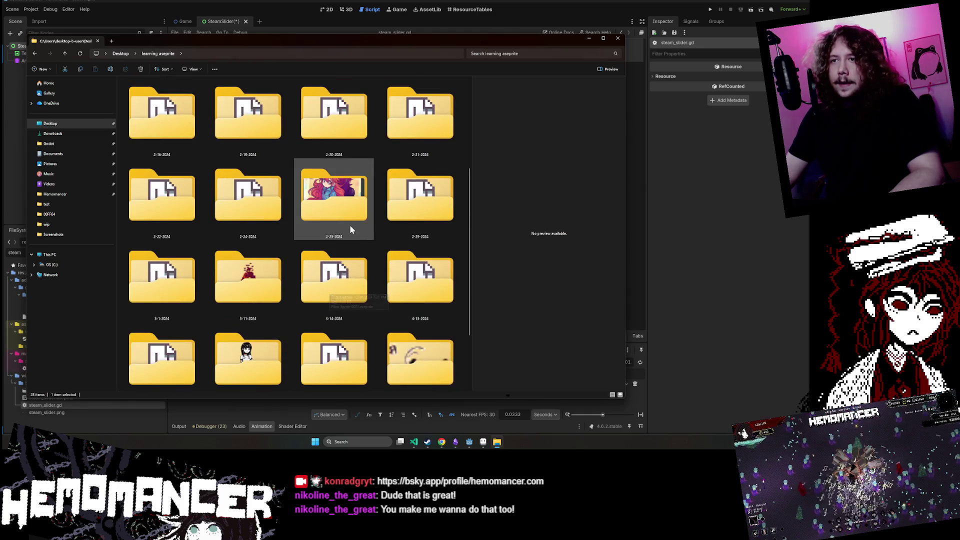
{"action": "double_click", "coordinate": [343, 202]}
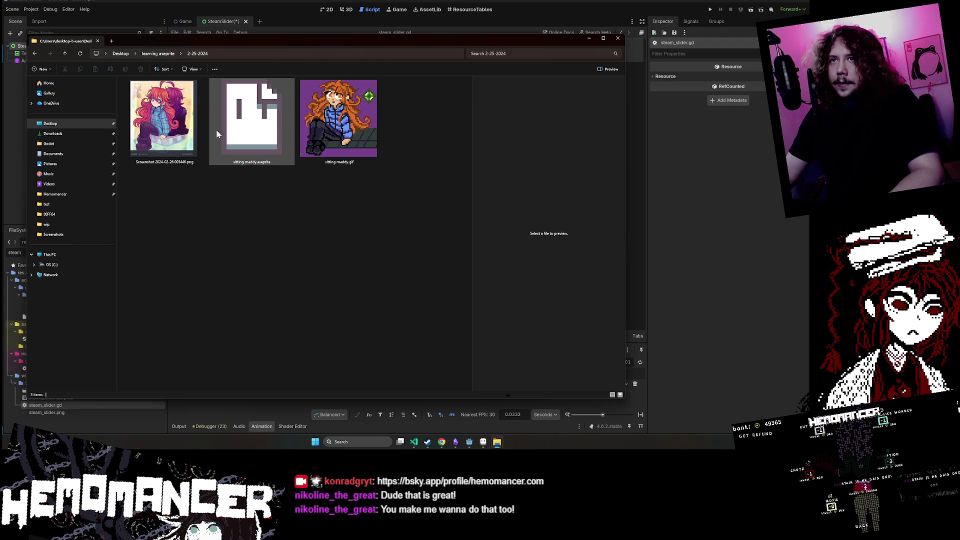
{"action": "double_click", "coordinate": [161, 116]}
{"action": "left_click_drag", "start_coordinate": [492, 171], "coordinate": [599, 116]}
{"action": "left_click", "coordinate": [240, 124]}
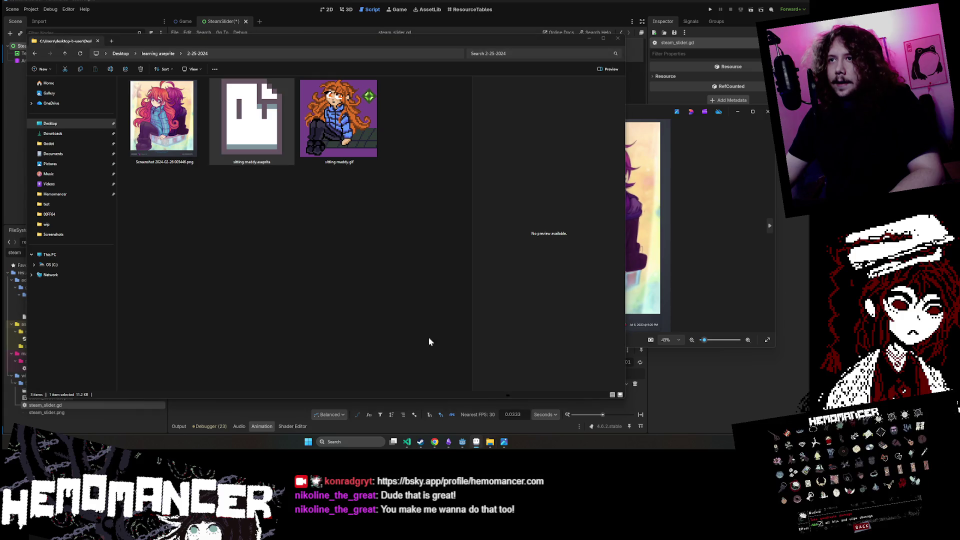
{"action": "left_click", "coordinate": [476, 441]}
- Toggle the reference screenshot viewer back and forth to study it, then close it
{"action": "scroll", "coordinate": [261, 229], "scroll_direction": "up", "scroll_amount": 4}
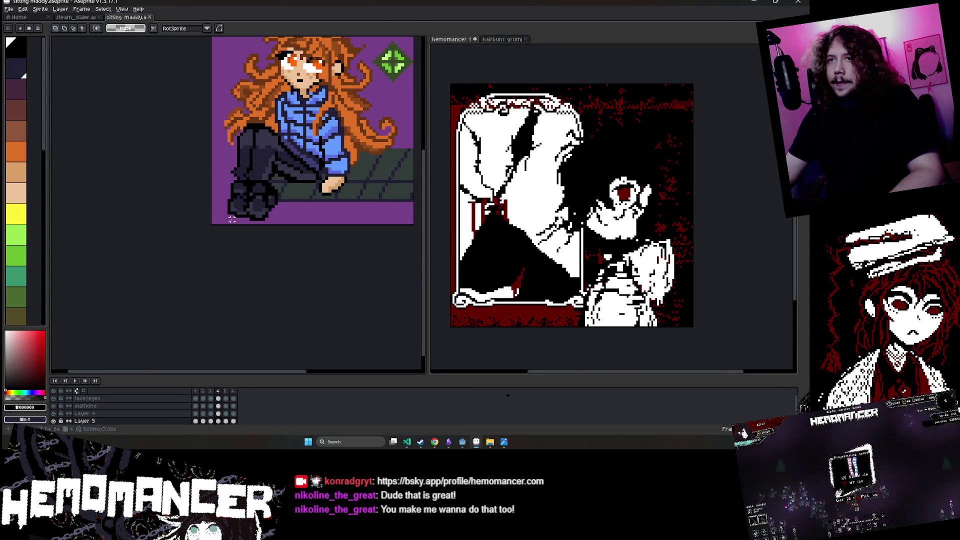
{"action": "scroll", "coordinate": [260, 229], "scroll_direction": "down", "scroll_amount": 1}
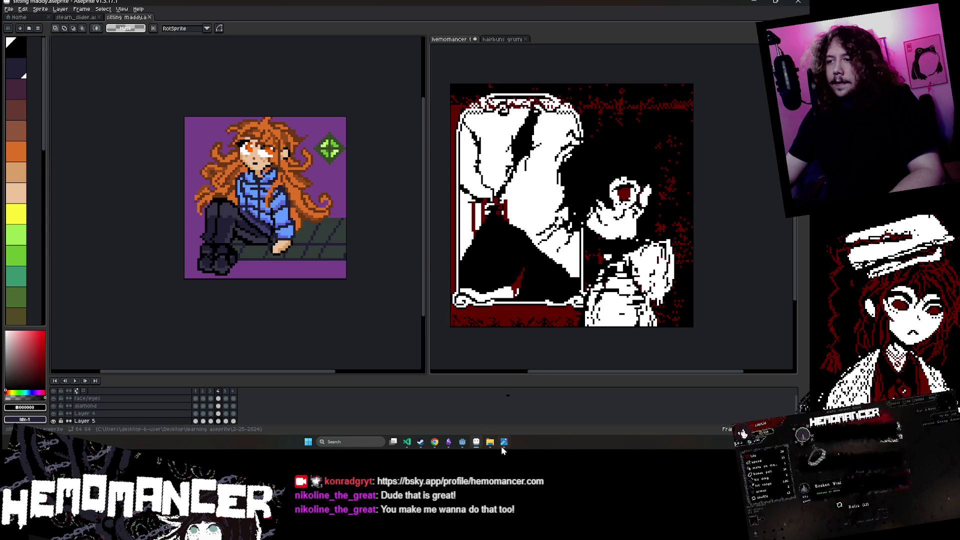
{"action": "left_click", "coordinate": [502, 443]}
{"action": "scroll", "coordinate": [379, 293], "scroll_direction": "up", "scroll_amount": 1}
{"action": "left_click", "coordinate": [433, 281]}
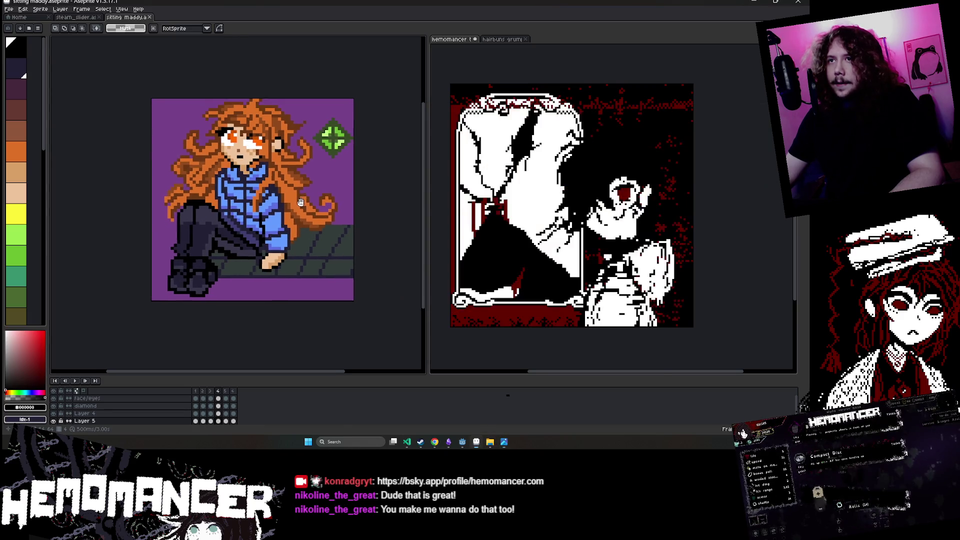
{"action": "left_click", "coordinate": [504, 442]}
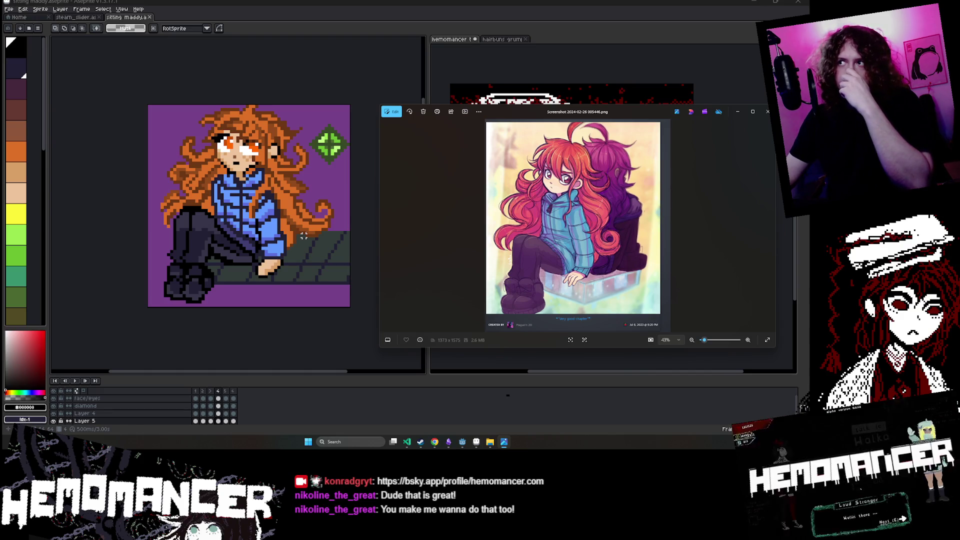
{"action": "left_click", "coordinate": [503, 443]}
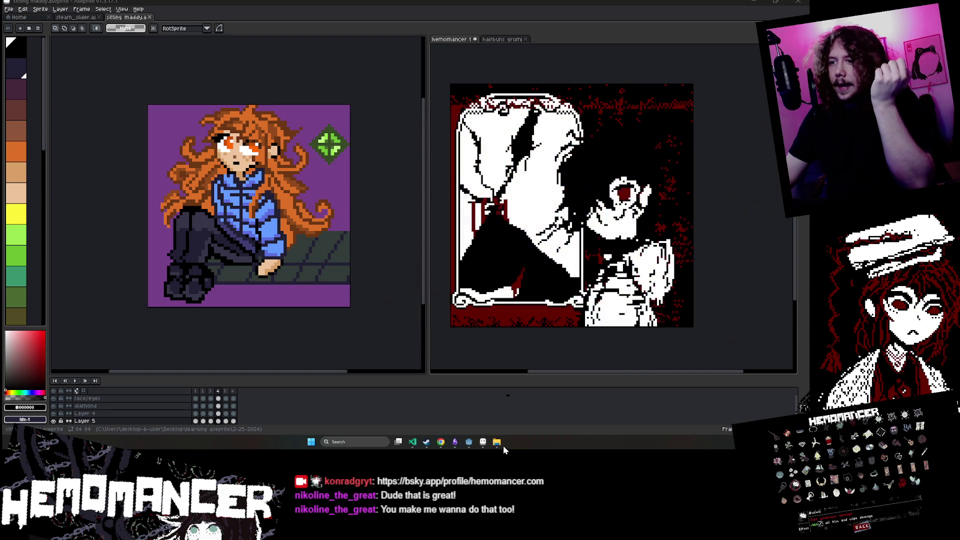
- Browse the 5-23-2024 and 5-16-2024 folders under learning aseprite, then close File Explorer
{"action": "left_click", "coordinate": [491, 443]}
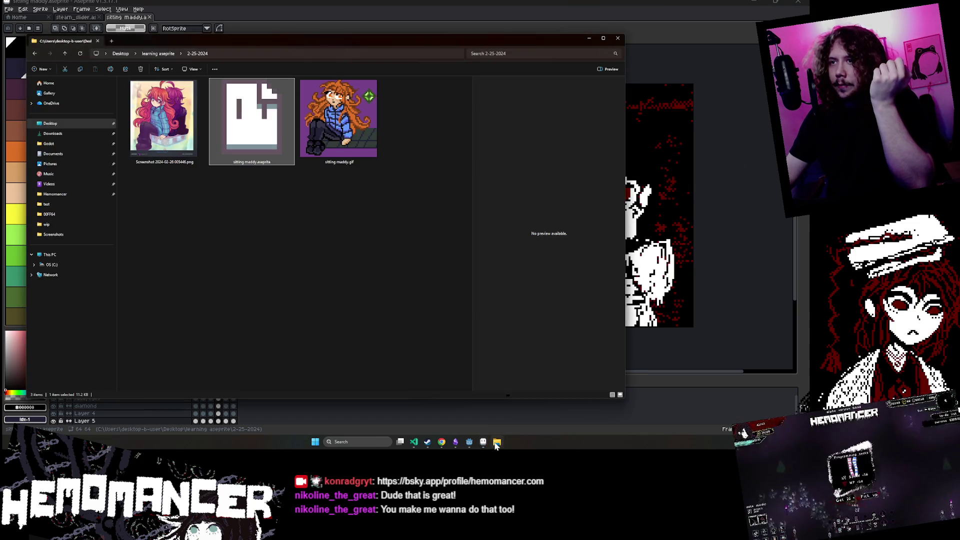
{"action": "left_click", "coordinate": [65, 54]}
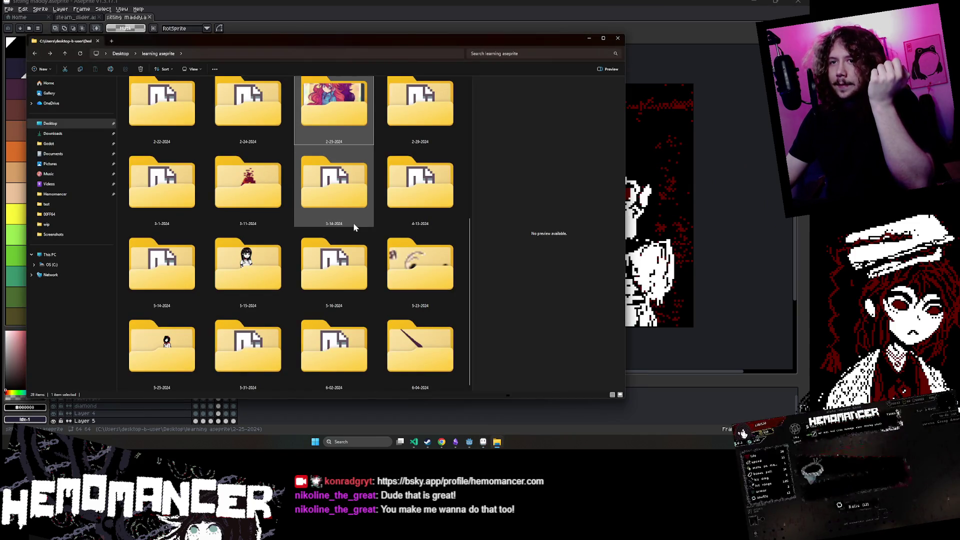
{"action": "left_click", "coordinate": [406, 275]}
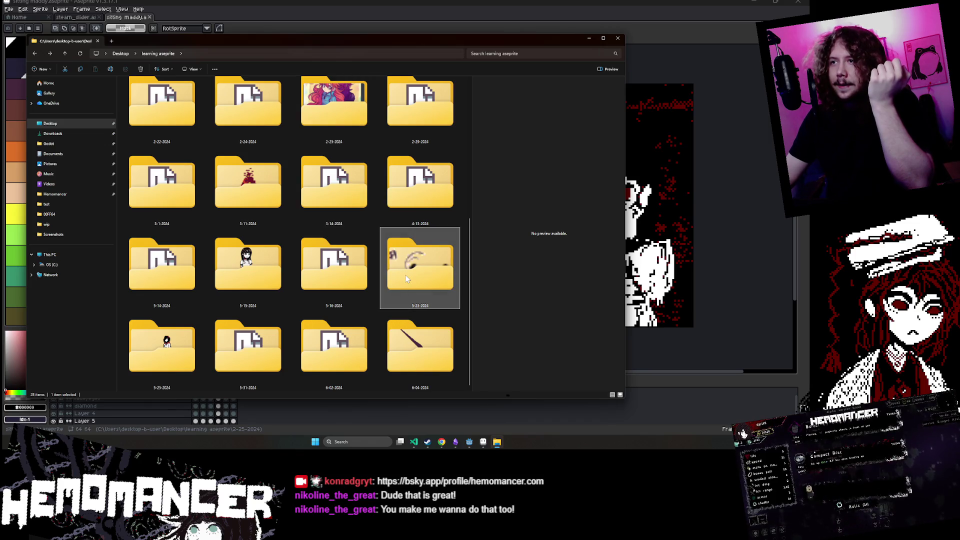
{"action": "left_click", "coordinate": [325, 273]}
{"action": "left_click_drag", "start_coordinate": [366, 41], "coordinate": [328, 71]}
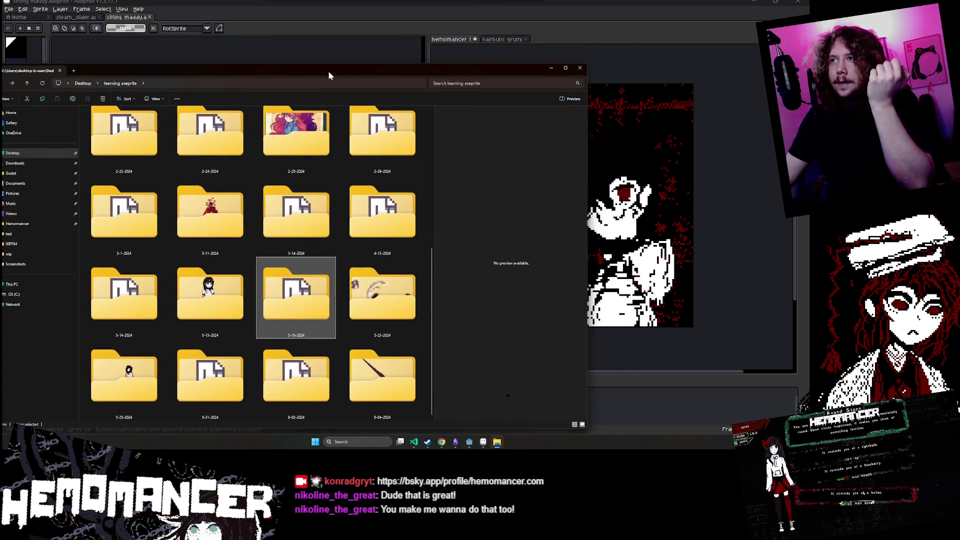
{"action": "key", "text": "alt+F4"}
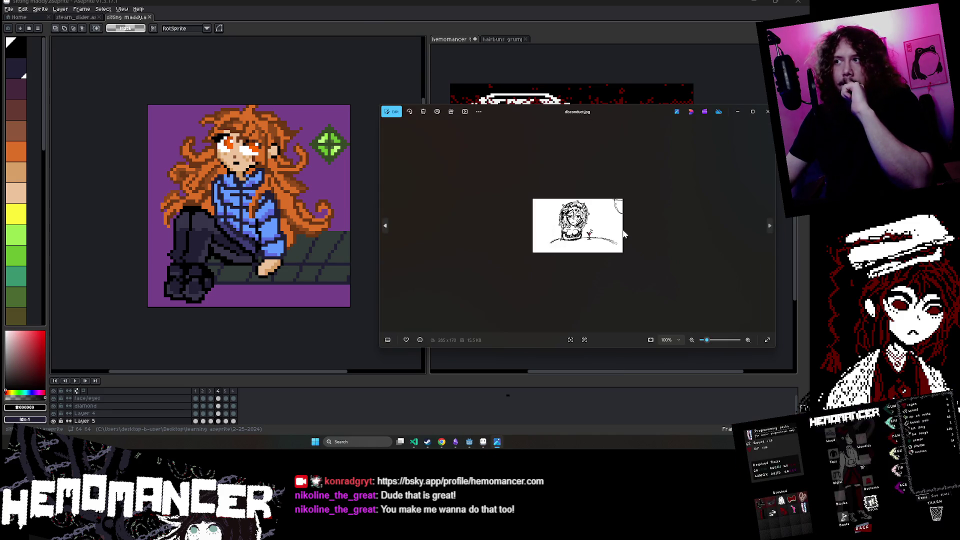
- Move the disconduct.jpg sketch viewer up and to the left
{"action": "scroll", "coordinate": [667, 150], "scroll_direction": "up", "scroll_amount": 5}
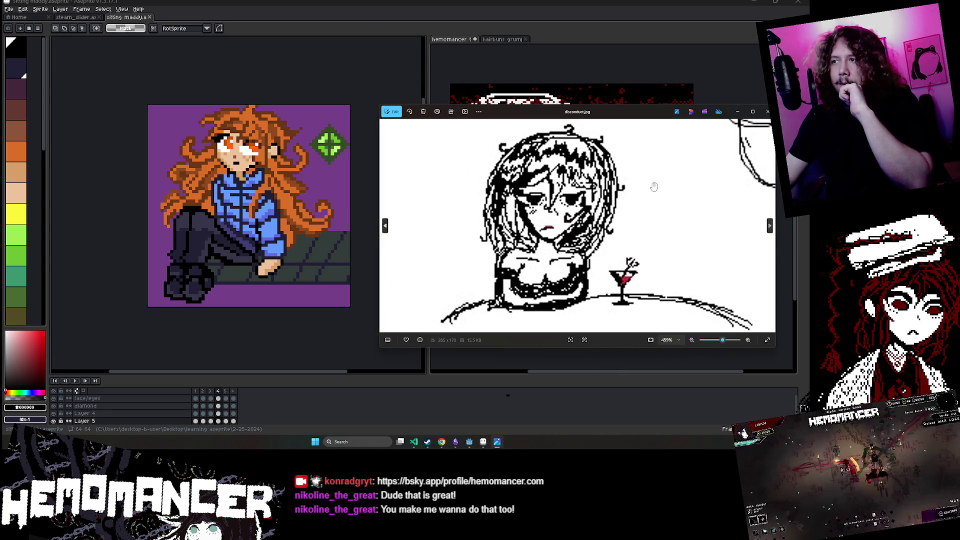
{"action": "left_click_drag", "start_coordinate": [620, 111], "coordinate": [336, 81]}
{"action": "scroll", "coordinate": [384, 154], "scroll_direction": "up", "scroll_amount": 1}
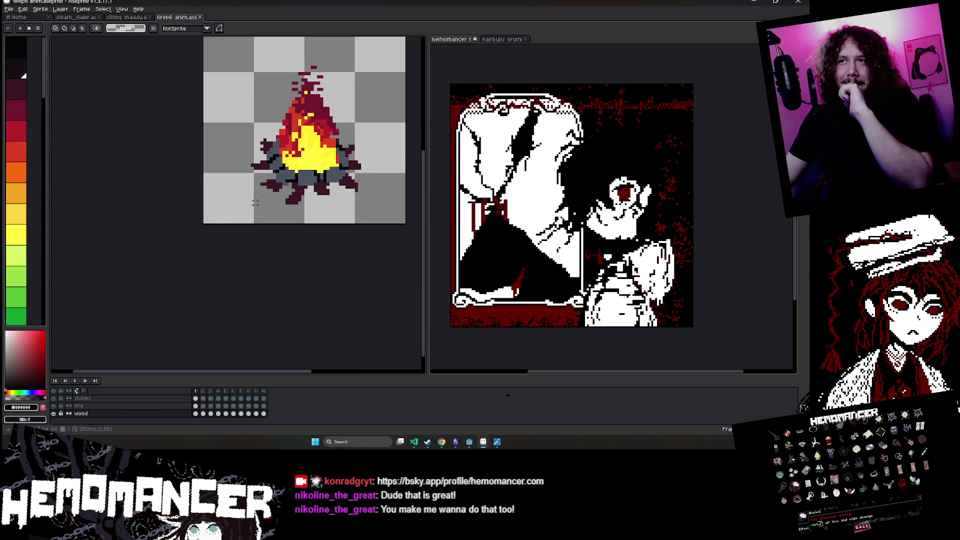
- Preview the firepit animation, then close the firepit and sitting maddy tabs with Ctrl+W
{"action": "left_click", "coordinate": [74, 381]}
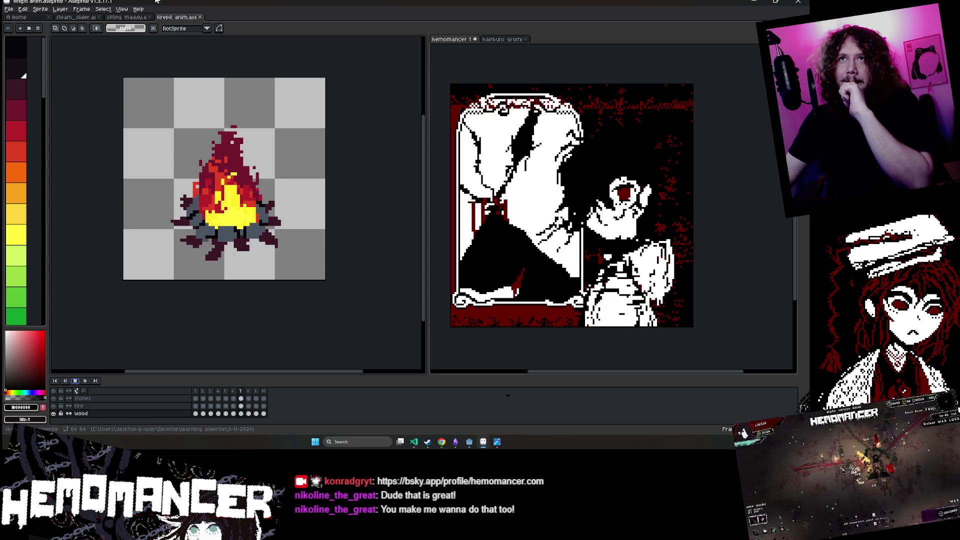
{"action": "key", "text": "ctrl+w"}
{"action": "key", "text": "ctrl+w"}
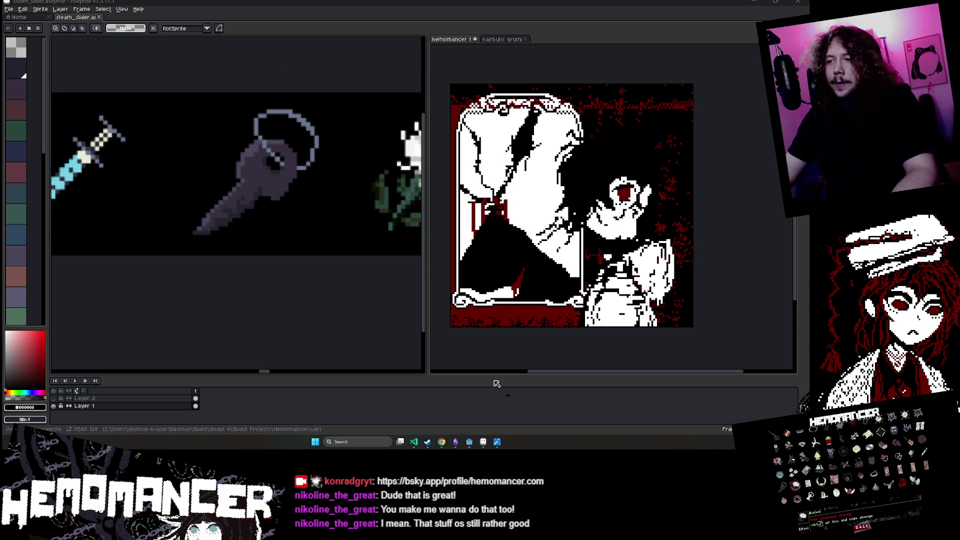
- Check and close the disconduct.jpg sketch viewer, then bring the Godot editor to the front
{"action": "left_click", "coordinate": [497, 442]}
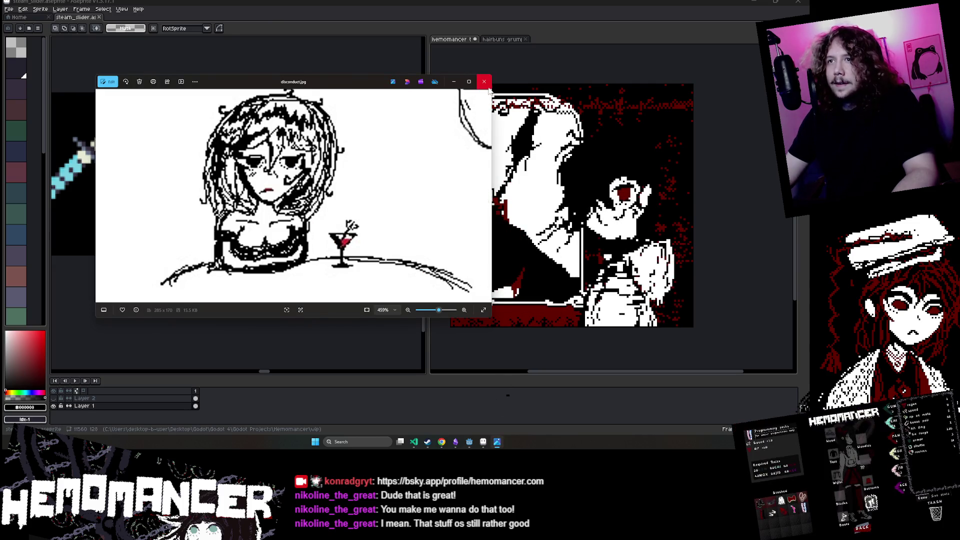
{"action": "scroll", "coordinate": [436, 142], "scroll_direction": "down", "scroll_amount": 4}
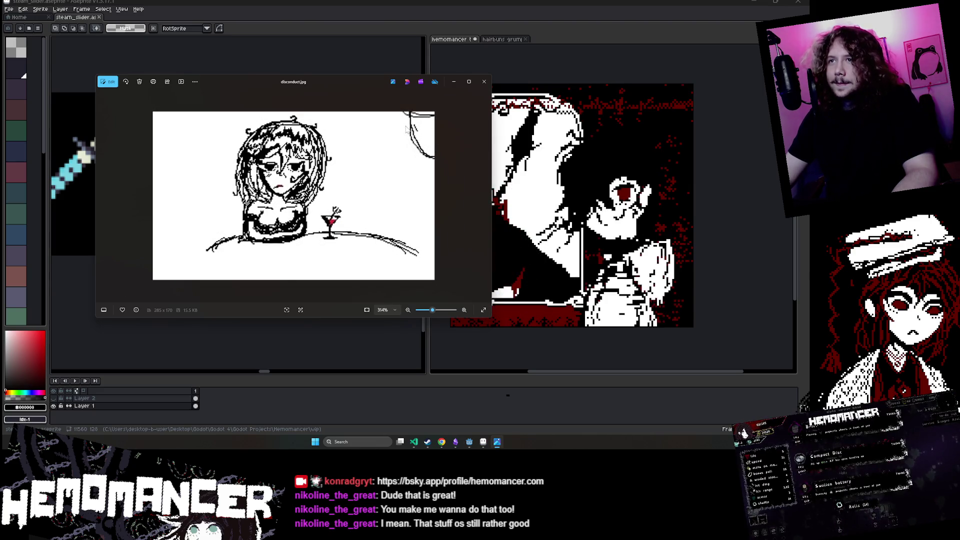
{"action": "left_click", "coordinate": [484, 83]}
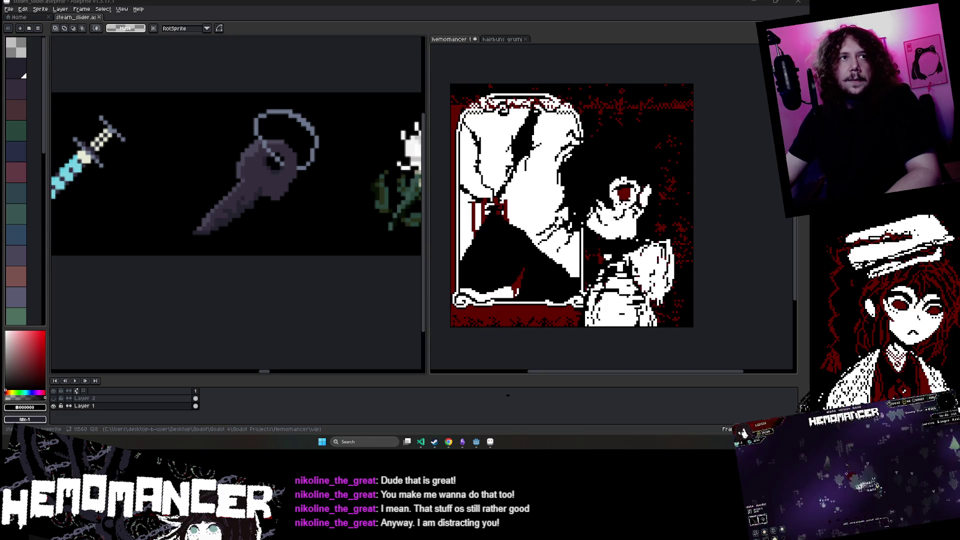
{"action": "left_click", "coordinate": [490, 442]}
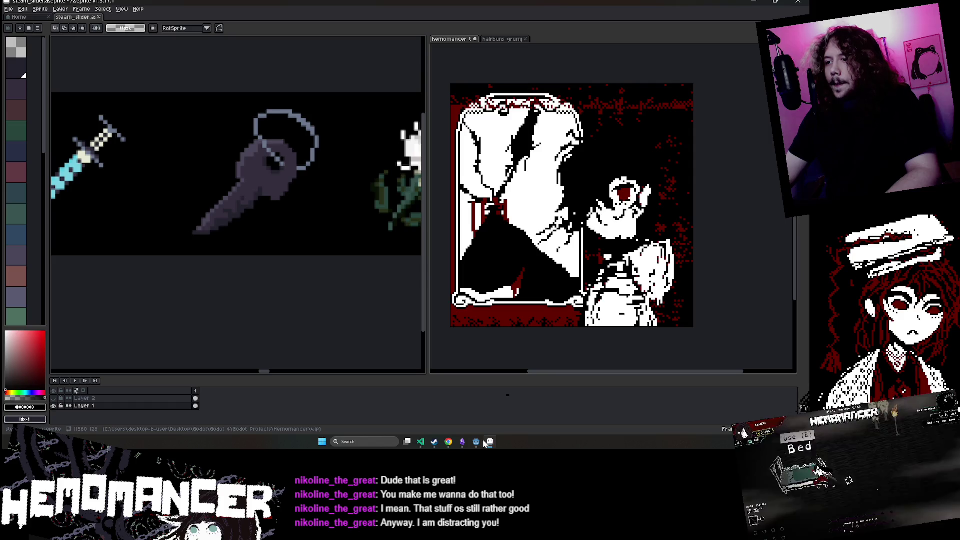
{"action": "left_click", "coordinate": [478, 441]}
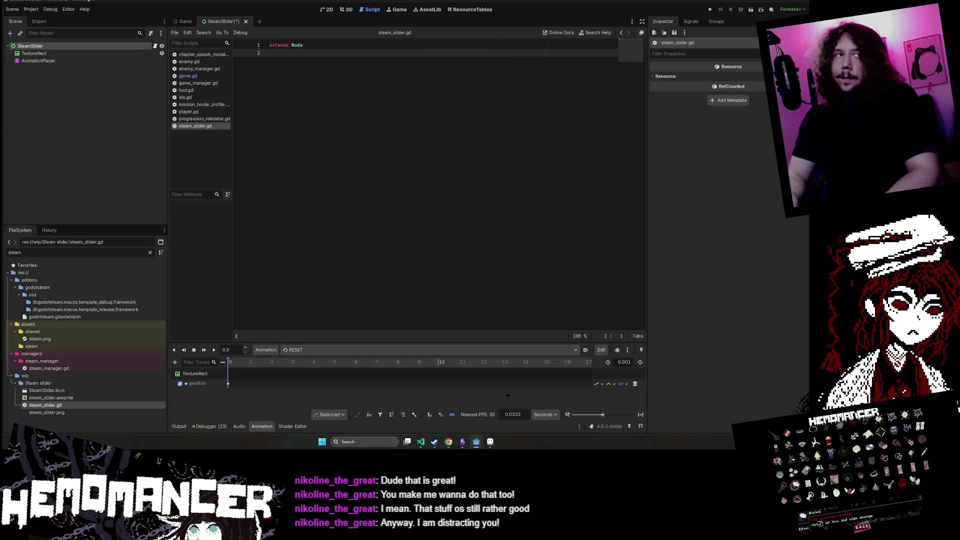
- Add an empty _ready() function below the class declaration using autocomplete
{"action": "key", "text": "Return"}
{"action": "key", "text": "Return"}
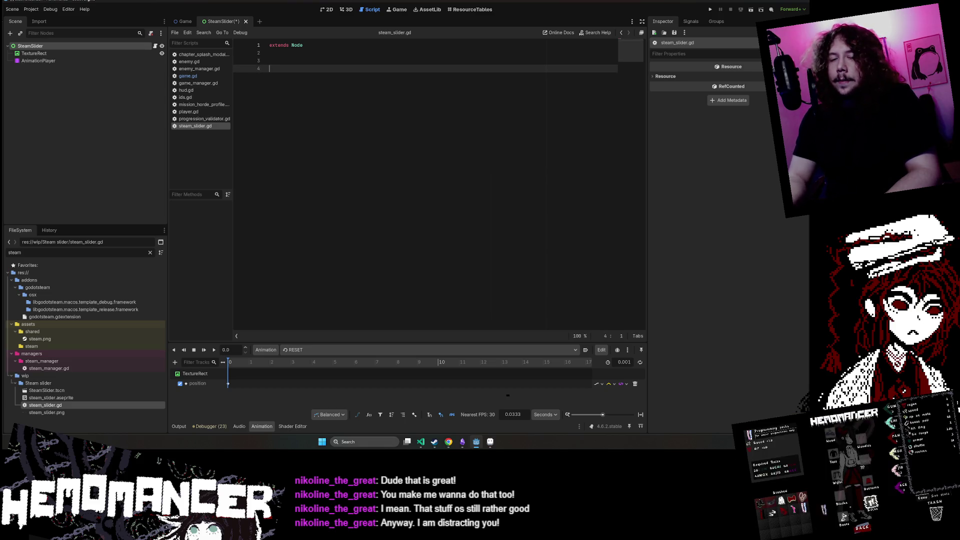
{"action": "key", "text": "Return"}
{"action": "type", "text": "f"}
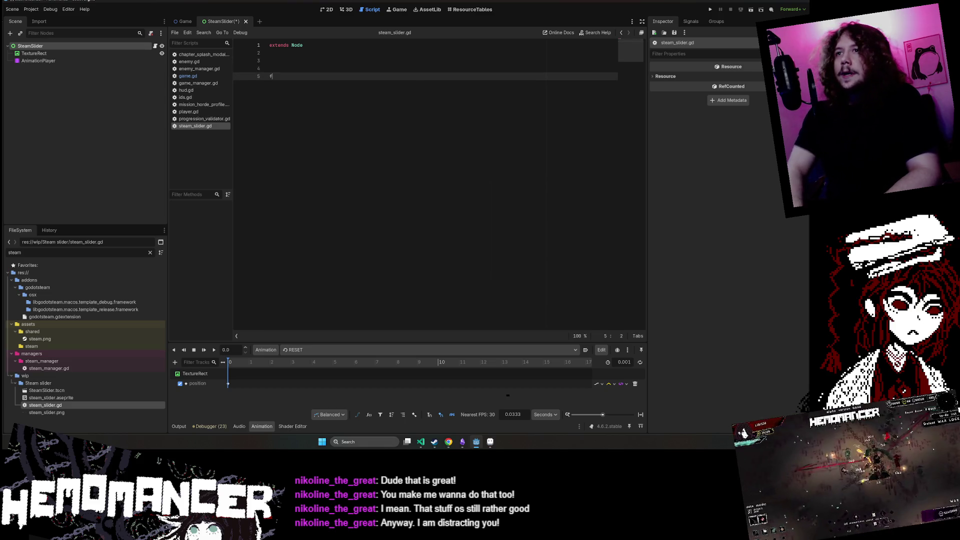
{"action": "type", "text": "_f"}
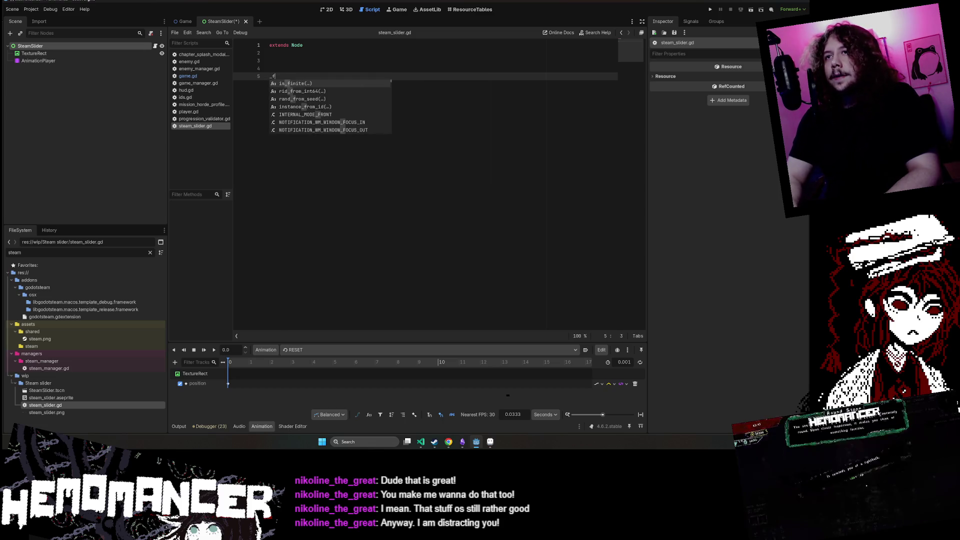
{"action": "key", "text": "BackSpace"}
{"action": "key", "text": "BackSpace"}
{"action": "type", "text": "unc"}
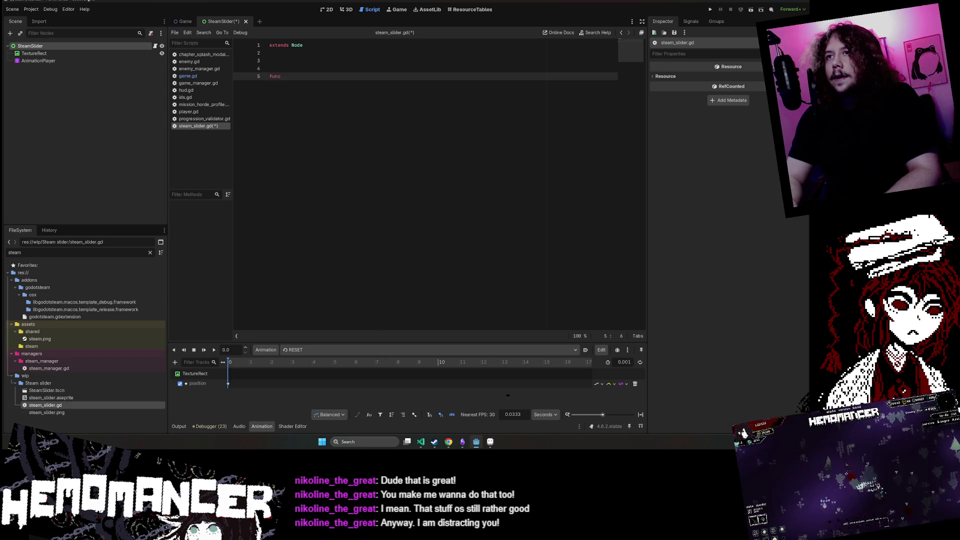
{"action": "type", "text": "_r"}
{"action": "key", "text": "Return"}
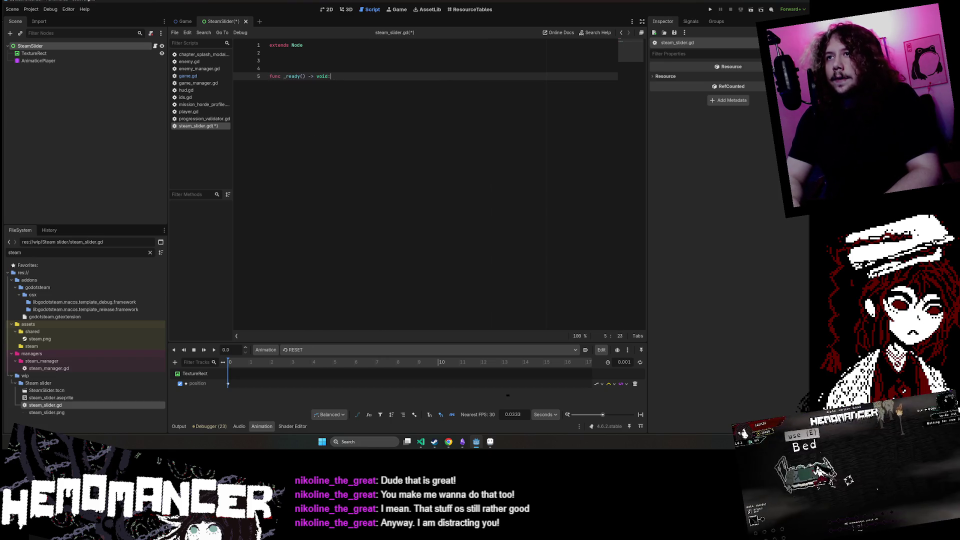
{"action": "key", "text": "Return"}
{"action": "key", "text": "Up"}
{"action": "key", "text": "Up"}
{"action": "key", "text": "BackSpace"}
{"action": "key", "text": "BackSpace"}
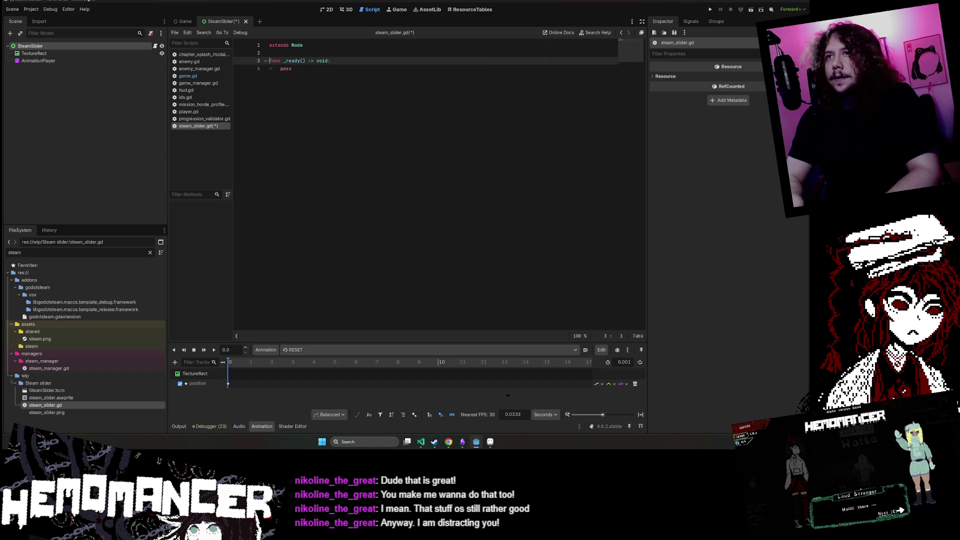
{"action": "key", "text": "Down"}
{"action": "key", "text": "Down"}
{"action": "key", "text": "End"}
{"action": "key", "text": "Return"}
{"action": "key", "text": "Return"}
{"action": "key", "text": "Return"}
- Add a _process(delta) function containing pass after _ready
{"action": "key", "text": "BackSpace"}
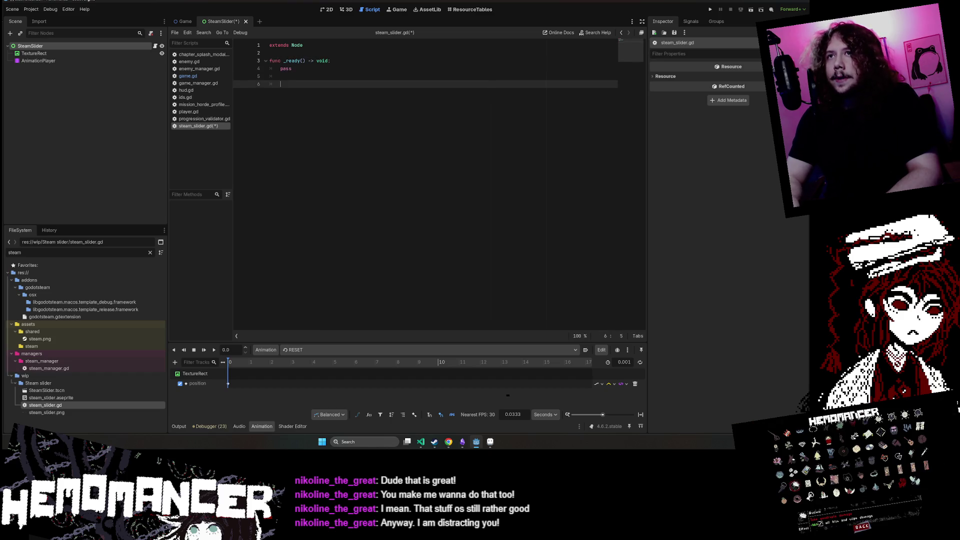
{"action": "key", "text": "Return"}
{"action": "type", "text": "func _p"}
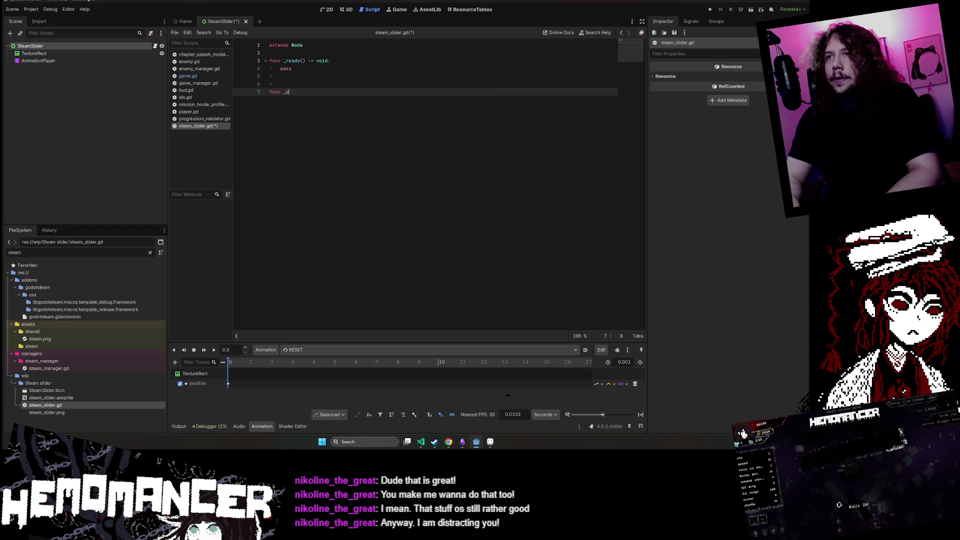
{"action": "type", "text": "ro"}
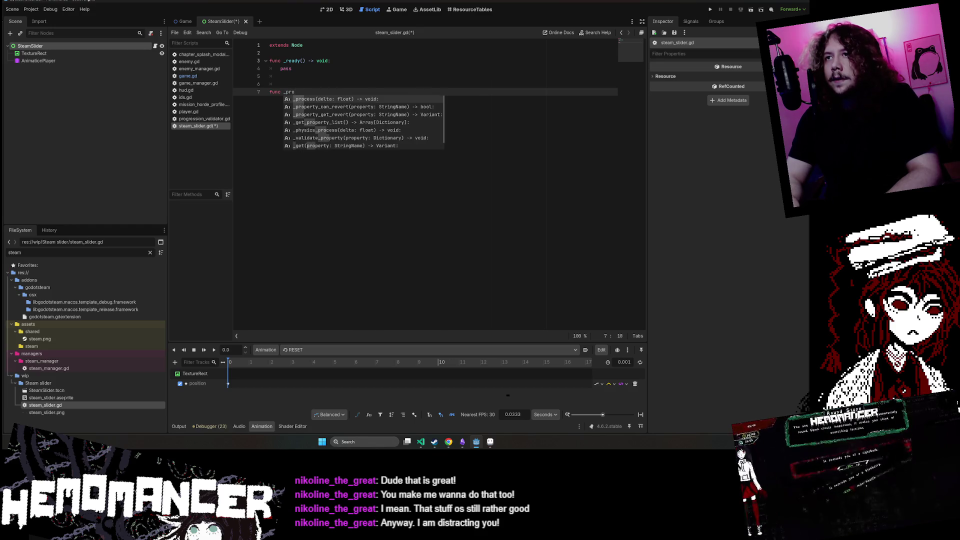
{"action": "key", "text": "Return"}
{"action": "key", "text": "Return"}
{"action": "type", "text": "pass"}
- Change extends Node to extends Control, tidy the blank line, and save the script
{"action": "key", "text": "Up"}
{"action": "key", "text": "Up"}
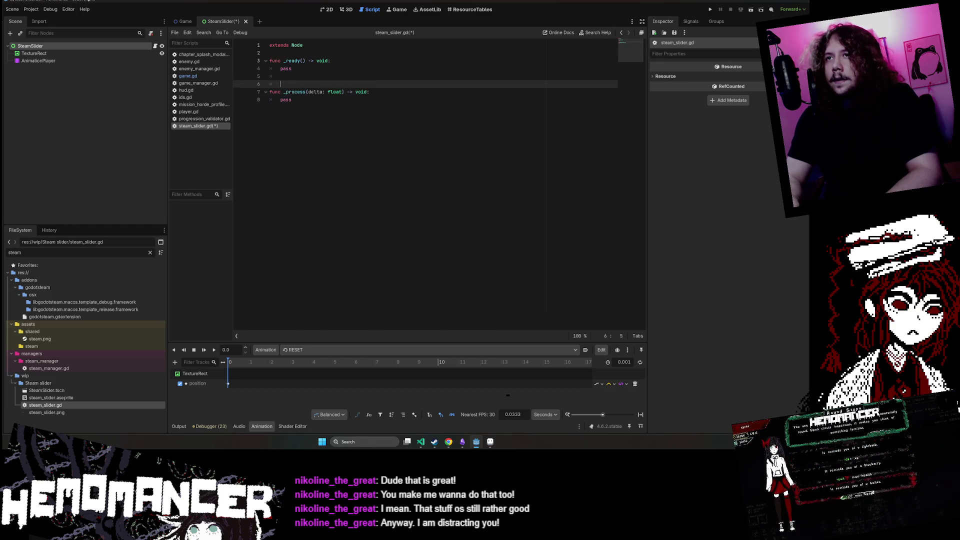
{"action": "key", "text": "Up"}
{"action": "key", "text": "Up"}
{"action": "key", "text": "Up"}
{"action": "key", "text": "End"}
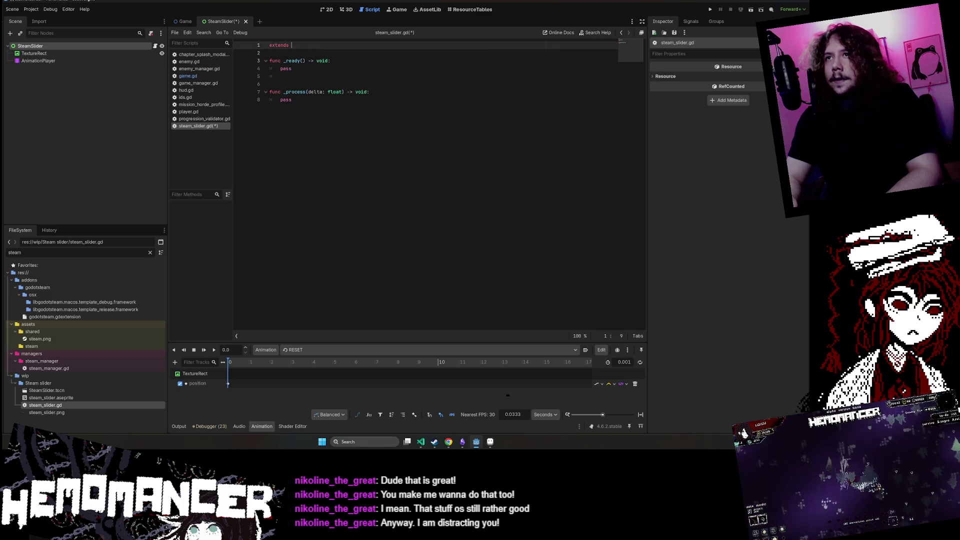
{"action": "type", "text": "Control"}
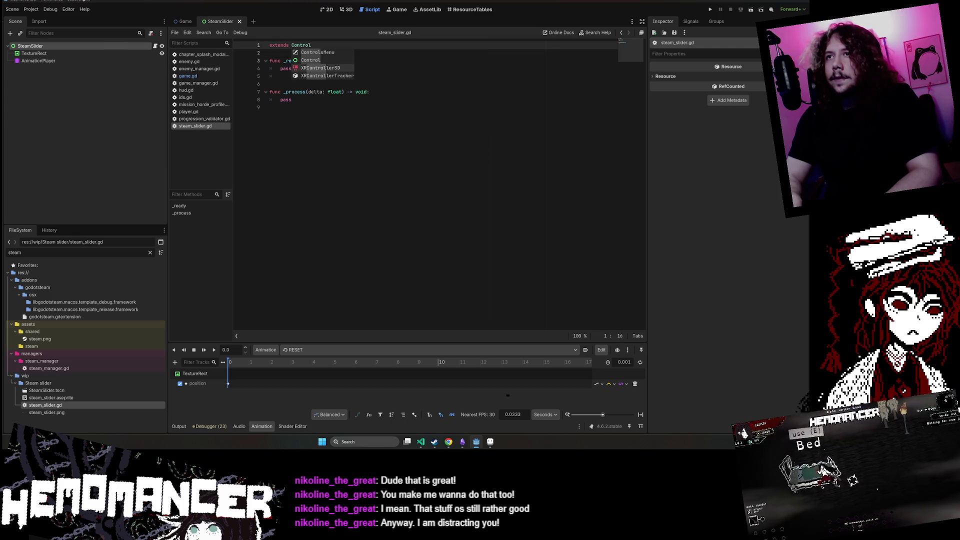
{"action": "key", "text": "ctrl+s"}
{"action": "key", "text": "Down"}
{"action": "key", "text": "Down"}
{"action": "key", "text": "Down"}
{"action": "key", "text": "Down"}
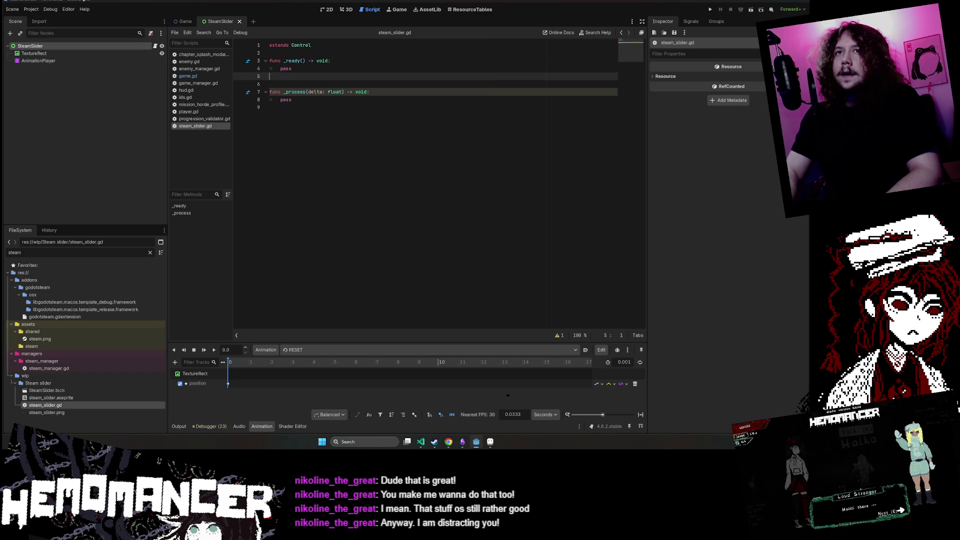
{"action": "key", "text": "BackSpace"}
{"action": "key", "text": "BackSpace"}
{"action": "key", "text": "ctrl+s"}
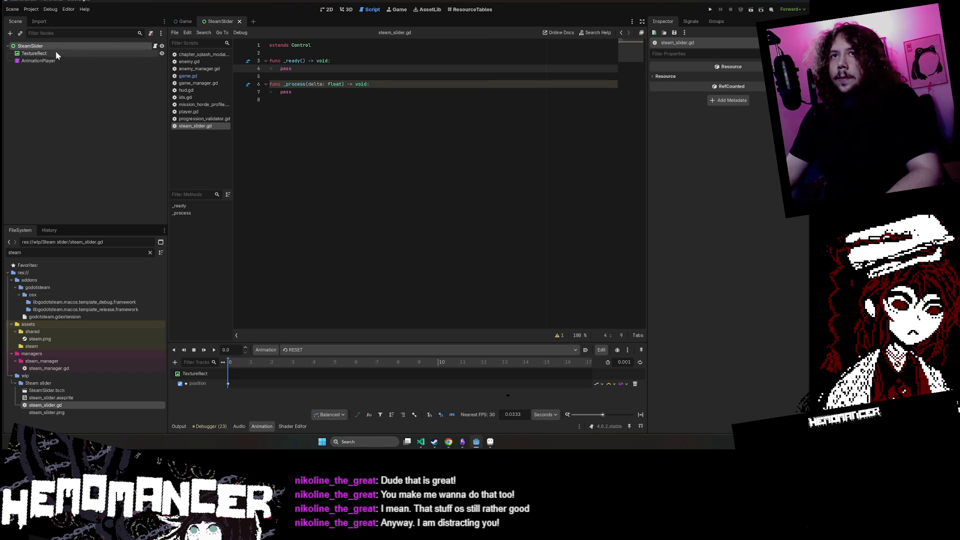
- Drop a TextureRect node reference into the script with blank lines around it
{"action": "mouse_move", "coordinate": [55, 52]}
{"action": "left_mouse_down"}
{"action": "mouse_move", "coordinate": [343, 41]}
{"action": "mouse_move", "coordinate": [290, 53]}
{"action": "left_mouse_up"}
{"action": "key", "text": "Up"}
{"action": "key", "text": "End"}
{"action": "key", "text": "Return"}
{"action": "key", "text": "Return"}
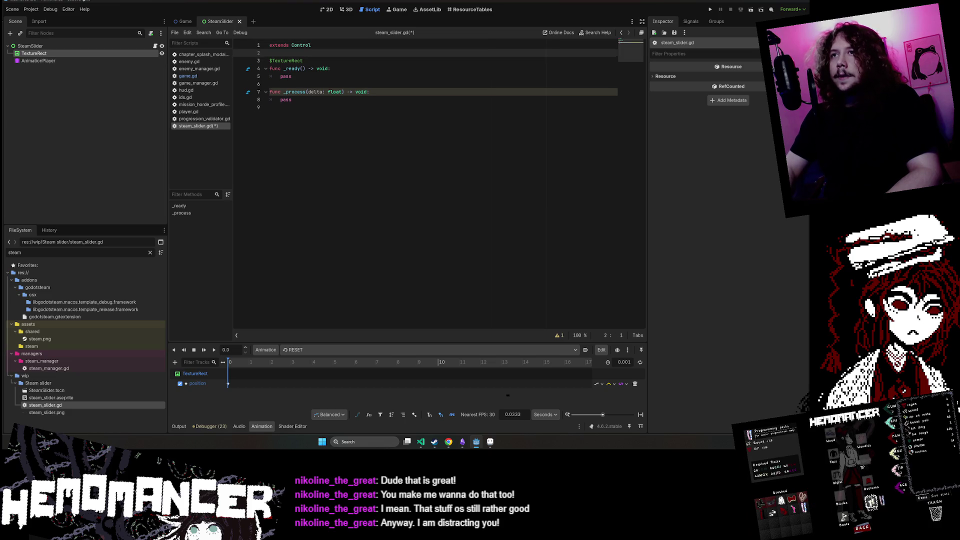
{"action": "key", "text": "Down"}
{"action": "key", "text": "End"}
{"action": "key", "text": "Return"}
{"action": "key", "text": "Return"}
{"action": "key", "text": "Up"}
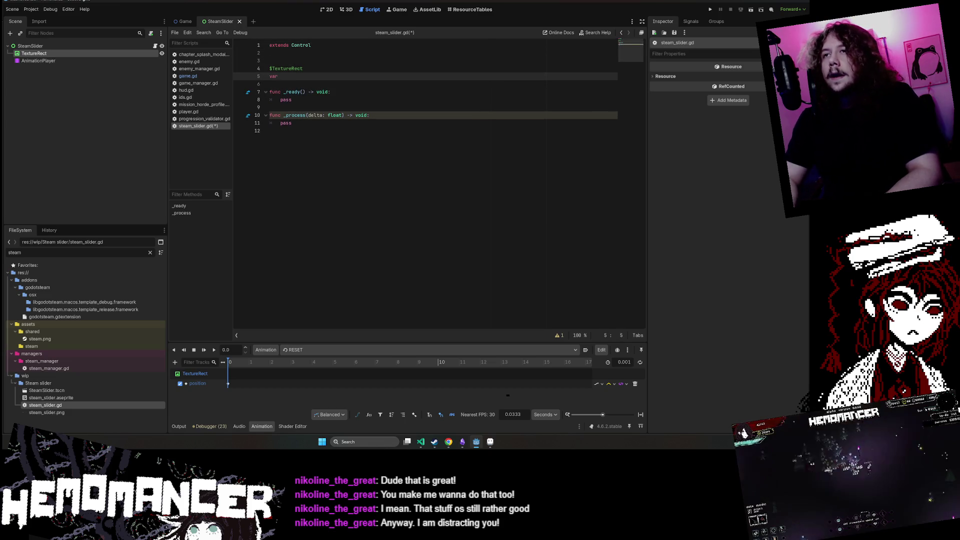
- Write var texture_rect: TextureRect = %TextureRect and delete the leftover $TextureRect line
{"action": "type", "text": "var"}
{"action": "key", "text": "Up"}
{"action": "key", "text": "Home"}
{"action": "key", "text": "BackSpace"}
{"action": "key", "text": "Down"}
{"action": "key", "text": "End"}
{"action": "type", "text": "t"}
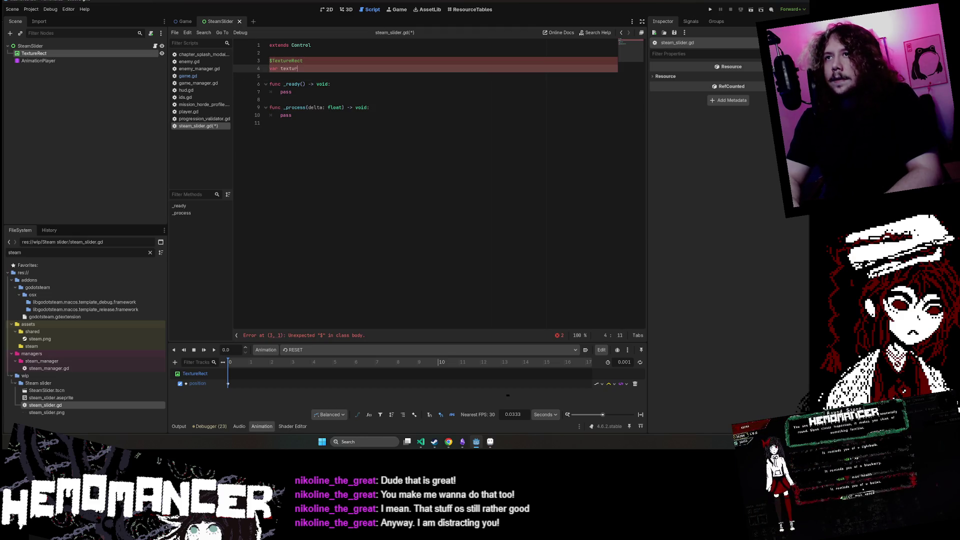
{"action": "type", "text": "exture_rect:"}
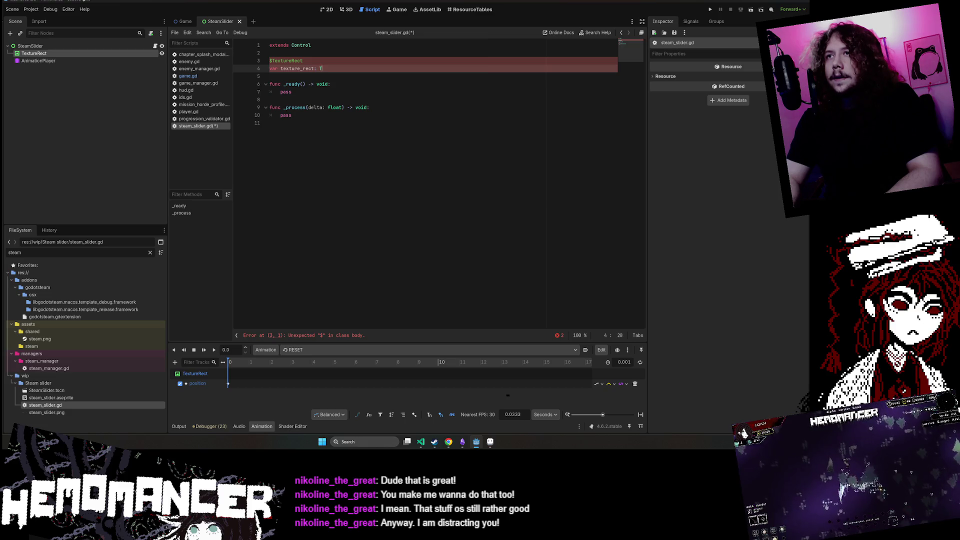
{"action": "type", "text": " Texture"}
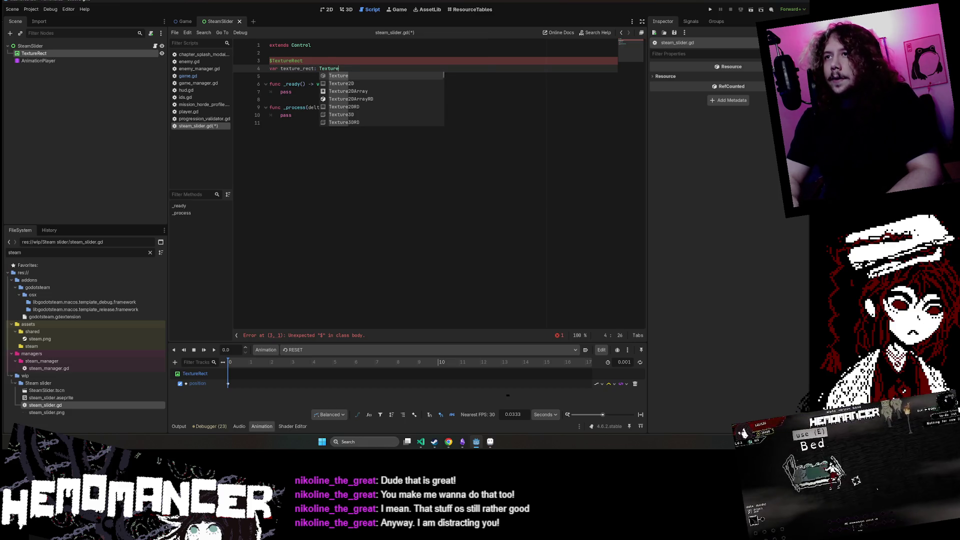
{"action": "key", "text": "Escape"}
{"action": "type", "text": "Rect"}
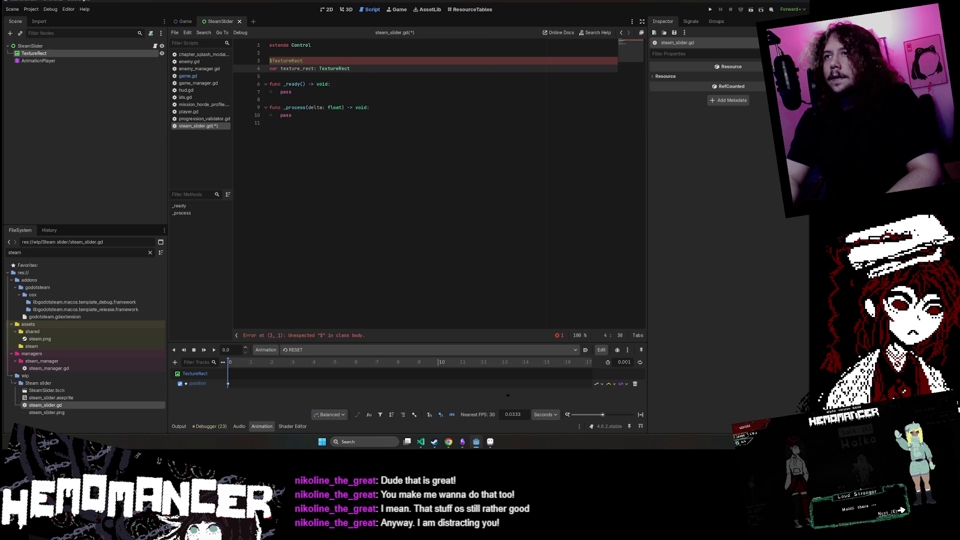
{"action": "type", "text": " = %"}
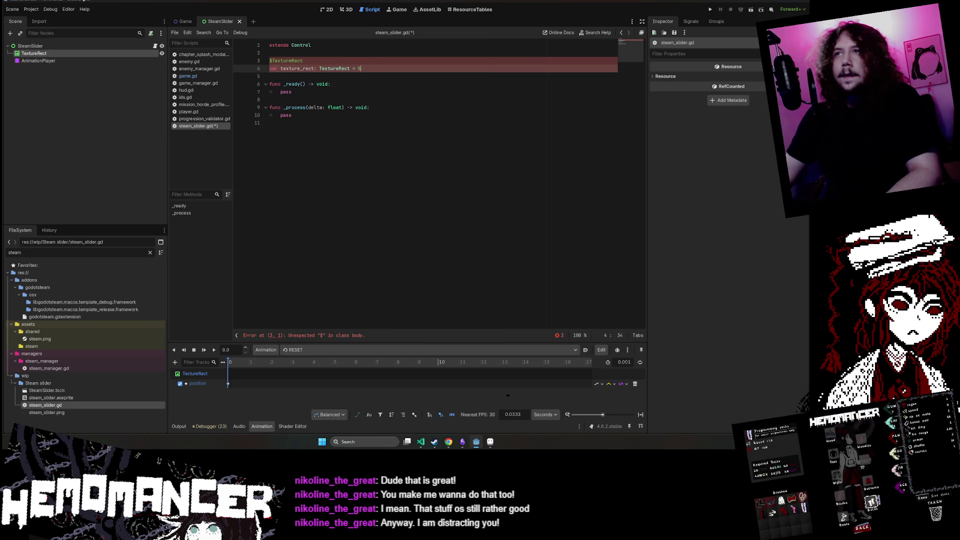
{"action": "key", "text": "Return"}
{"action": "key", "text": "Up"}
{"action": "key", "text": "shift+Home"}
{"action": "key", "text": "BackSpace"}
{"action": "key", "text": "BackSpace"}
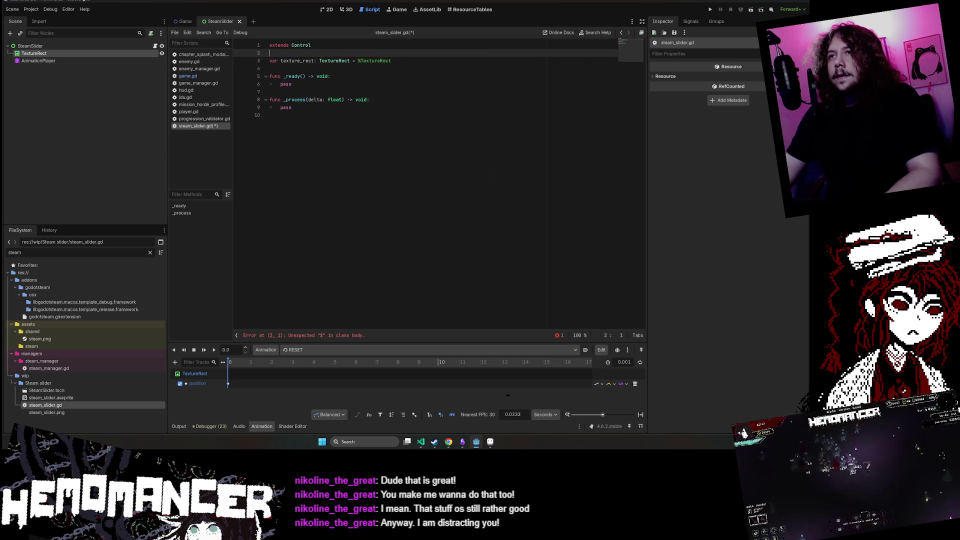
- Set the TextureRect node to Access as Unique Name
{"action": "right_click", "coordinate": [82, 57]}
{"action": "left_click", "coordinate": [157, 205]}
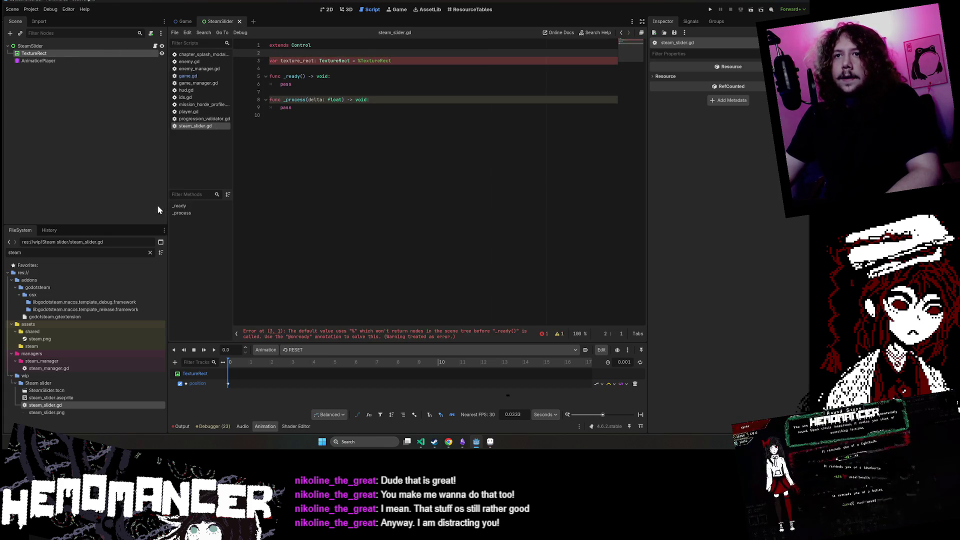
{"action": "left_click", "coordinate": [270, 68]}
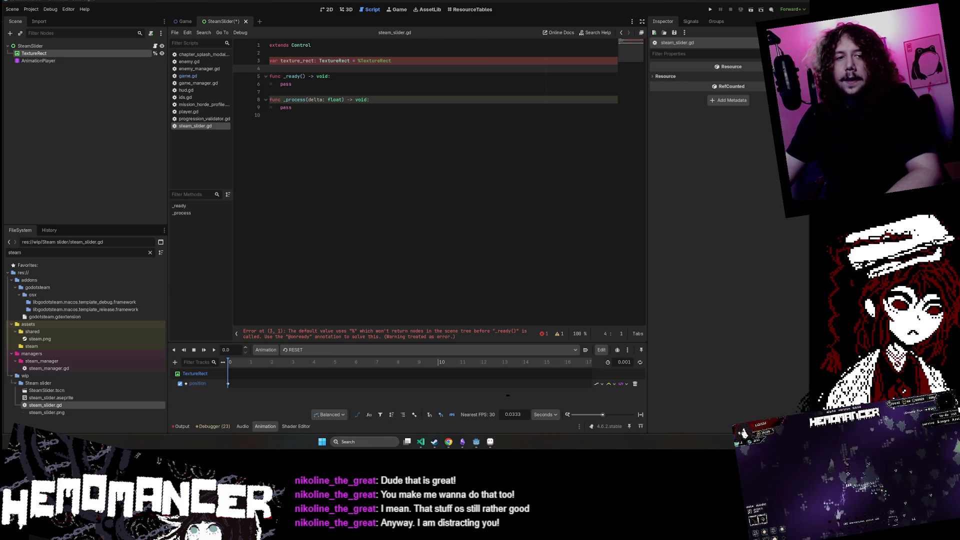
{"action": "left_click", "coordinate": [392, 61]}
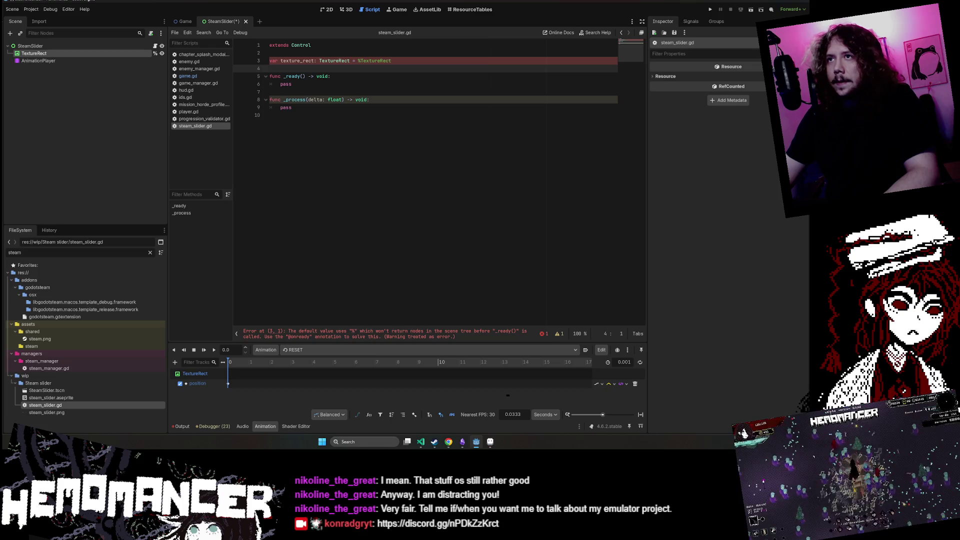
{"action": "left_click", "coordinate": [270, 53]}
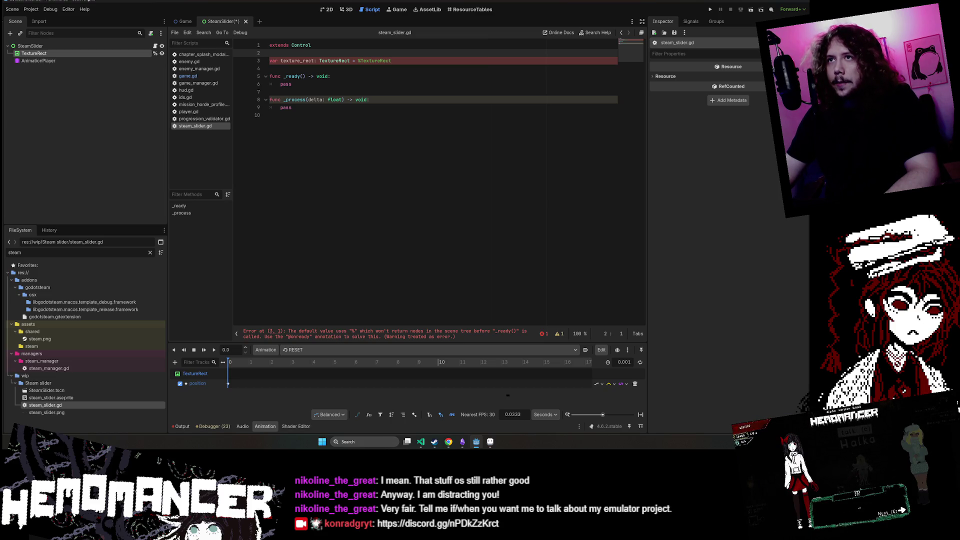
{"action": "key", "text": "Down"}
{"action": "type", "text": "@onready"}
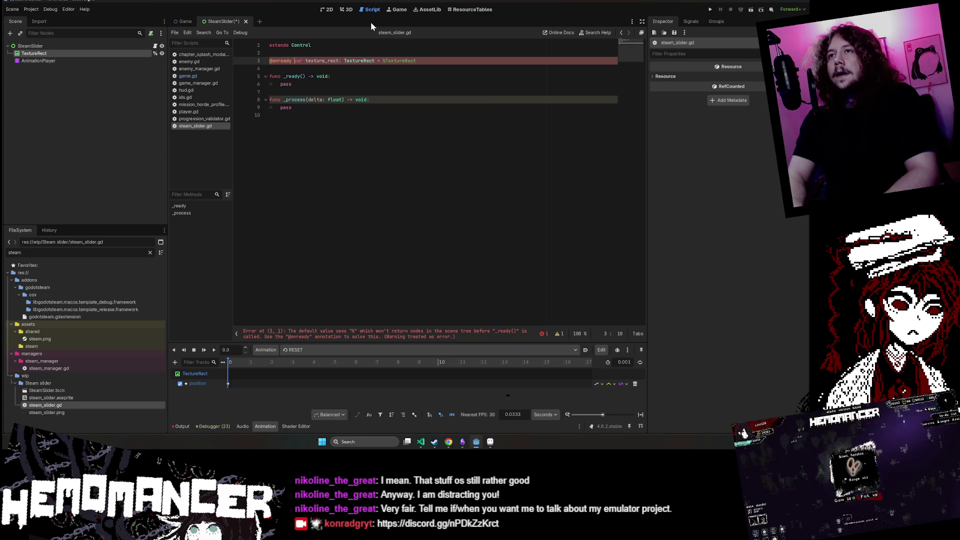
{"action": "key", "text": "ctrl+s"}
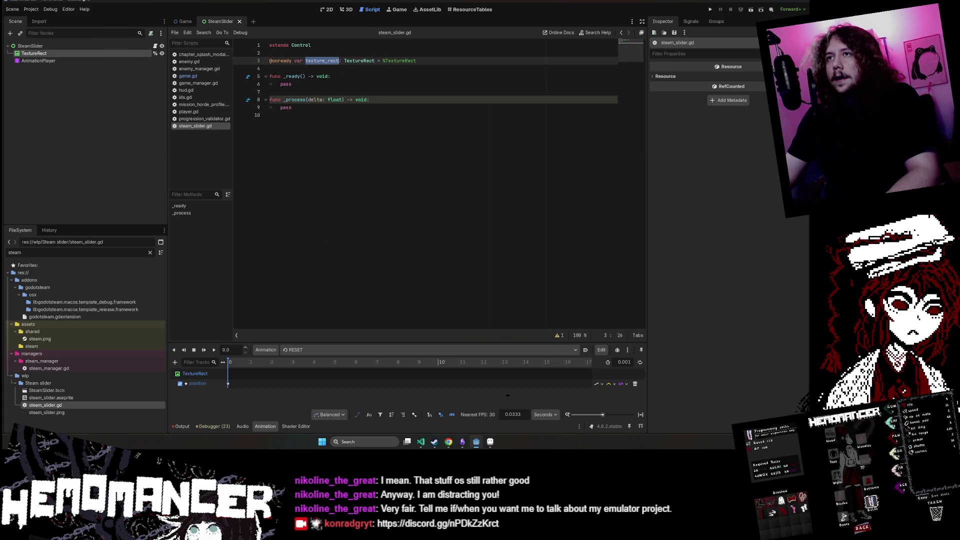
{"action": "left_click", "coordinate": [331, 76]}
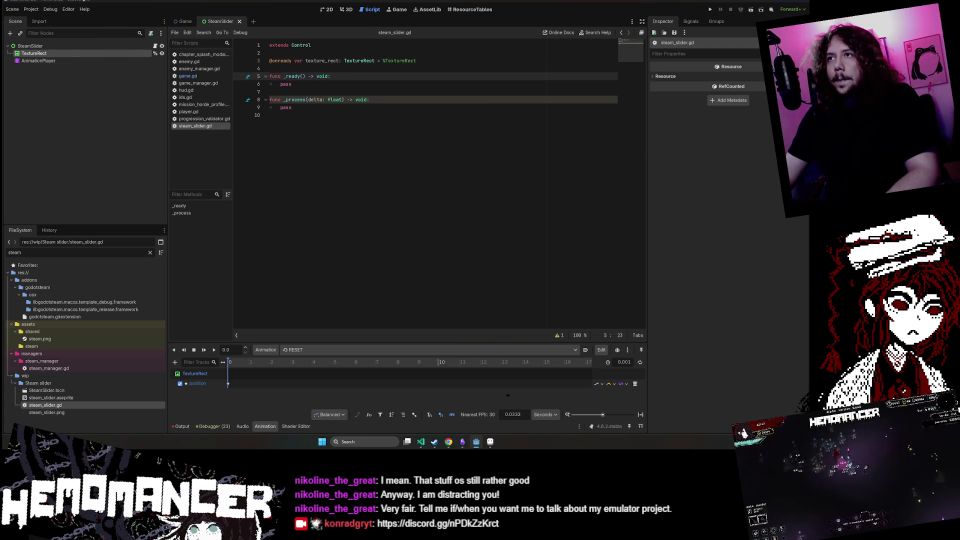
{"action": "left_click", "coordinate": [270, 91]}
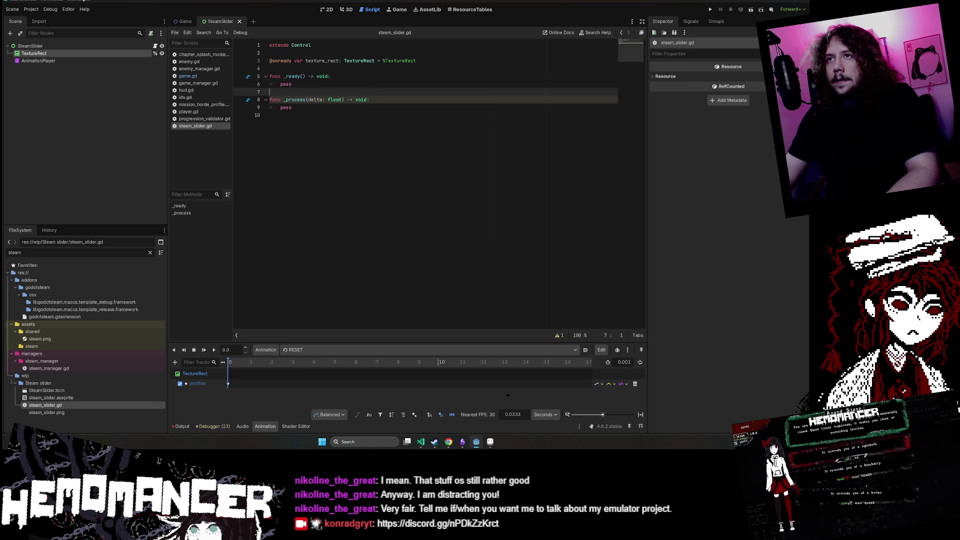
{"action": "double_click", "coordinate": [322, 61]}
{"action": "double_click", "coordinate": [285, 84]}
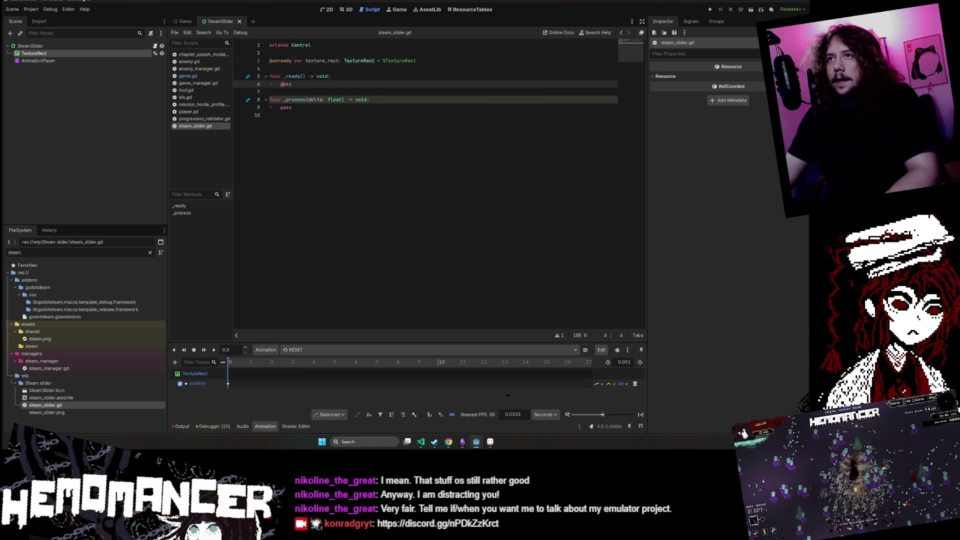
{"action": "type", "text": "te"}
{"action": "key", "text": "ctrl+z"}
{"action": "mouse_move", "coordinate": [39, 61]}
{"action": "left_mouse_down"}
{"action": "mouse_move", "coordinate": [341, 57]}
{"action": "mouse_move", "coordinate": [280, 69]}
{"action": "left_mouse_up"}
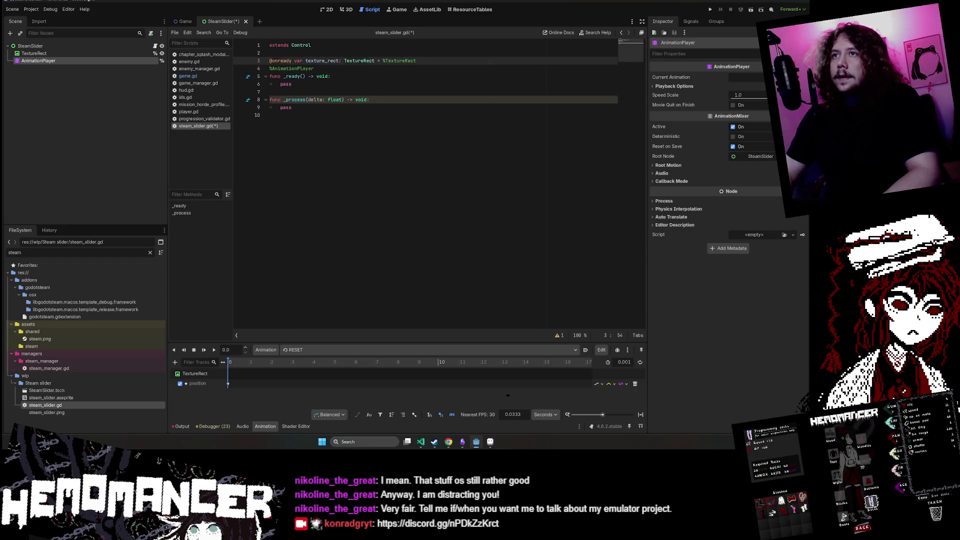
{"action": "key", "text": "Return"}
{"action": "key", "text": "Return"}
{"action": "key", "text": "ctrl+z"}
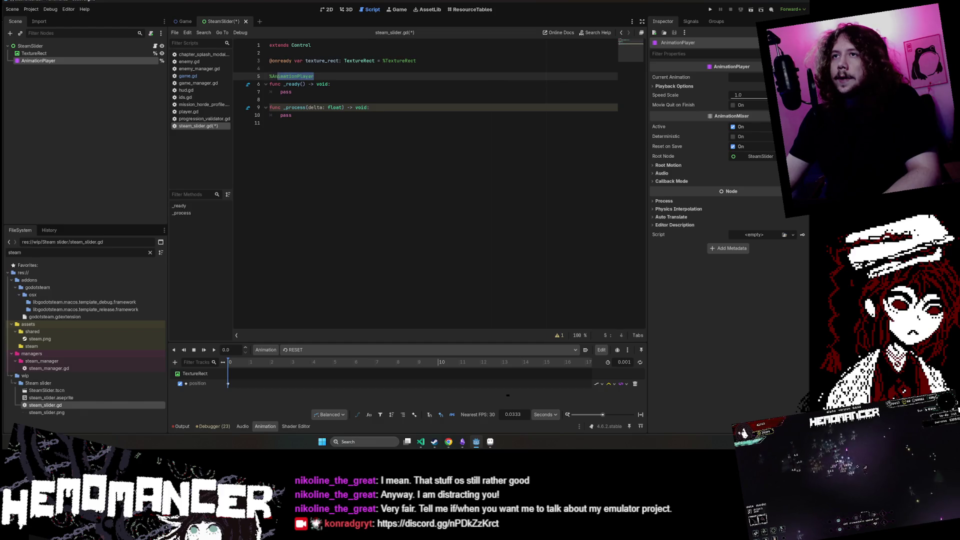
{"action": "mouse_move", "coordinate": [85, 59]}
{"action": "left_mouse_down"}
{"action": "mouse_move", "coordinate": [197, 74]}
{"action": "mouse_move", "coordinate": [346, 68]}
{"action": "left_mouse_up"}
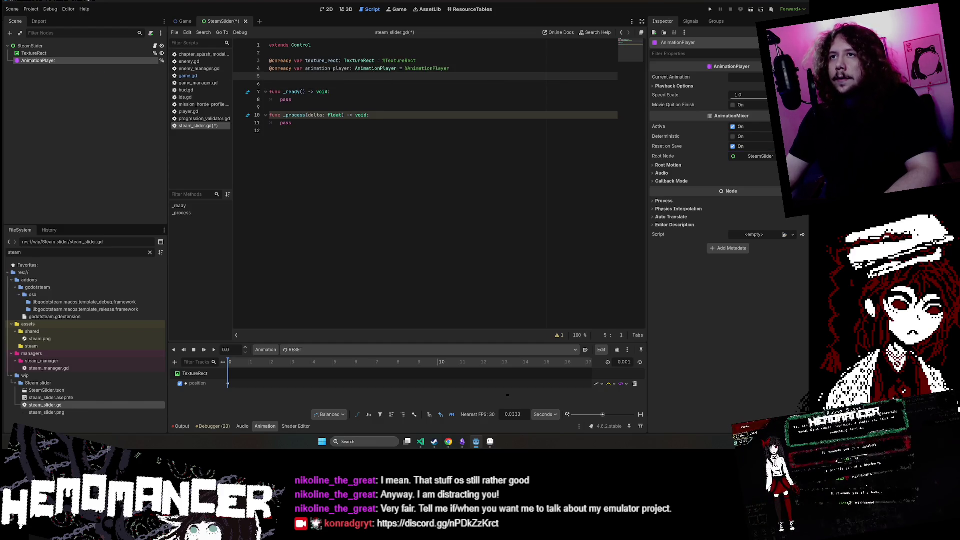
{"action": "key", "text": "Delete"}
- Replace pass in _ready with animation_player.play("default") and save
{"action": "double_click", "coordinate": [286, 91]}
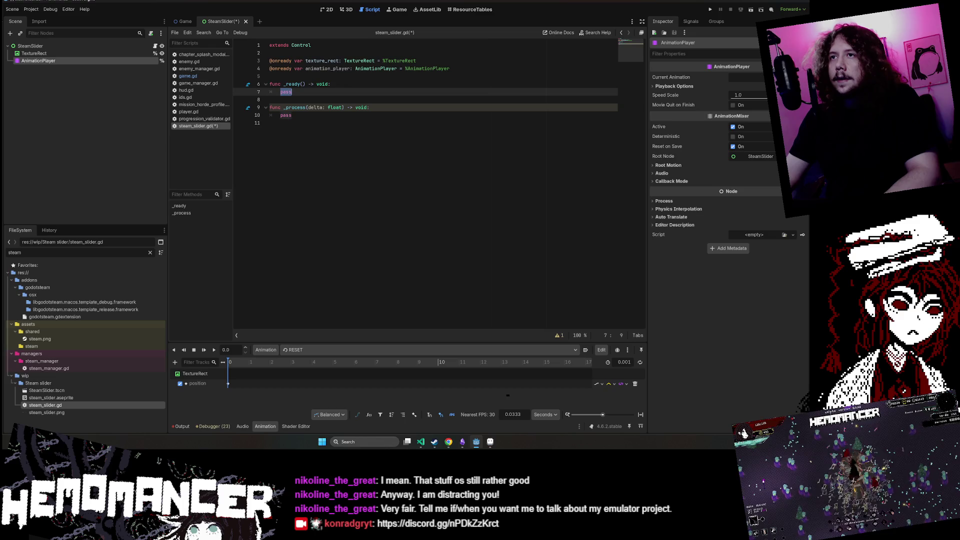
{"action": "type", "text": "animation_player.play(\"default"}
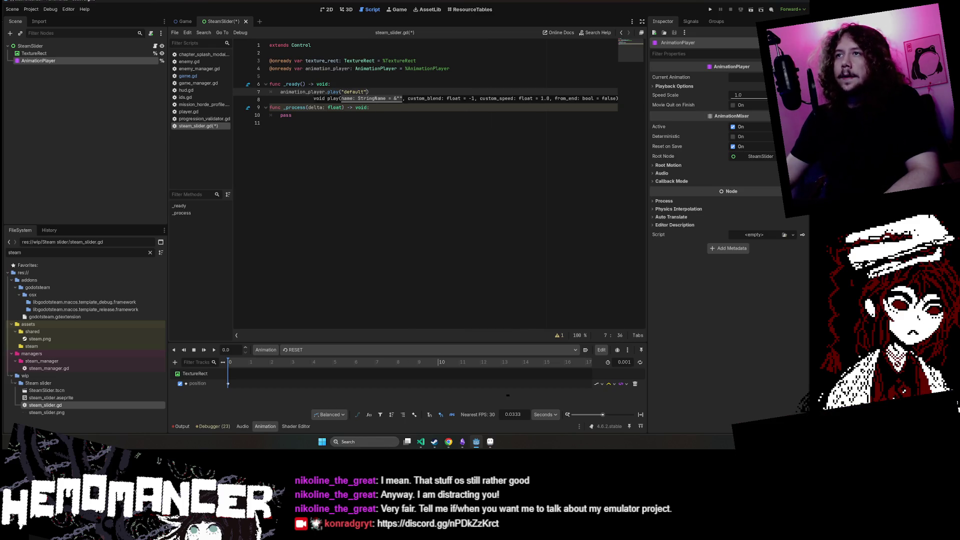
{"action": "key", "text": "ctrl+s"}
{"action": "left_click", "coordinate": [270, 123]}
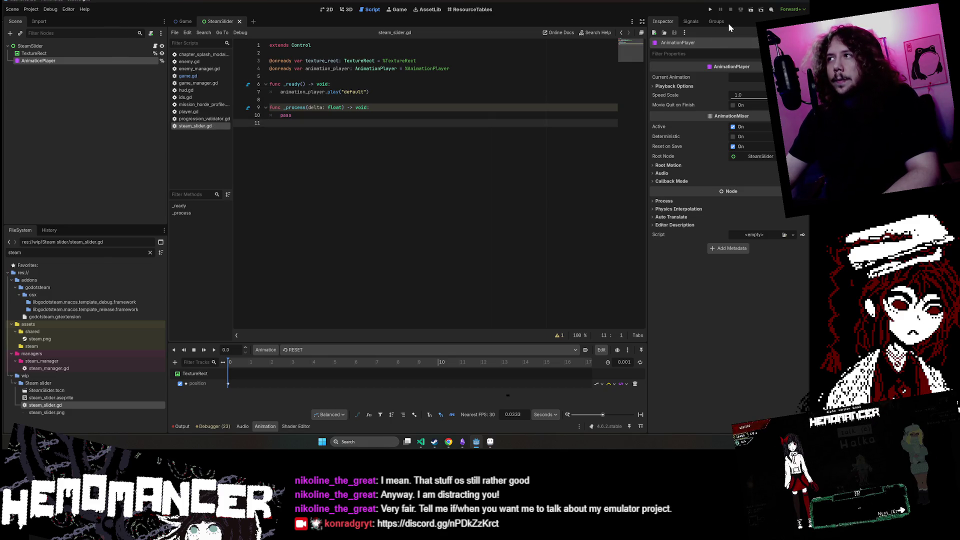
{"action": "left_click", "coordinate": [751, 11]}
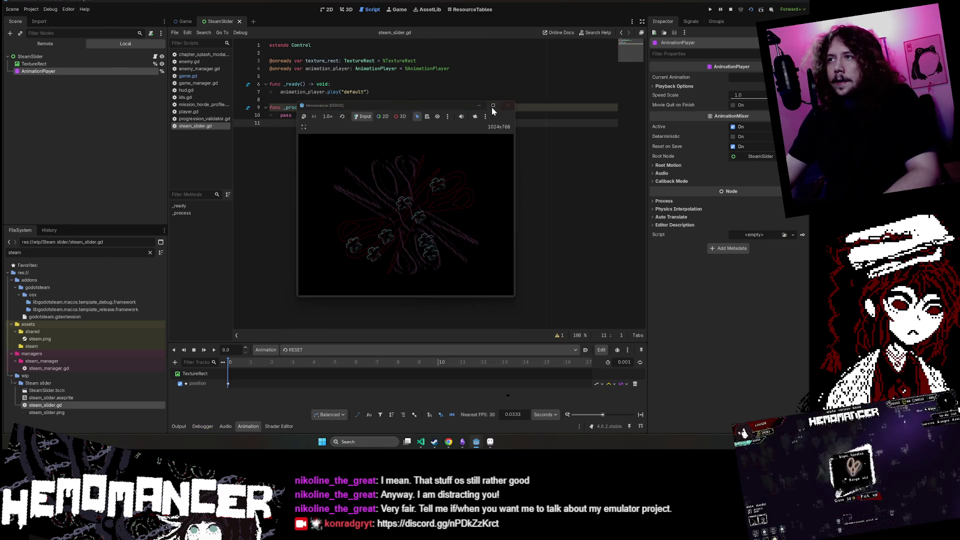
{"action": "mouse_move", "coordinate": [492, 107]}
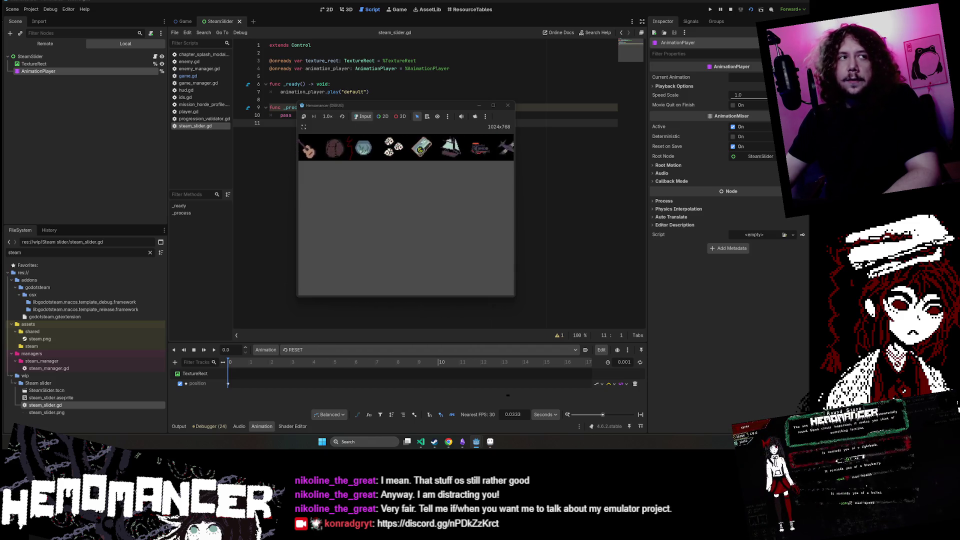
{"action": "left_click", "coordinate": [508, 105]}
{"action": "left_click", "coordinate": [369, 92]}
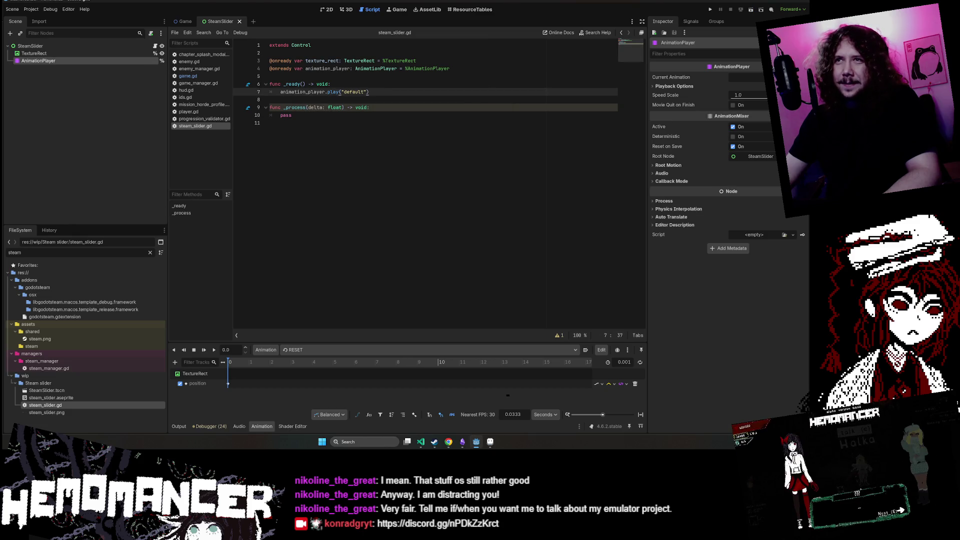
- Switch to the 2D view, zoom out and pan until the whole icon strip shows, selecting TextureRect and AnimationPlayer
{"action": "left_click", "coordinate": [326, 10]}
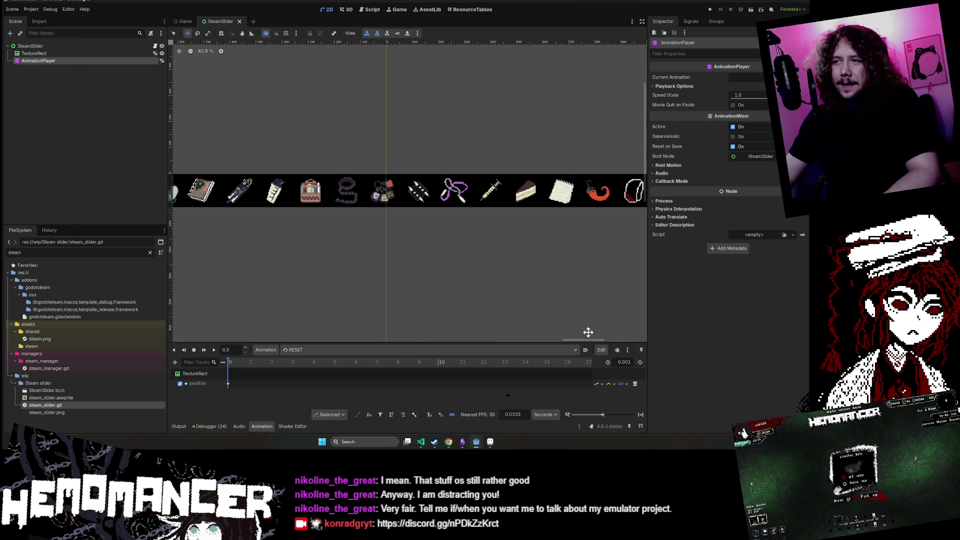
{"action": "scroll", "coordinate": [464, 316], "scroll_direction": "down", "scroll_amount": 2}
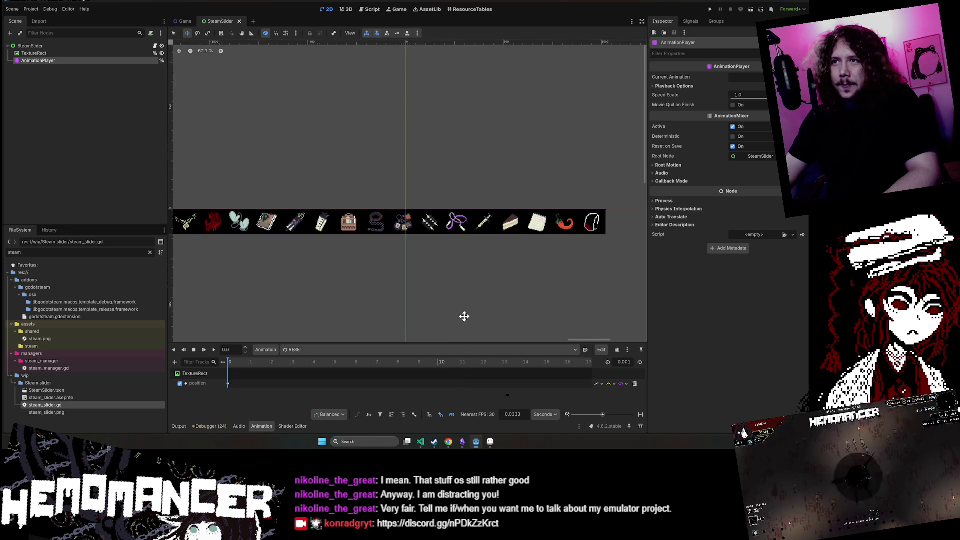
{"action": "scroll", "coordinate": [464, 316], "scroll_direction": "down", "scroll_amount": 3}
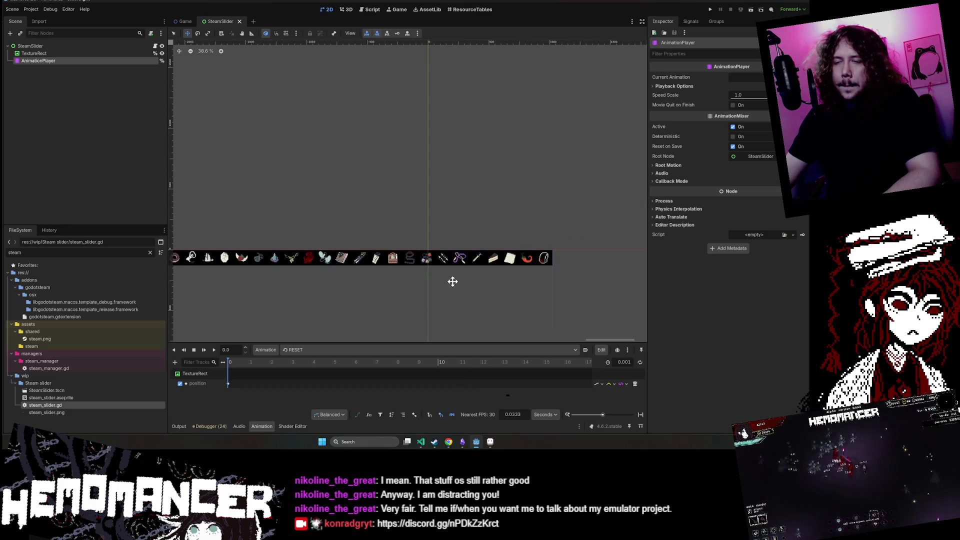
{"action": "scroll", "coordinate": [452, 281], "scroll_direction": "down", "scroll_amount": 2}
{"action": "left_click", "coordinate": [64, 55]}
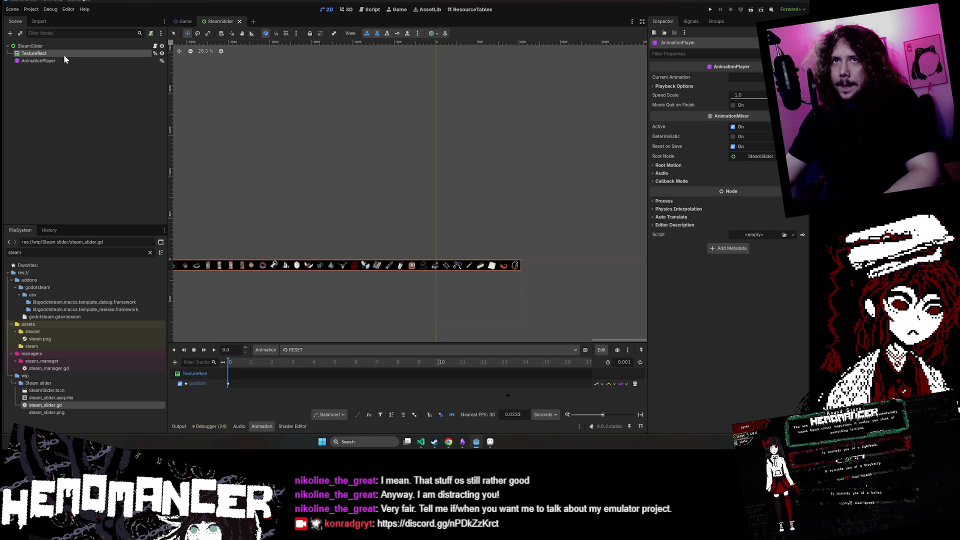
{"action": "left_click", "coordinate": [64, 64]}
{"action": "left_click", "coordinate": [65, 52]}
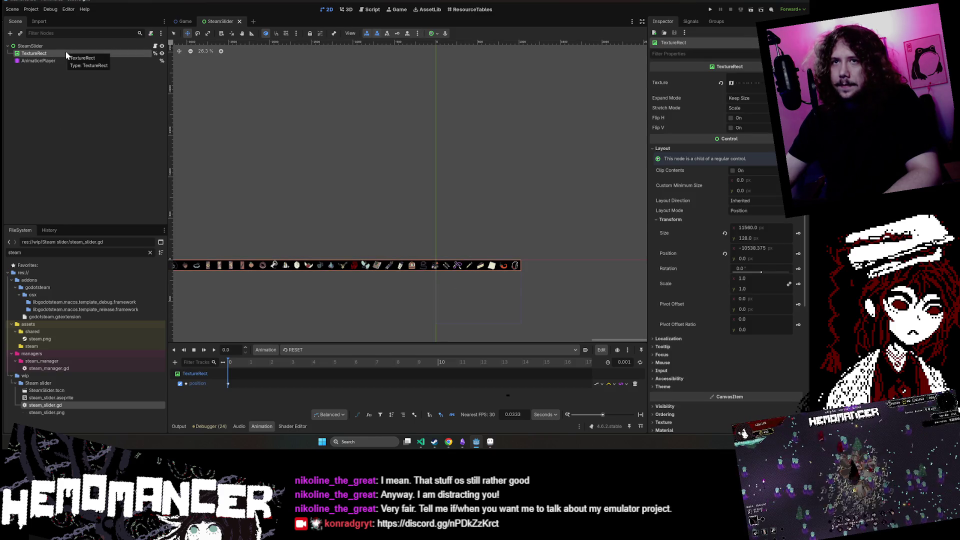
{"action": "left_click", "coordinate": [61, 61]}
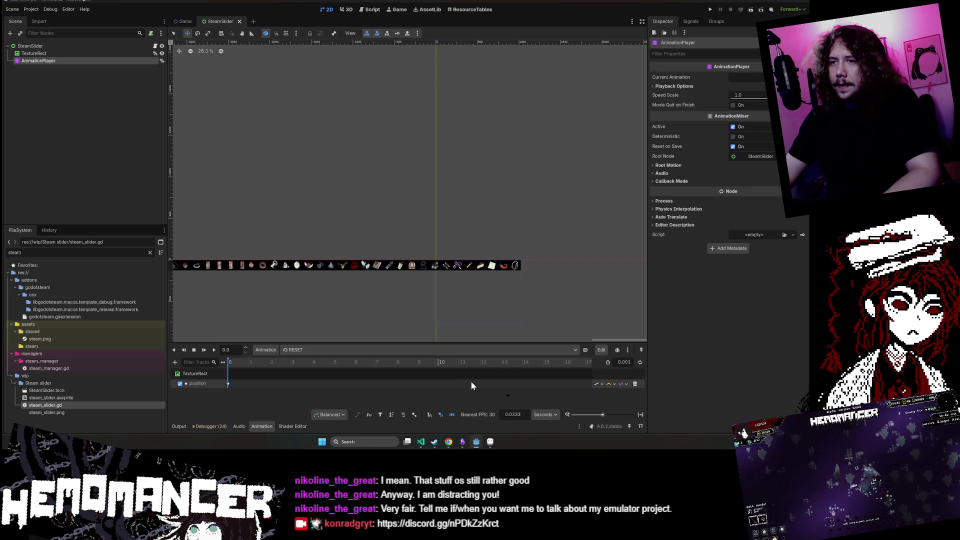
{"action": "scroll", "coordinate": [385, 311], "scroll_direction": "down", "scroll_amount": 3}
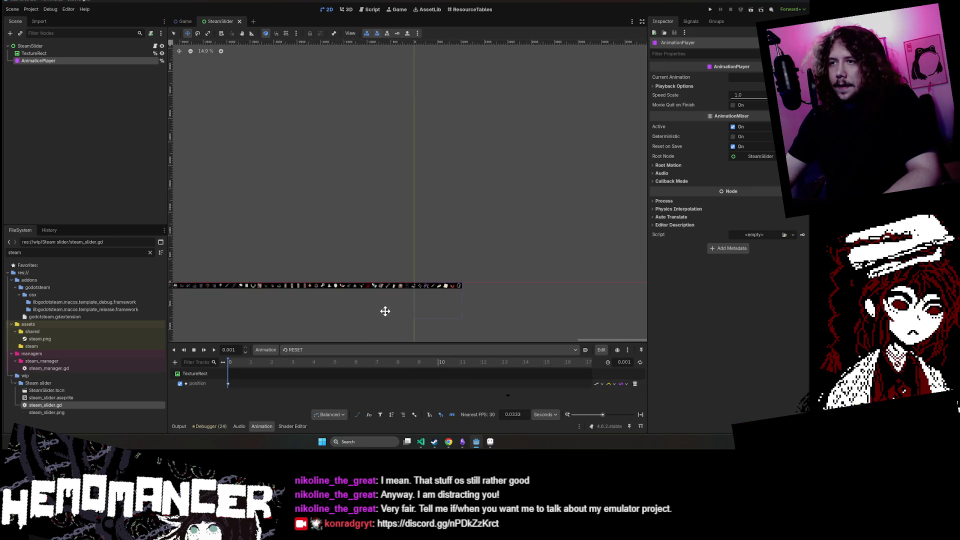
{"action": "left_click_drag", "start_coordinate": [361, 316], "coordinate": [427, 255]}
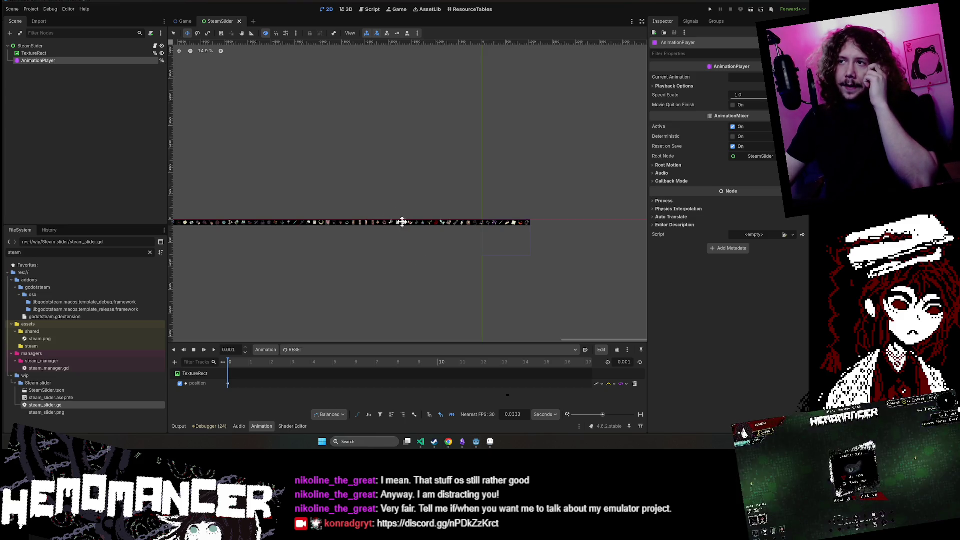
{"action": "left_click", "coordinate": [508, 223]}
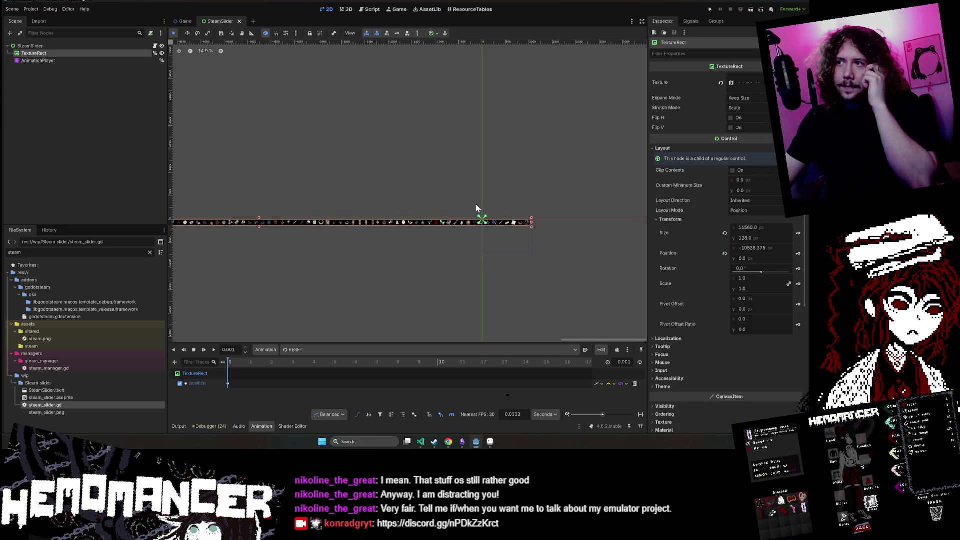
- Open the default animation, shift the end position keyframe later, and set the length to 20 seconds
{"action": "left_click", "coordinate": [59, 59]}
{"action": "left_click", "coordinate": [400, 350]}
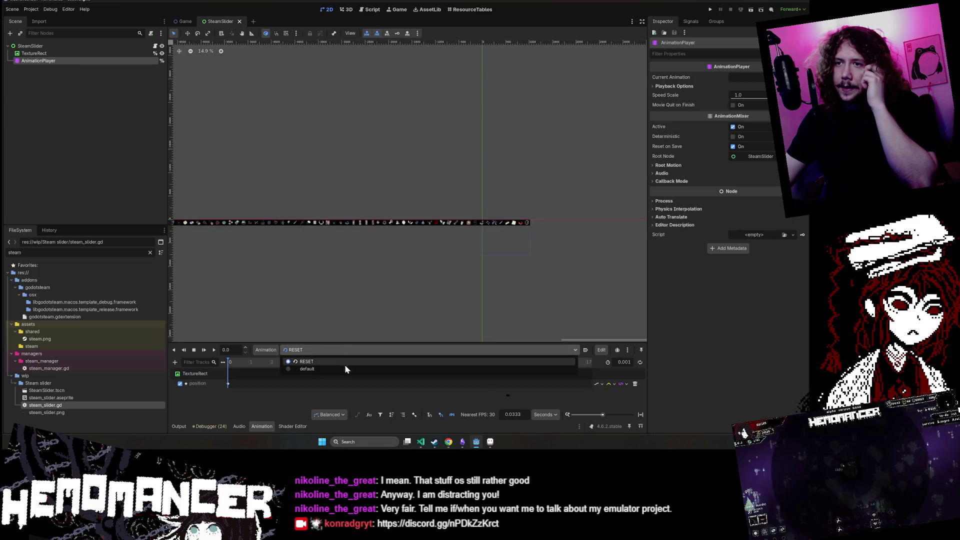
{"action": "left_click", "coordinate": [344, 364]}
{"action": "left_click_drag", "start_coordinate": [457, 305], "coordinate": [192, 266]}
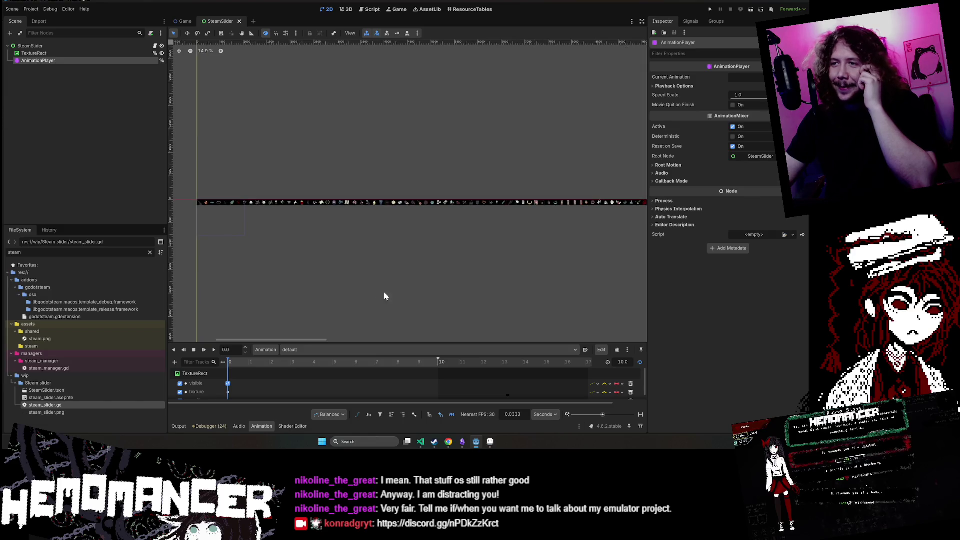
{"action": "scroll", "coordinate": [433, 392], "scroll_direction": "down", "scroll_amount": 1}
{"action": "left_click", "coordinate": [433, 394]}
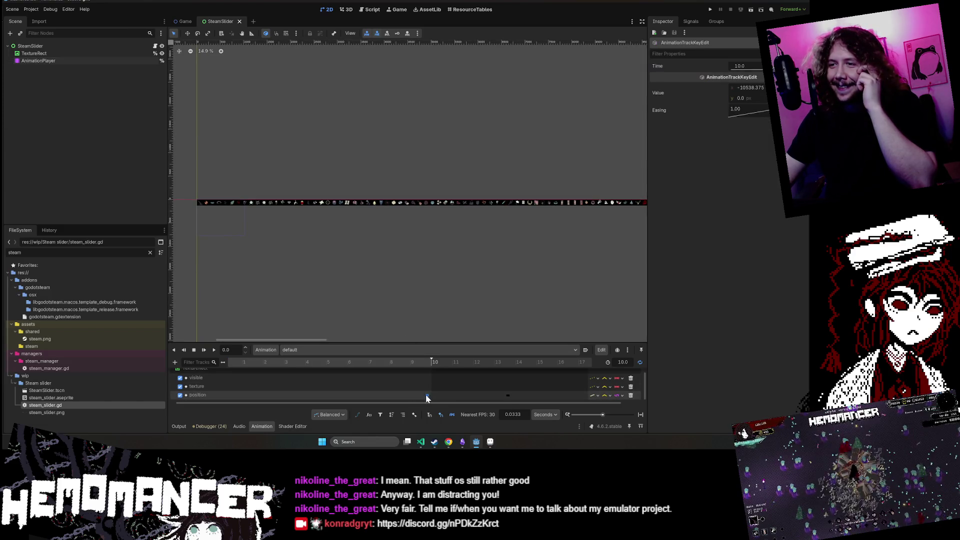
{"action": "left_click_drag", "start_coordinate": [329, 391], "coordinate": [384, 392]}
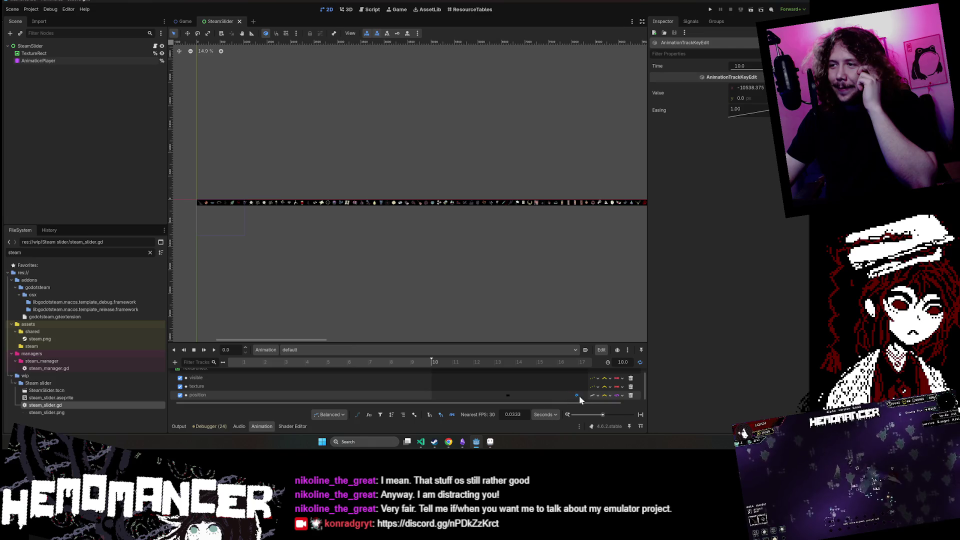
{"action": "left_click_drag", "start_coordinate": [579, 395], "coordinate": [542, 394]}
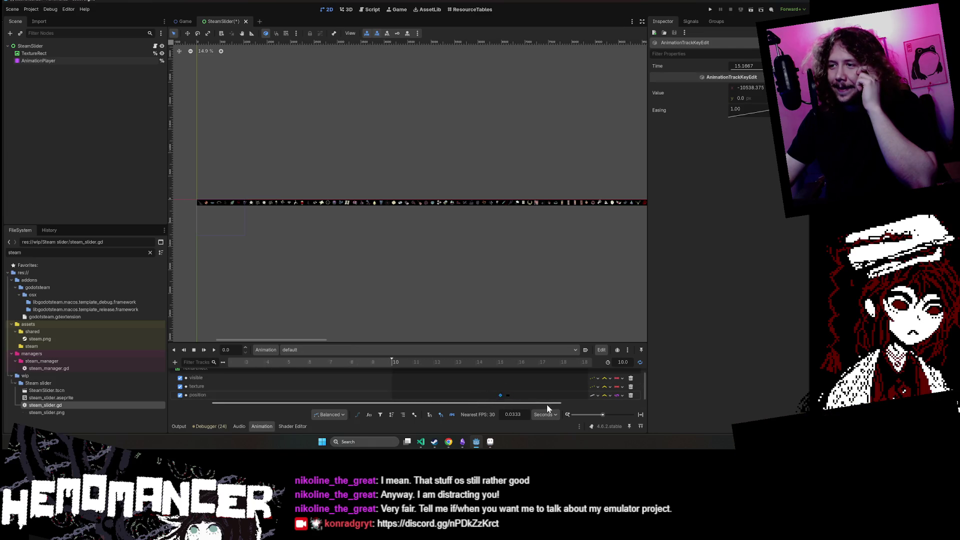
{"action": "scroll", "coordinate": [547, 404], "scroll_direction": "right", "scroll_amount": 3}
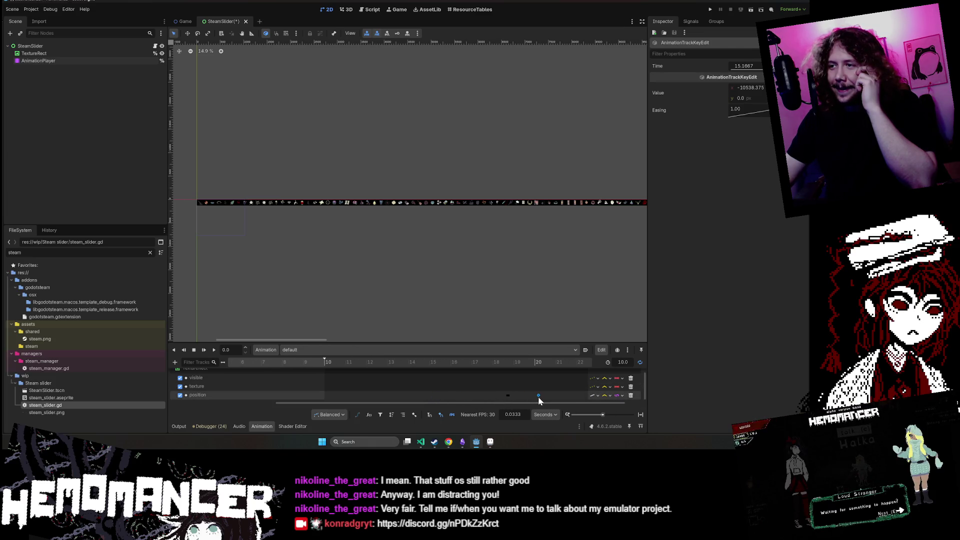
{"action": "left_click_drag", "start_coordinate": [535, 395], "coordinate": [536, 396]}
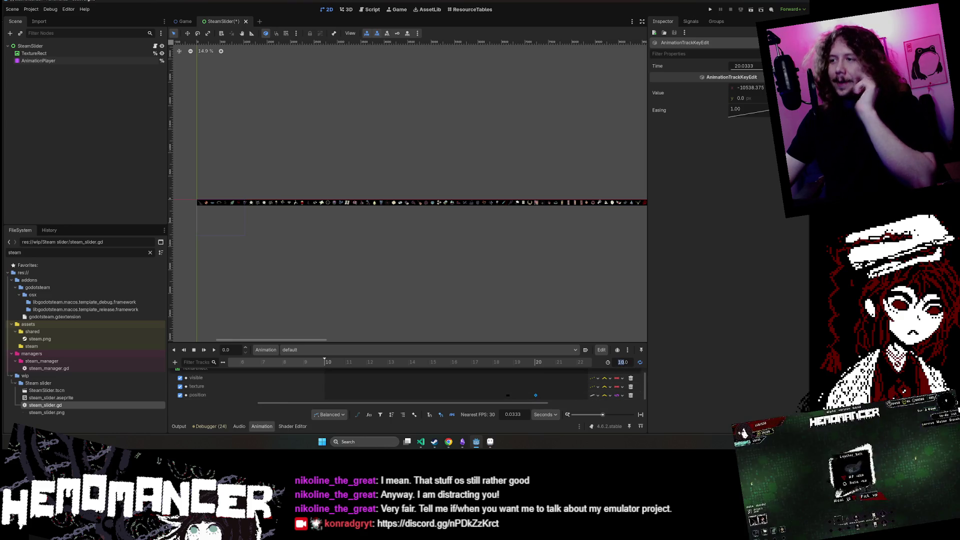
{"action": "double_click", "coordinate": [623, 362]}
{"action": "type", "text": "20"}
{"action": "key", "text": "Return"}
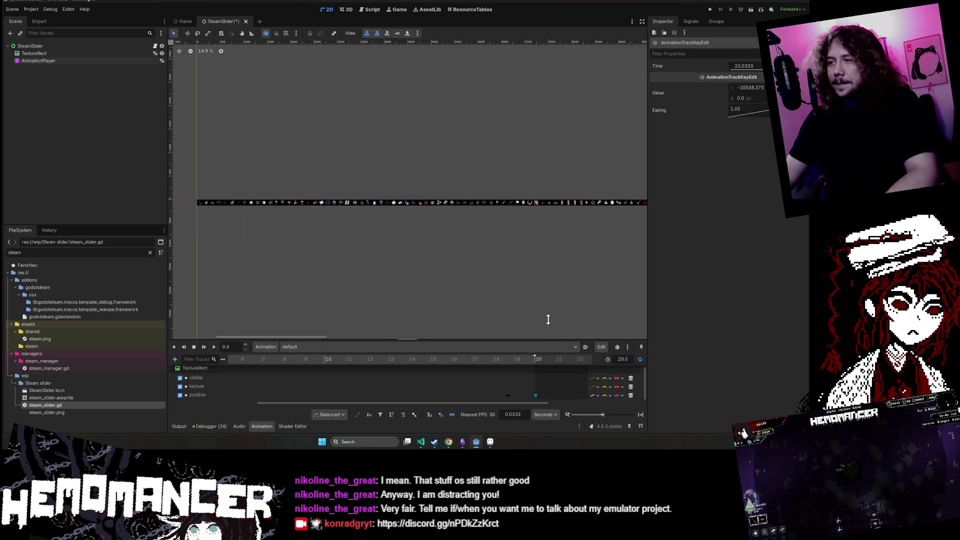
- Enlarge the Animation panel and snap the last position keyframe onto exactly 20.0 s
{"action": "left_click_drag", "start_coordinate": [552, 343], "coordinate": [575, 216]}
{"action": "scroll", "coordinate": [500, 269], "scroll_direction": "up", "scroll_amount": 3}
{"action": "scroll", "coordinate": [464, 268], "scroll_direction": "up", "scroll_amount": 8}
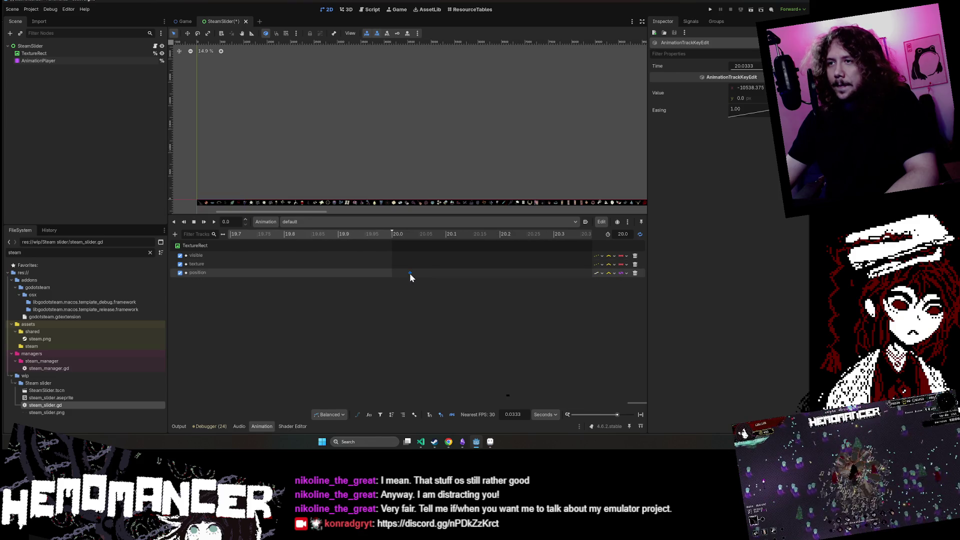
{"action": "left_click_drag", "start_coordinate": [410, 273], "coordinate": [388, 272]}
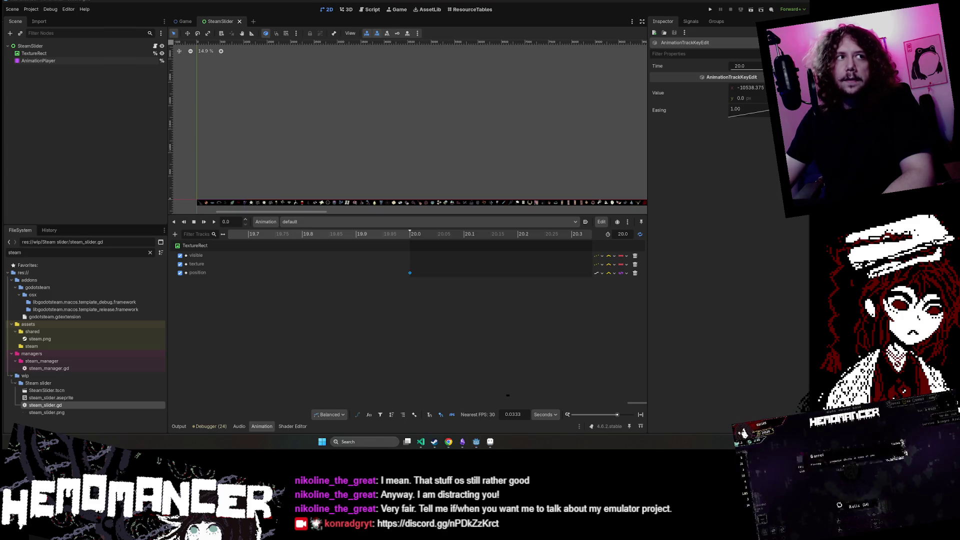
{"action": "scroll", "coordinate": [443, 155], "scroll_direction": "down", "scroll_amount": 1}
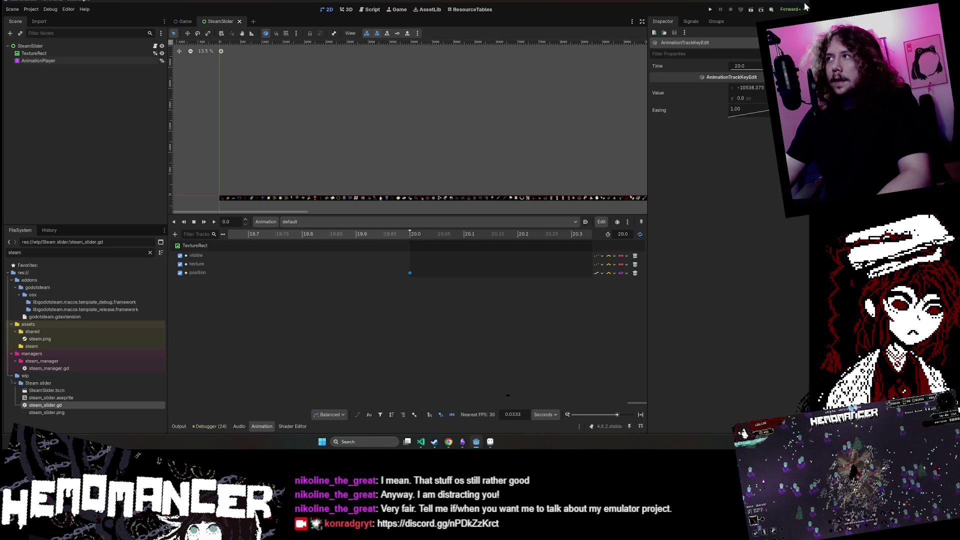
- Run the SteamSlider scene, then enlarge and reposition the Hemomancer (DEBUG) window fully into view
{"action": "left_click", "coordinate": [750, 10]}
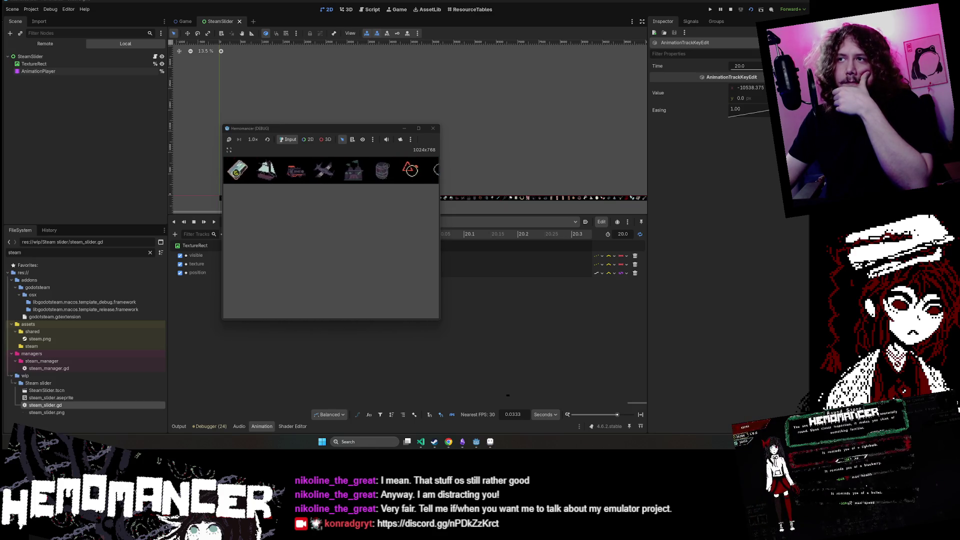
{"action": "mouse_move", "coordinate": [439, 317]}
{"action": "left_mouse_down"}
{"action": "mouse_move", "coordinate": [514, 385]}
{"action": "mouse_move", "coordinate": [598, 426]}
{"action": "left_mouse_up"}
{"action": "mouse_move", "coordinate": [442, 132]}
{"action": "left_mouse_down"}
{"action": "mouse_move", "coordinate": [356, 278]}
{"action": "mouse_move", "coordinate": [359, 266]}
{"action": "left_mouse_up"}
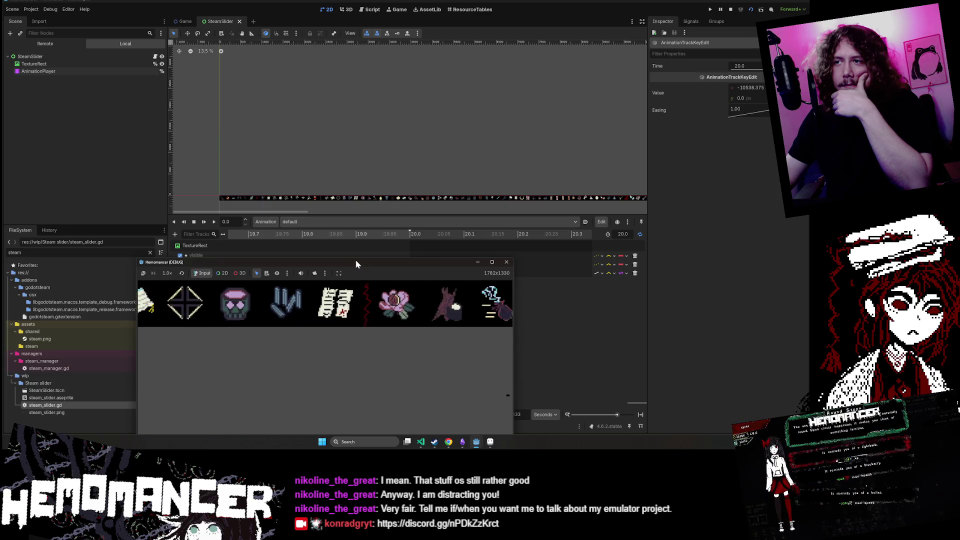
{"action": "left_click_drag", "start_coordinate": [356, 262], "coordinate": [361, 97]}
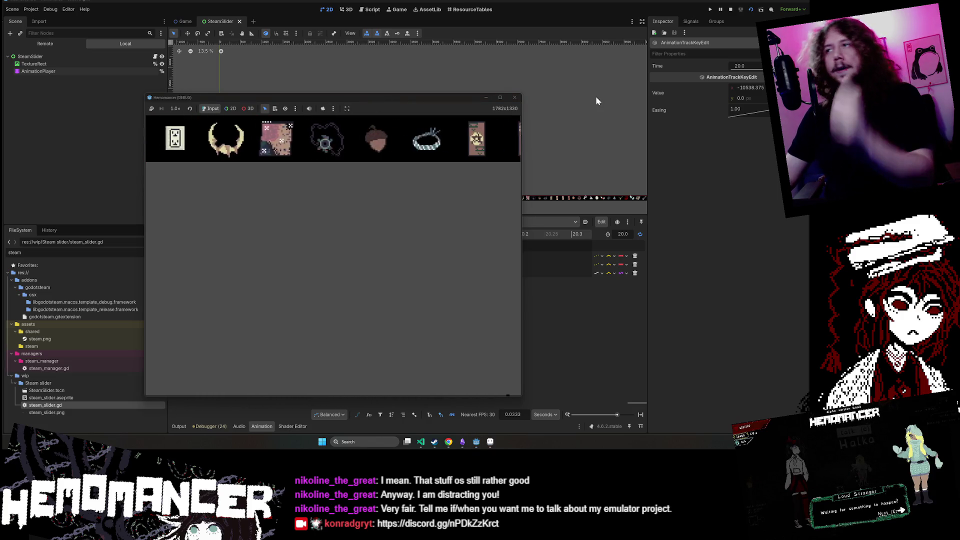
- Close the game, move Layer 1 above Layer 2 in the steam slider sprite, save, and raise the Steam page
{"action": "left_click", "coordinate": [515, 97]}
{"action": "left_click", "coordinate": [489, 442]}
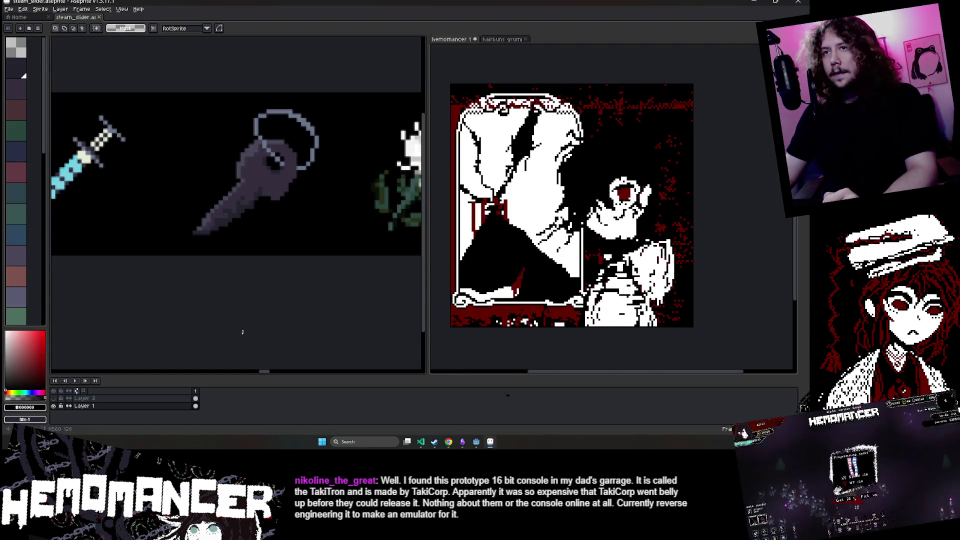
{"action": "left_click_drag", "start_coordinate": [77, 408], "coordinate": [75, 396]}
{"action": "key", "text": "ctrl+s"}
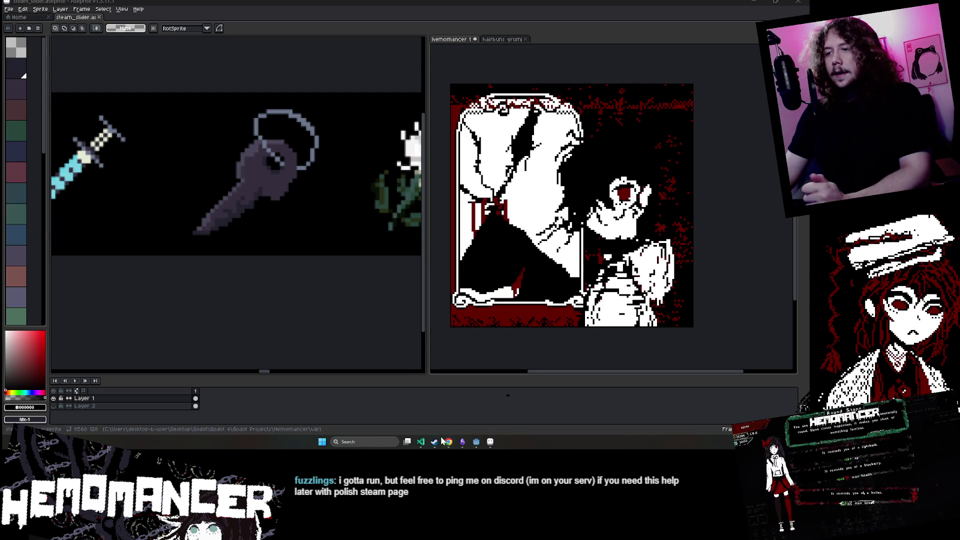
{"action": "mouse_move", "coordinate": [447, 446]}
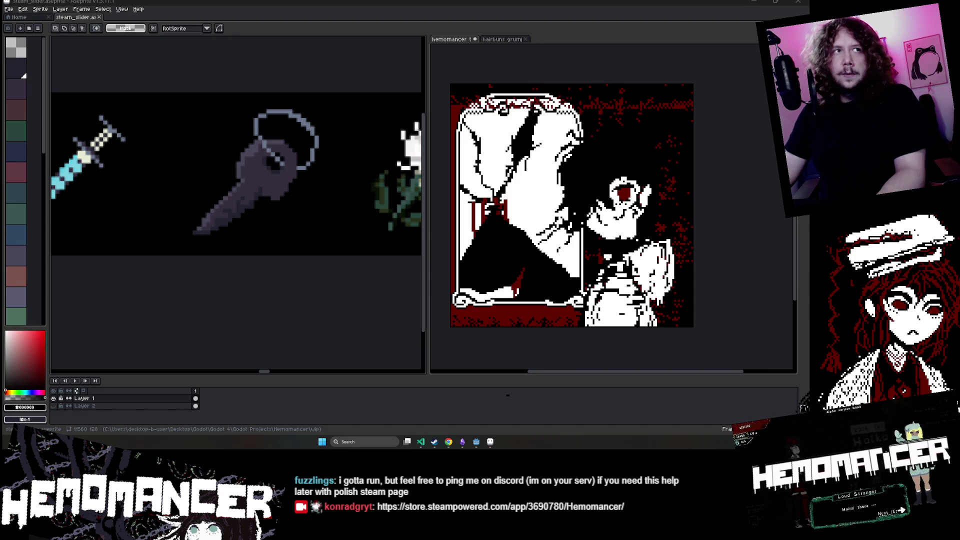
{"action": "left_click_drag", "start_coordinate": [373, 100], "coordinate": [180, 34]}
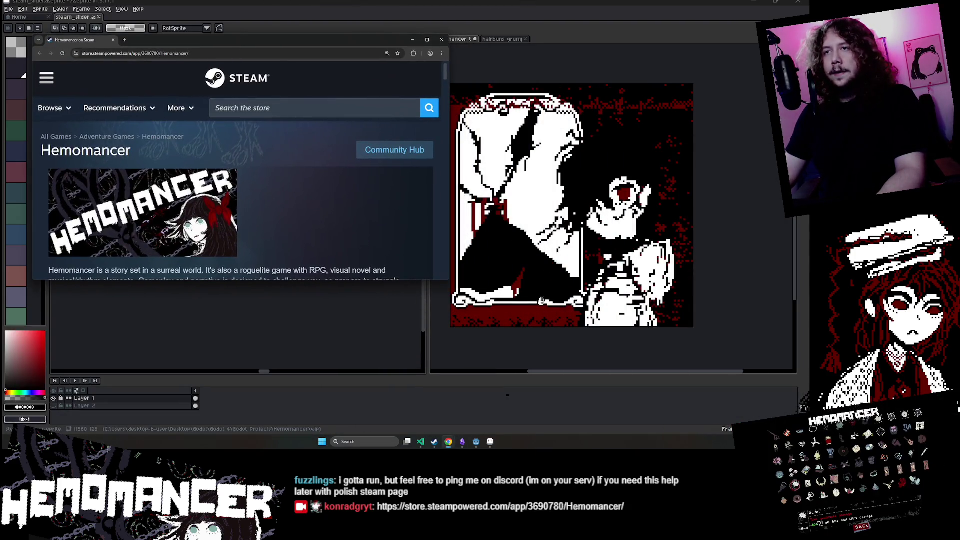
- Enlarge the Chrome window and zoom out so About This Game and the info sidebar fit together
{"action": "left_click_drag", "start_coordinate": [448, 281], "coordinate": [487, 379]}
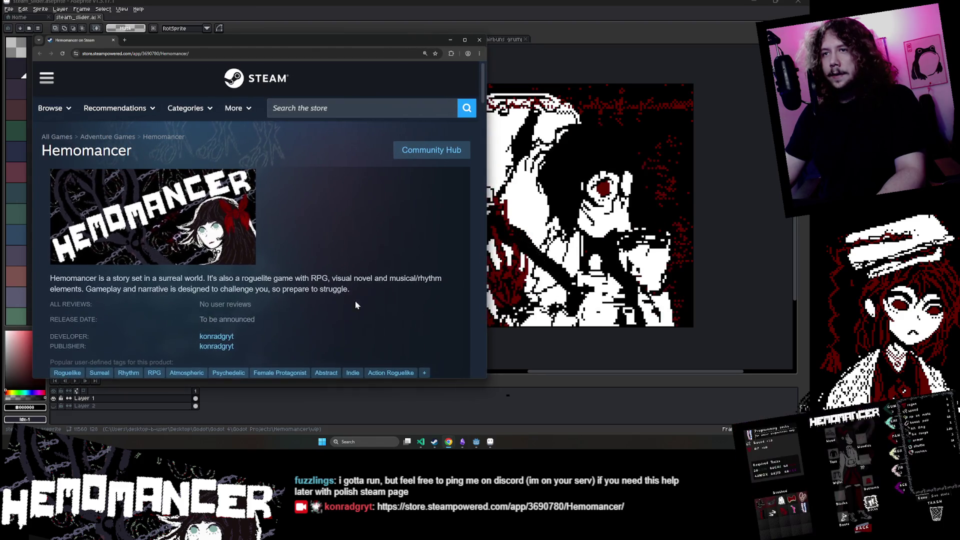
{"action": "scroll", "coordinate": [301, 259], "scroll_direction": "down", "scroll_amount": 5}
{"action": "scroll", "coordinate": [301, 261], "scroll_direction": "down", "scroll_amount": 10}
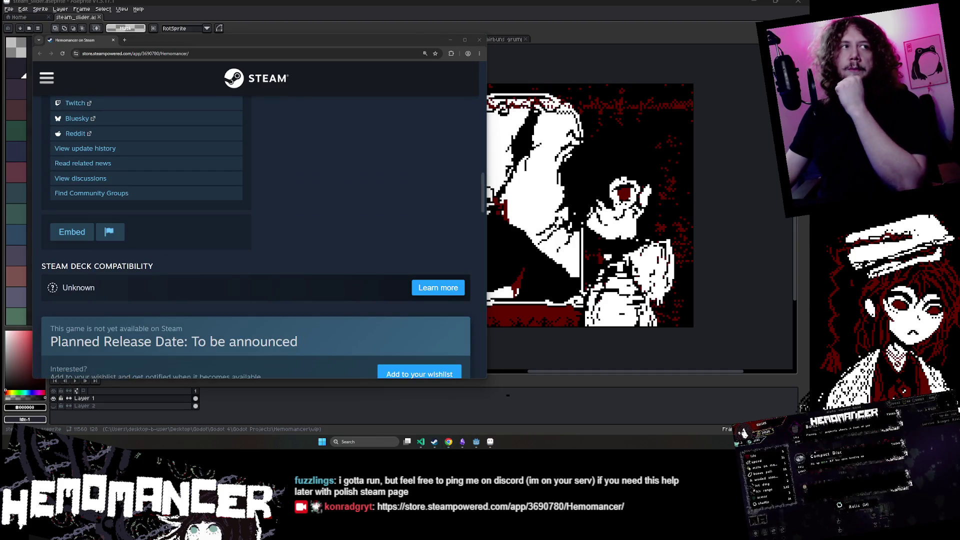
{"action": "scroll", "coordinate": [371, 220], "scroll_direction": "down", "scroll_amount": 8}
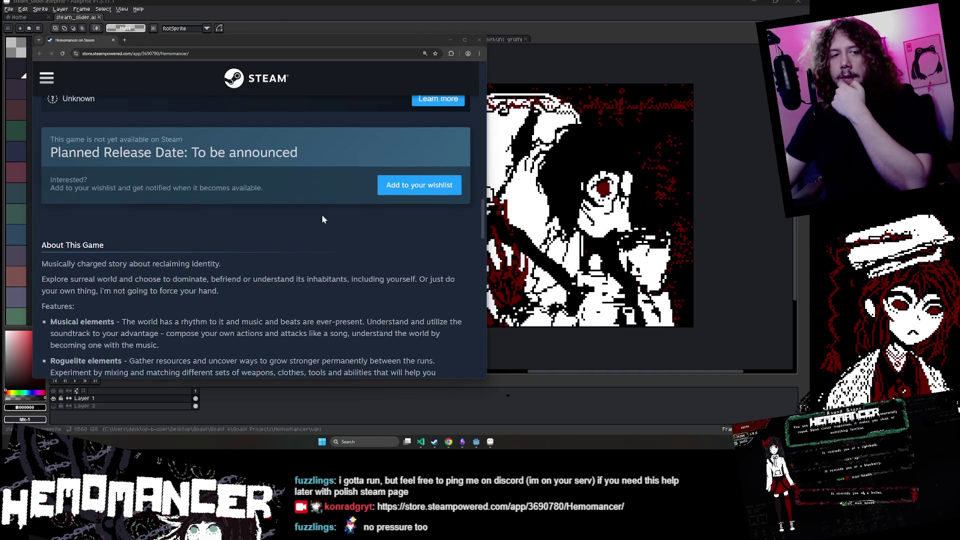
{"action": "scroll", "coordinate": [319, 220], "scroll_direction": "up", "scroll_amount": 2}
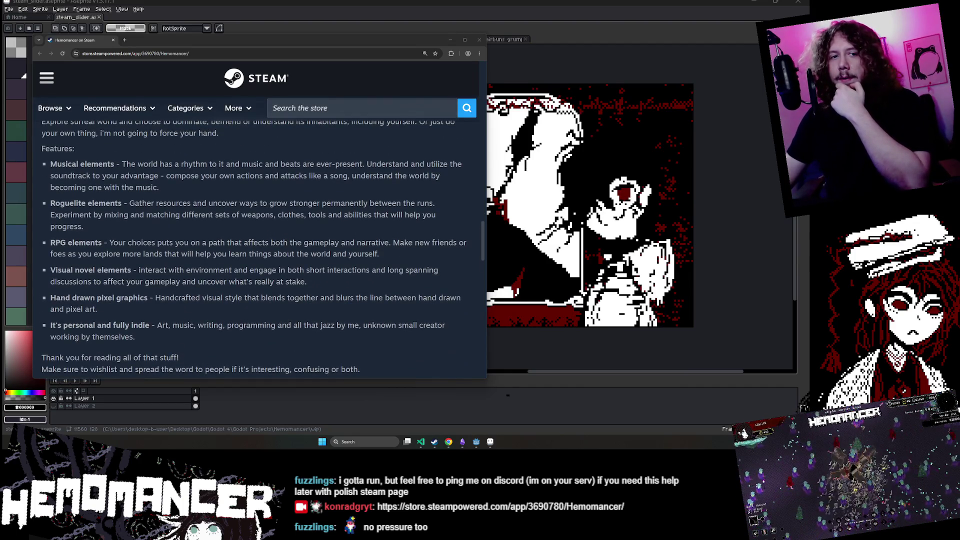
{"action": "key", "text": "ctrl+minus"}
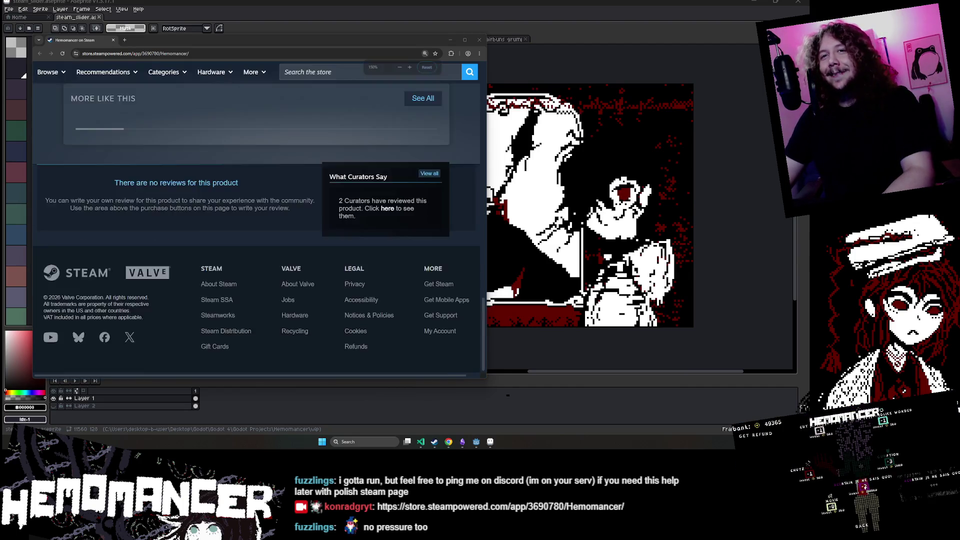
{"action": "scroll", "coordinate": [222, 212], "scroll_direction": "up", "scroll_amount": 10}
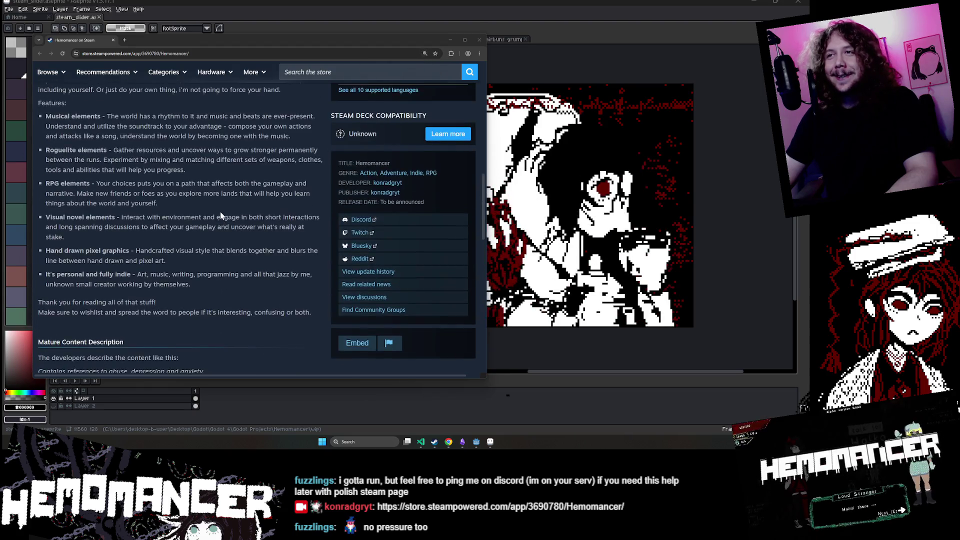
{"action": "scroll", "coordinate": [221, 214], "scroll_direction": "up", "scroll_amount": 1}
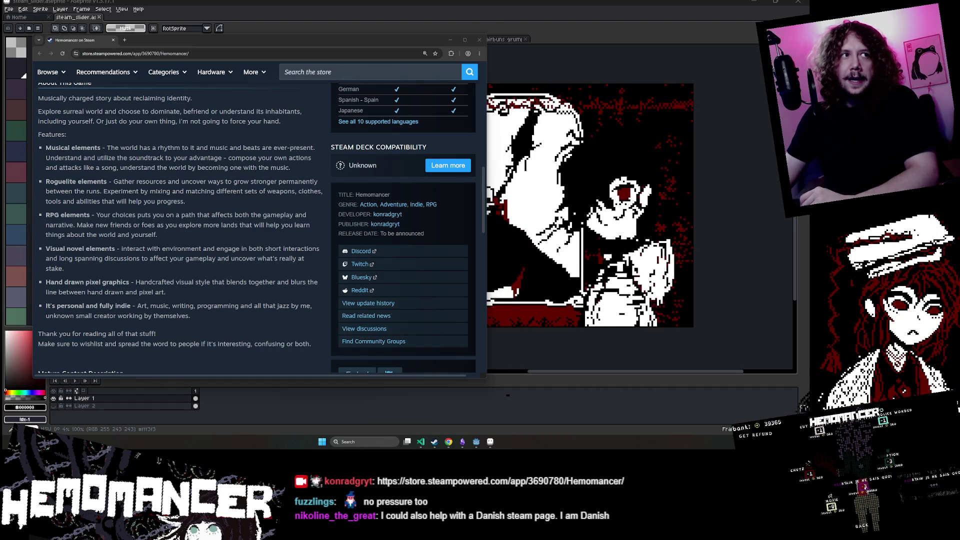
{"action": "scroll", "coordinate": [155, 211], "scroll_direction": "up", "scroll_amount": 2}
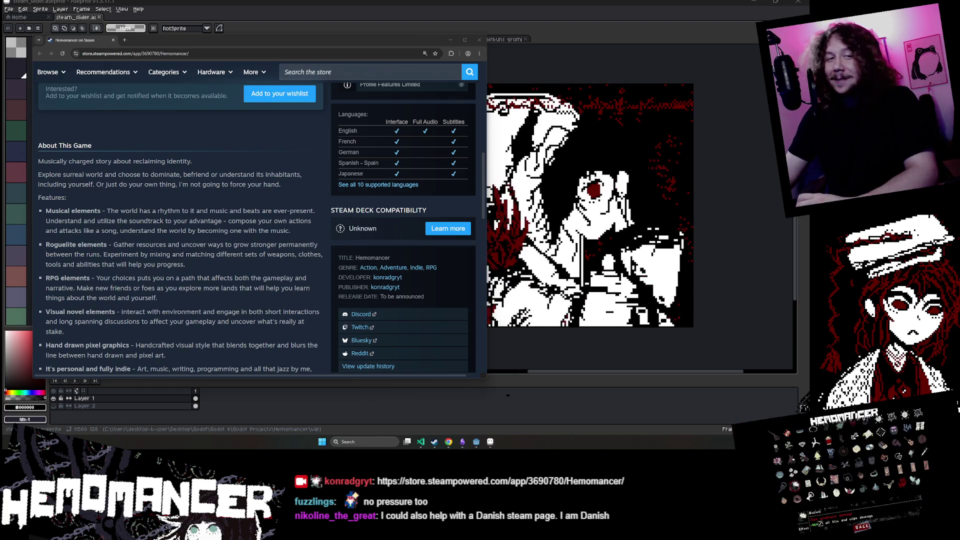
{"action": "scroll", "coordinate": [202, 281], "scroll_direction": "down", "scroll_amount": 2}
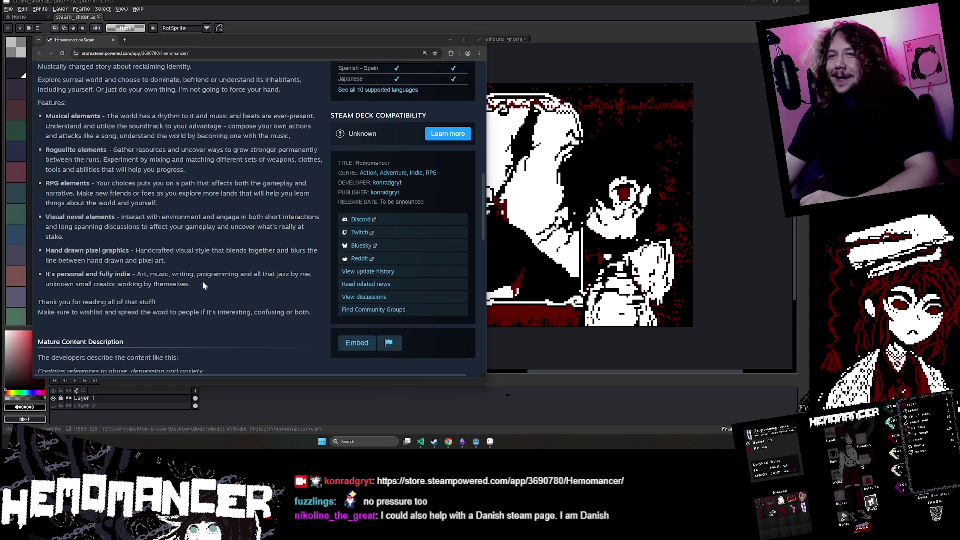
{"action": "scroll", "coordinate": [193, 268], "scroll_direction": "up", "scroll_amount": 2}
{"action": "scroll", "coordinate": [193, 265], "scroll_direction": "down", "scroll_amount": 2}
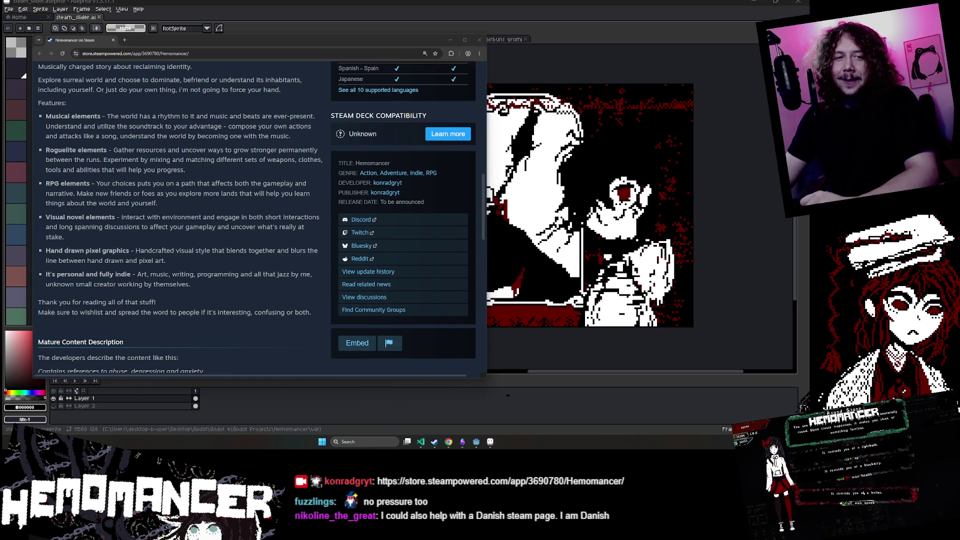
{"action": "scroll", "coordinate": [255, 182], "scroll_direction": "up", "scroll_amount": 1}
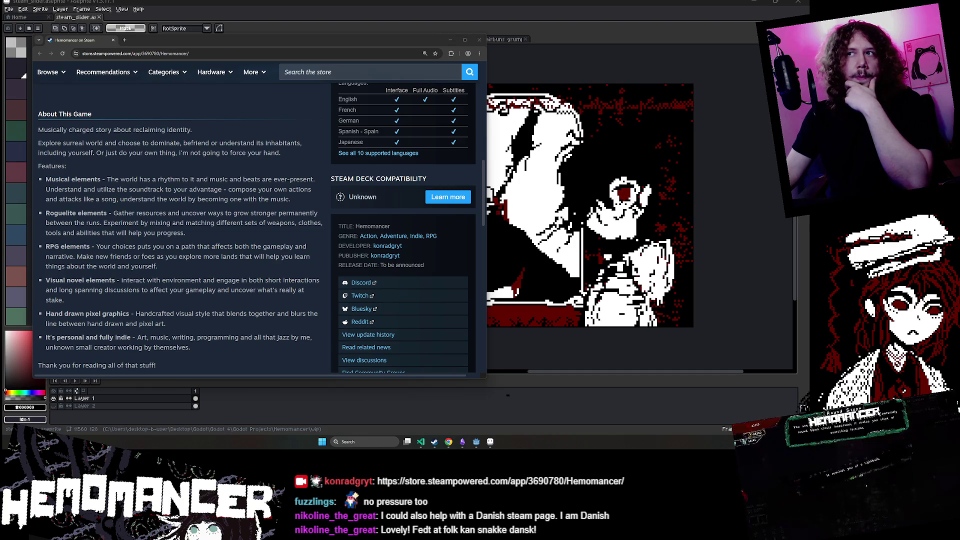
- Hide Chrome and preview the slider animation in the Godot editor, then reset it to the start
{"action": "left_click", "coordinate": [450, 40]}
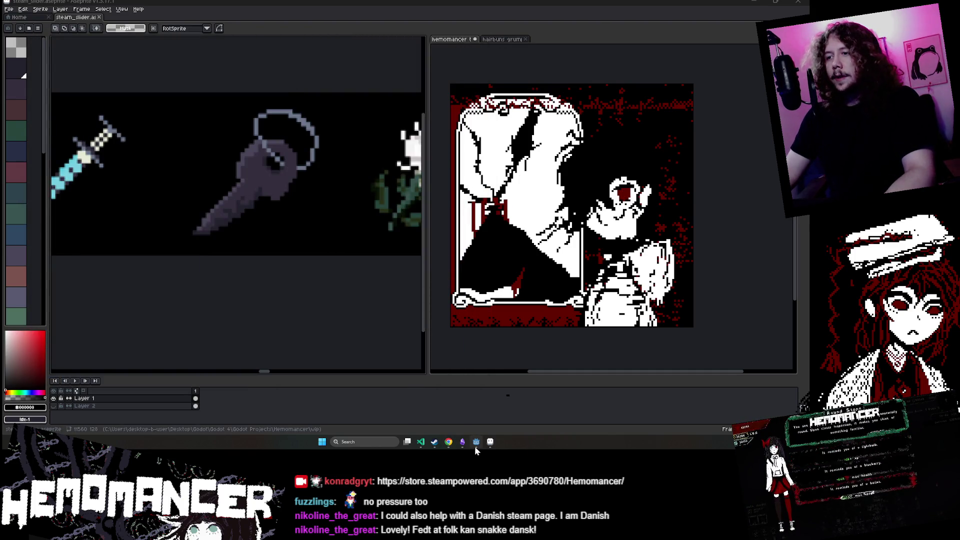
{"action": "left_click", "coordinate": [476, 442]}
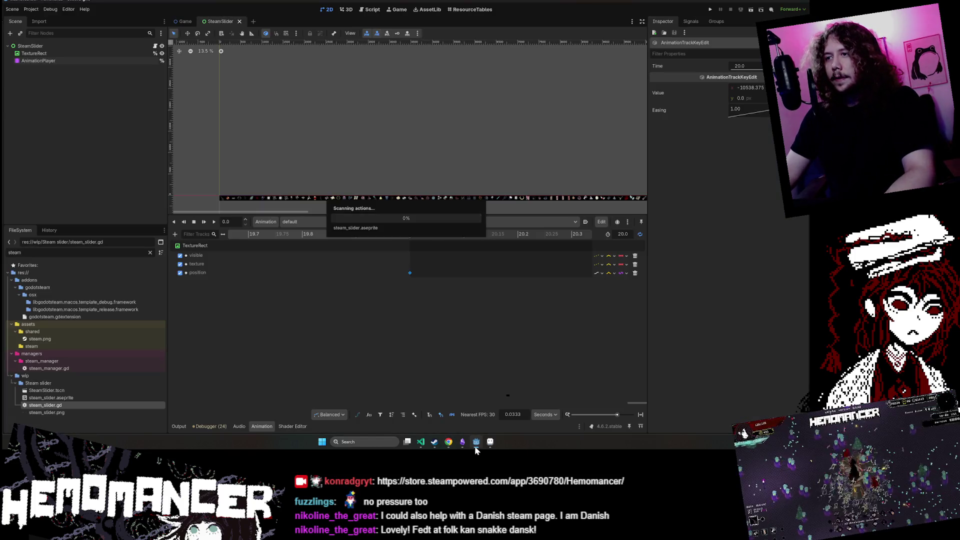
{"action": "left_click", "coordinate": [194, 222]}
{"action": "left_click", "coordinate": [214, 222]}
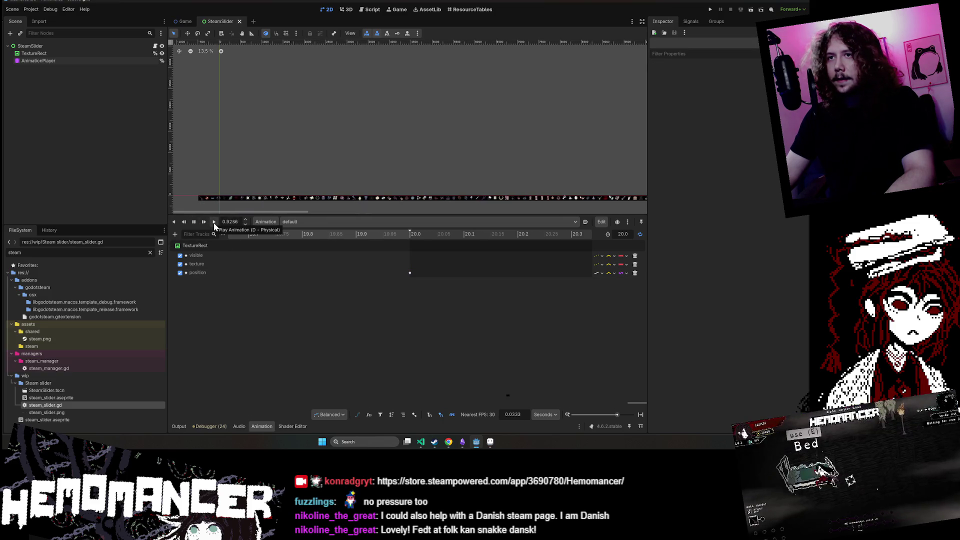
{"action": "left_click", "coordinate": [197, 222]}
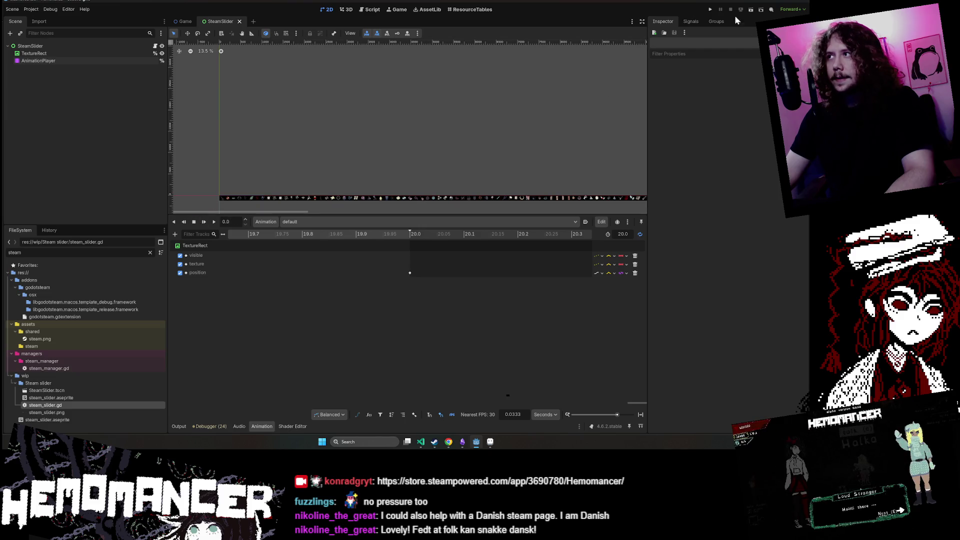
- Run and close the whole project, then run only the SteamSlider scene
{"action": "left_click", "coordinate": [711, 10]}
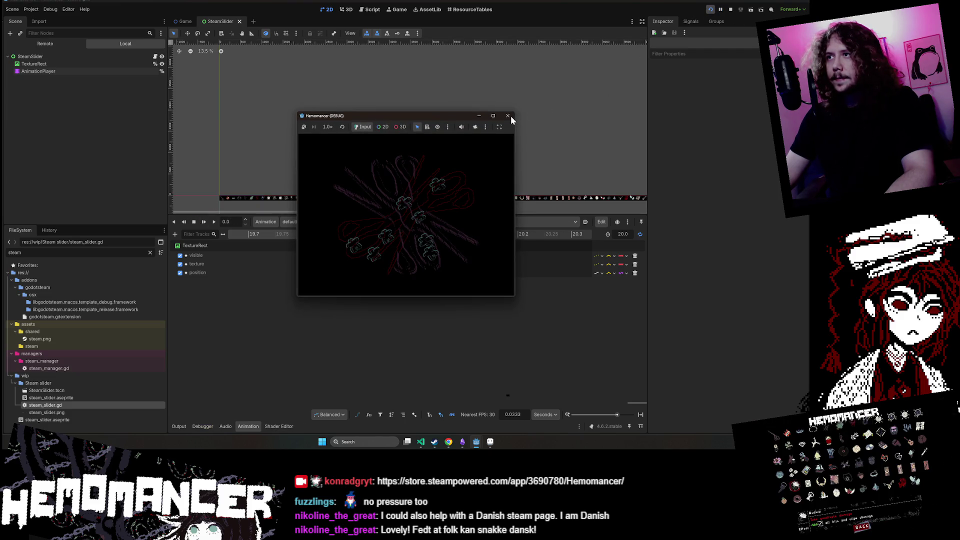
{"action": "left_click", "coordinate": [493, 116]}
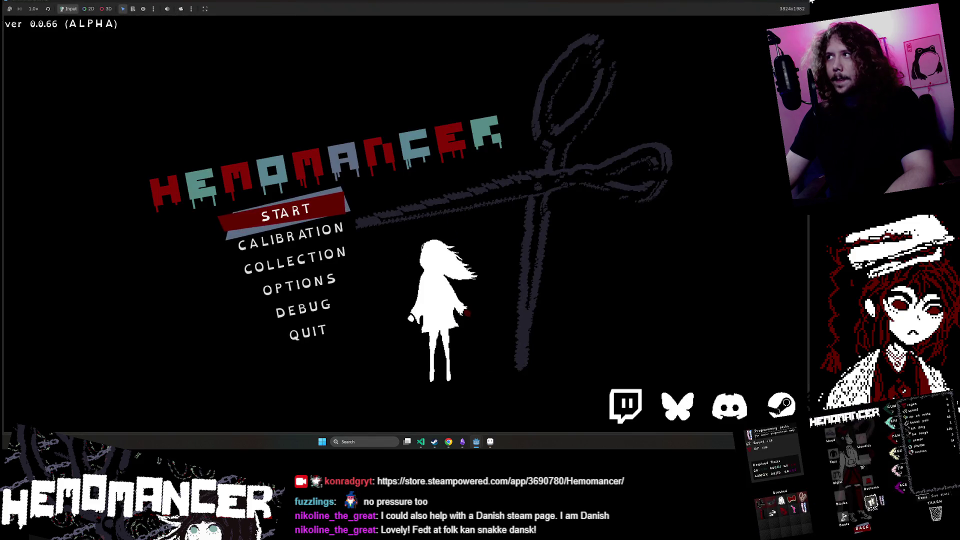
{"action": "left_click", "coordinate": [763, 10]}
{"action": "left_click", "coordinate": [750, 11]}
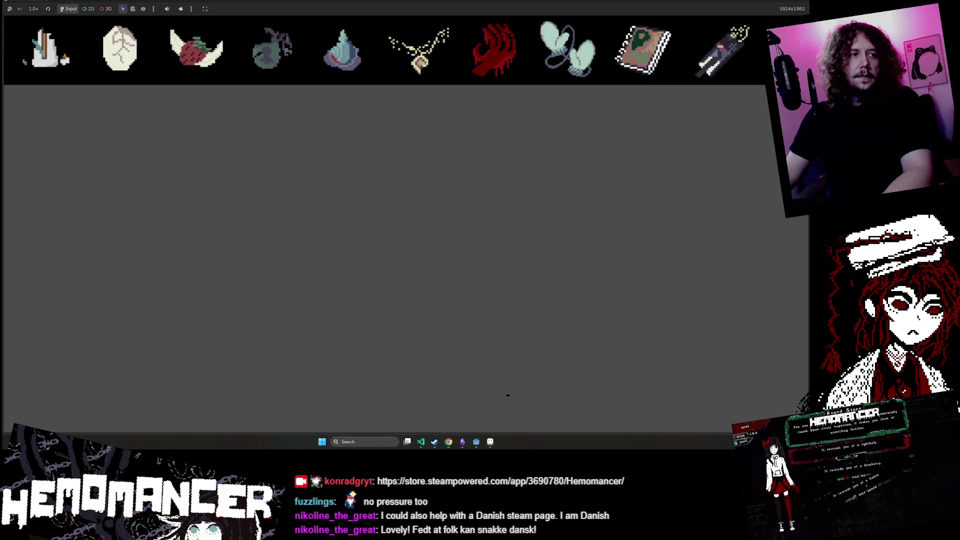
- Bring the 'Godot Gif exporter' forum page on screen in a larger window
{"action": "mouse_move", "coordinate": [800, 156]}
{"action": "left_mouse_down"}
{"action": "mouse_move", "coordinate": [491, 156]}
{"action": "mouse_move", "coordinate": [284, 96]}
{"action": "left_mouse_up"}
{"action": "mouse_move", "coordinate": [449, 335]}
{"action": "left_mouse_down"}
{"action": "mouse_move", "coordinate": [523, 395]}
{"action": "mouse_move", "coordinate": [554, 393]}
{"action": "left_mouse_up"}
{"action": "scroll", "coordinate": [326, 254], "scroll_direction": "down", "scroll_amount": 3}
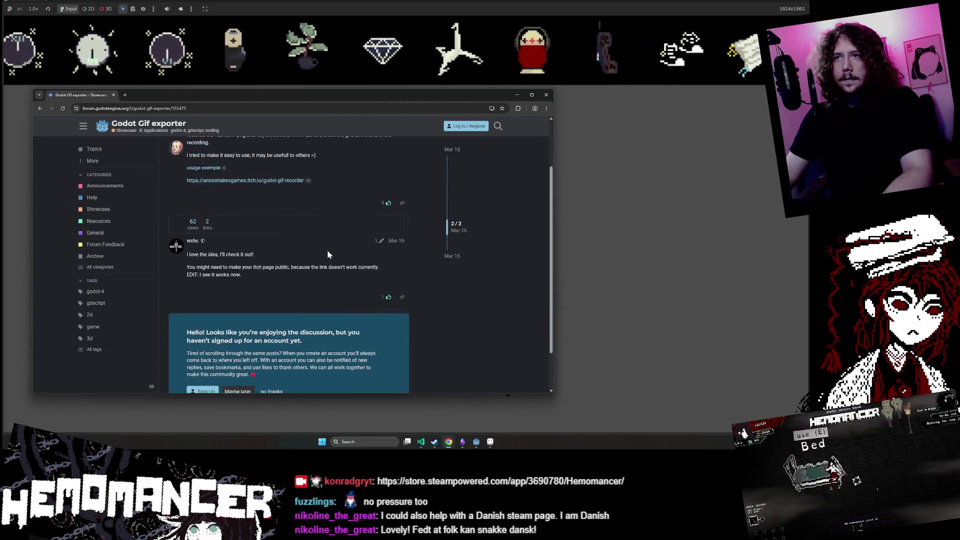
- Go back to the GIF export search results and open the itch.io Godot Gif Recorder page
{"action": "scroll", "coordinate": [327, 250], "scroll_direction": "up", "scroll_amount": 3}
{"action": "scroll", "coordinate": [328, 245], "scroll_direction": "down", "scroll_amount": 3}
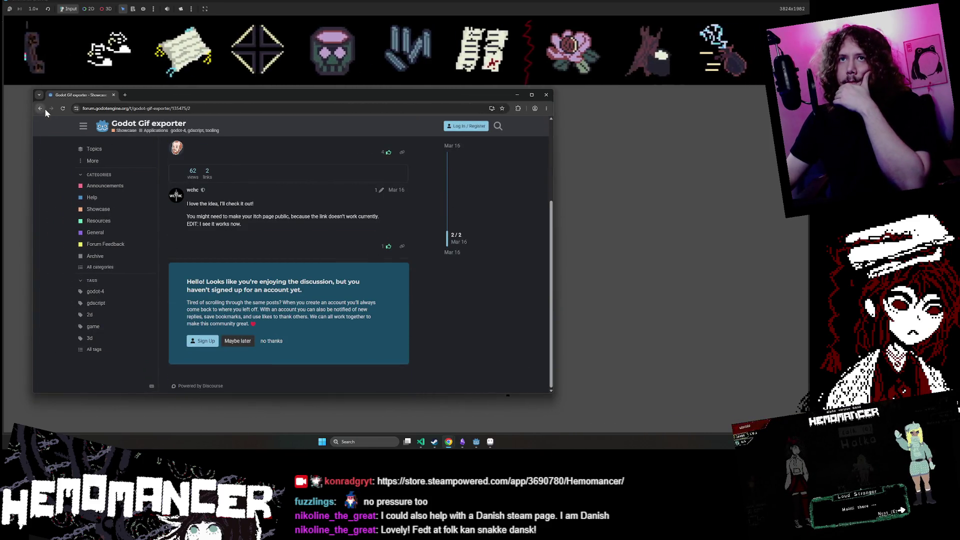
{"action": "key", "text": "alt+Left"}
{"action": "scroll", "coordinate": [462, 202], "scroll_direction": "down", "scroll_amount": 6}
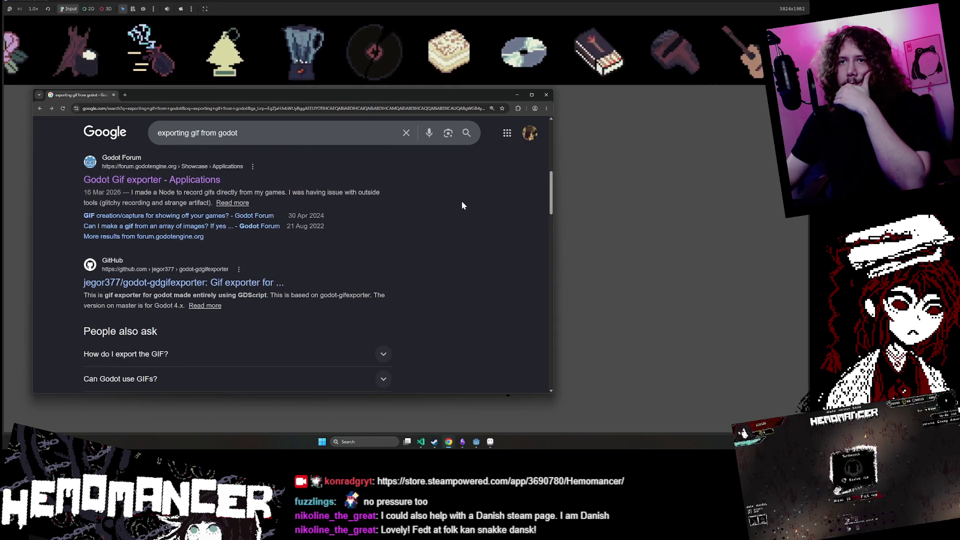
{"action": "scroll", "coordinate": [460, 199], "scroll_direction": "down", "scroll_amount": 2}
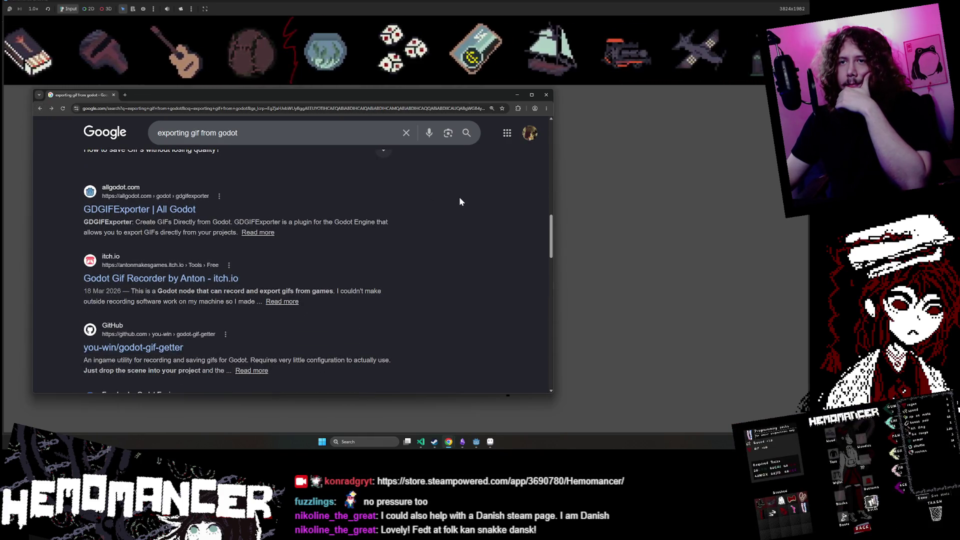
{"action": "left_click", "coordinate": [191, 274]}
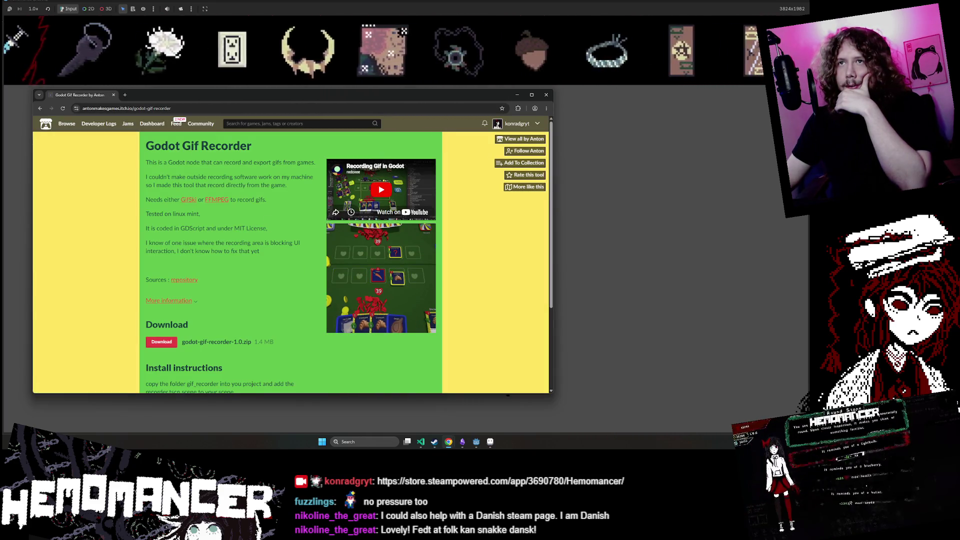
- Read the Gif Recorder description about recording from the game, then close the browser
{"action": "mouse_move", "coordinate": [164, 163]}
{"action": "left_mouse_down"}
{"action": "mouse_move", "coordinate": [285, 164]}
{"action": "mouse_move", "coordinate": [278, 172]}
{"action": "left_mouse_up"}
{"action": "left_click", "coordinate": [278, 172]}
{"action": "left_click_drag", "start_coordinate": [146, 176], "coordinate": [287, 185]}
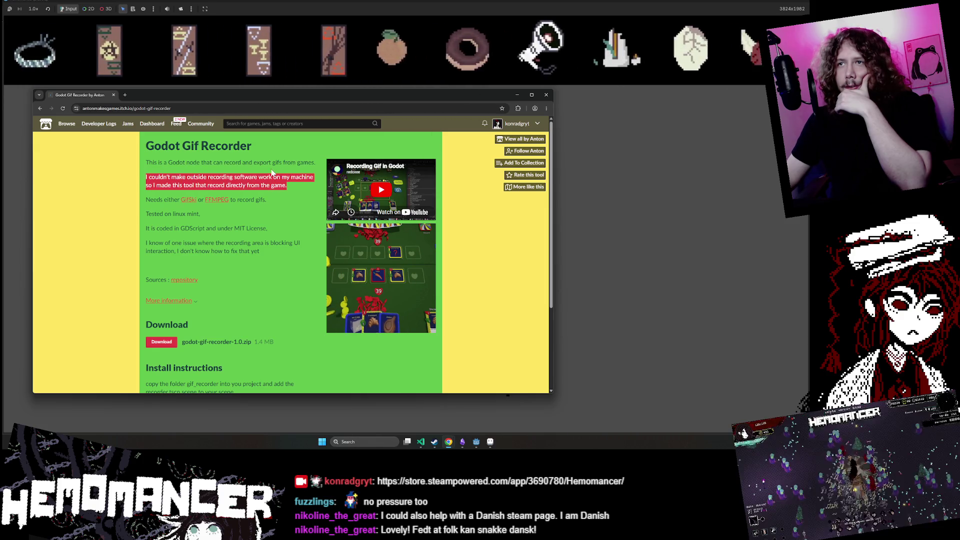
{"action": "left_click", "coordinate": [214, 170]}
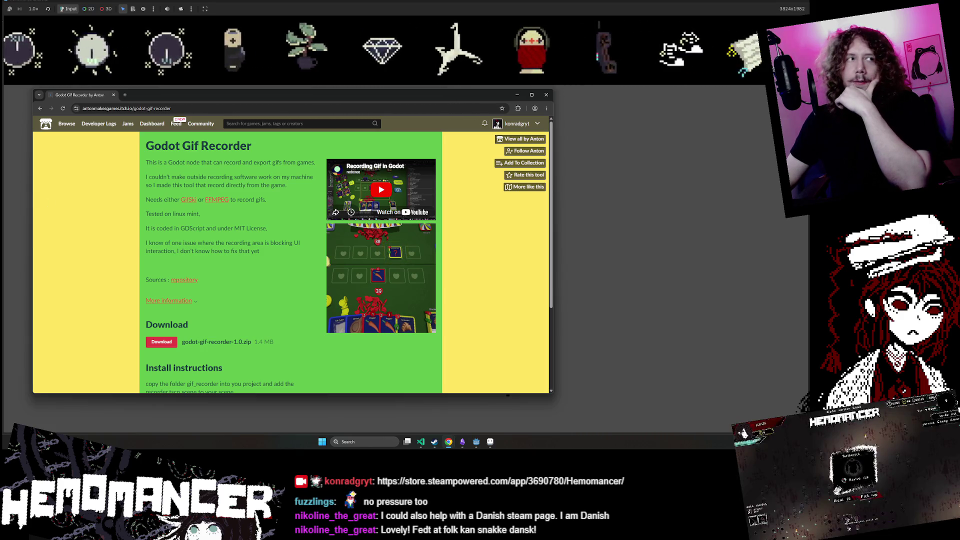
{"action": "left_click", "coordinate": [546, 95]}
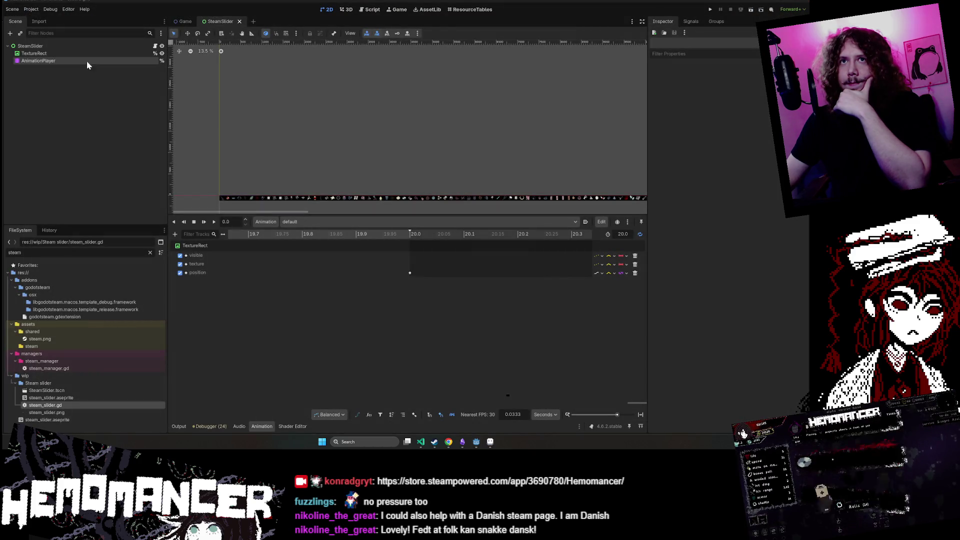
- Select the TextureRect node and re-import its strip from the changed Aseprite source
{"action": "left_click", "coordinate": [60, 53]}
{"action": "scroll", "coordinate": [746, 416], "scroll_direction": "down", "scroll_amount": 10}
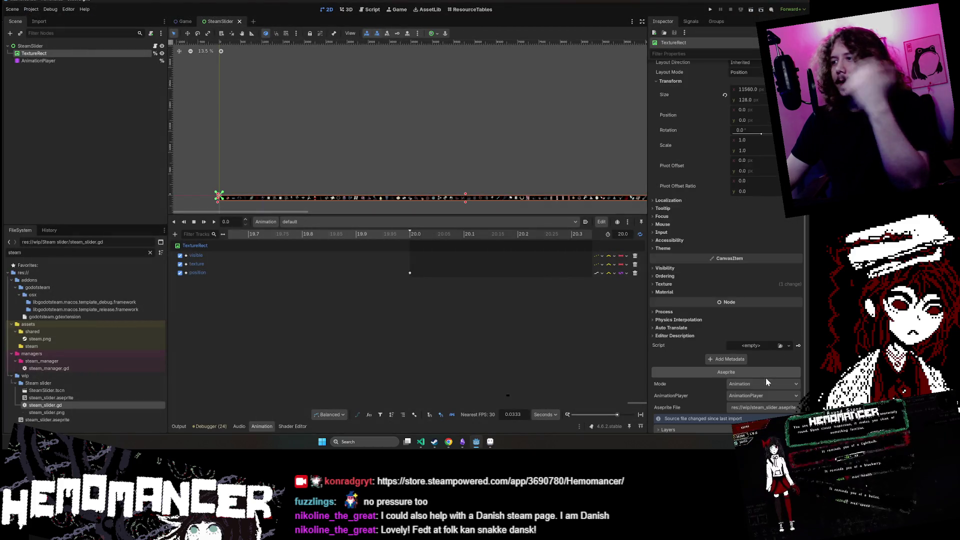
{"action": "left_click", "coordinate": [726, 424]}
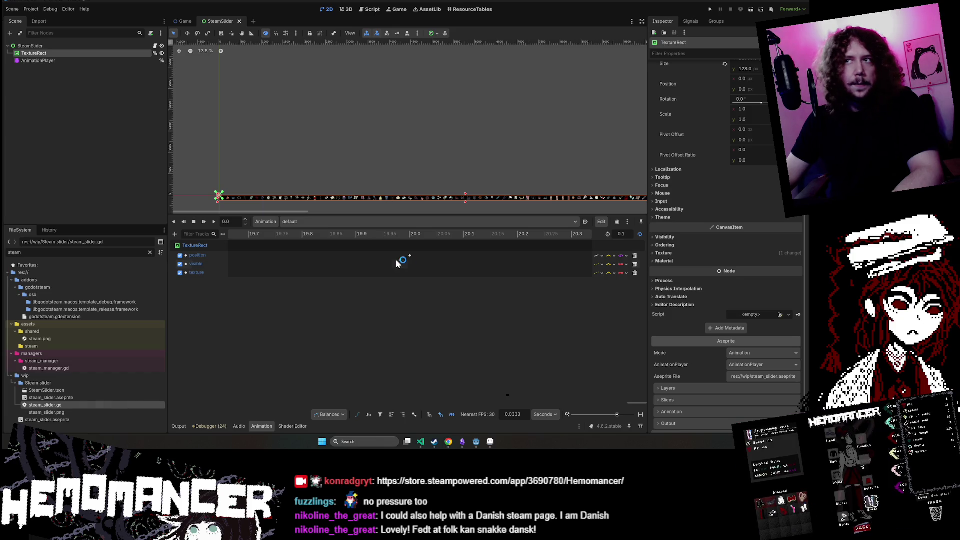
- Bring Aseprite forward, pan and zoom along the steam_slider icon strip, then raise Discord over it
{"action": "left_click", "coordinate": [486, 445]}
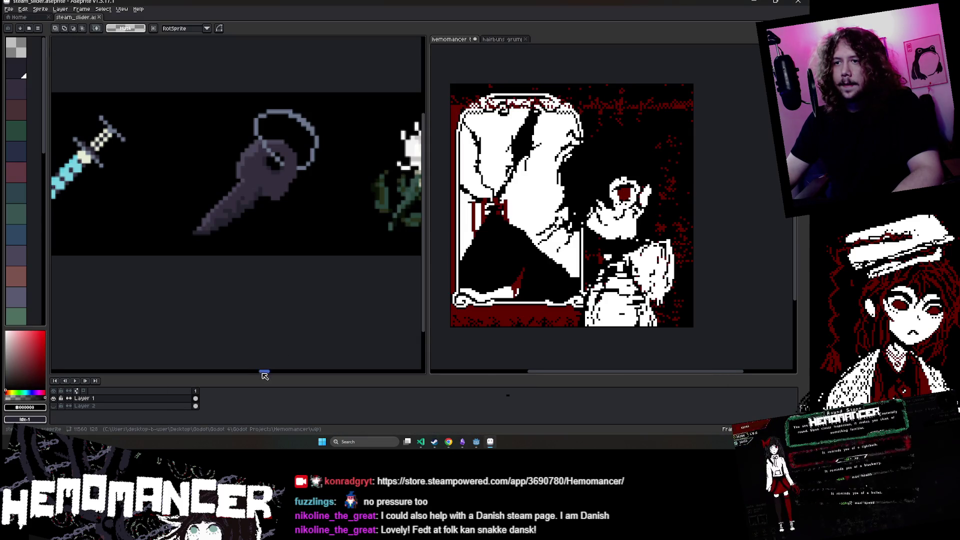
{"action": "left_click_drag", "start_coordinate": [265, 375], "coordinate": [182, 376]}
{"action": "scroll", "coordinate": [183, 331], "scroll_direction": "down", "scroll_amount": 3}
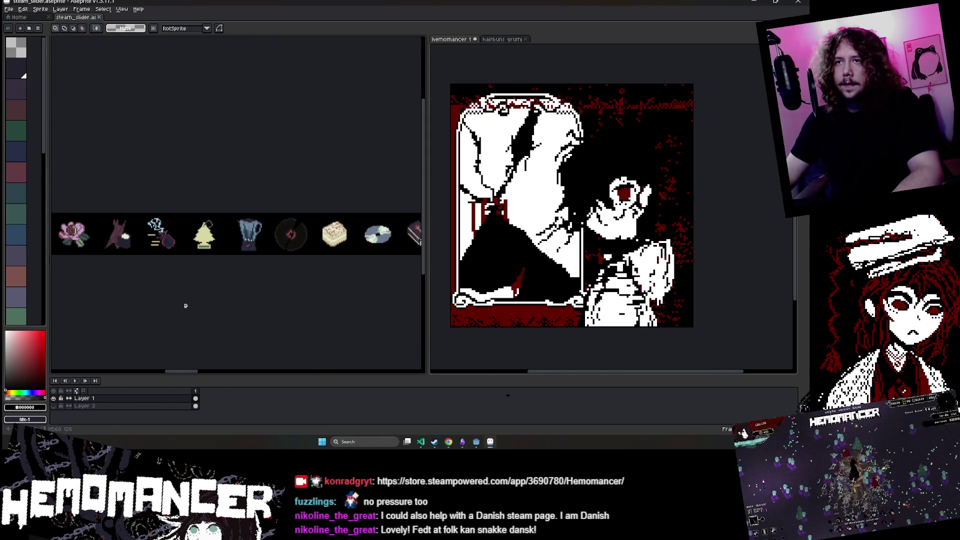
{"action": "mouse_move", "coordinate": [240, 300]}
{"action": "left_mouse_down"}
{"action": "mouse_move", "coordinate": [298, 291]}
{"action": "mouse_move", "coordinate": [401, 298]}
{"action": "mouse_move", "coordinate": [133, 277]}
{"action": "left_mouse_up"}
{"action": "scroll", "coordinate": [175, 219], "scroll_direction": "up", "scroll_amount": 3}
{"action": "scroll", "coordinate": [176, 218], "scroll_direction": "down", "scroll_amount": 2}
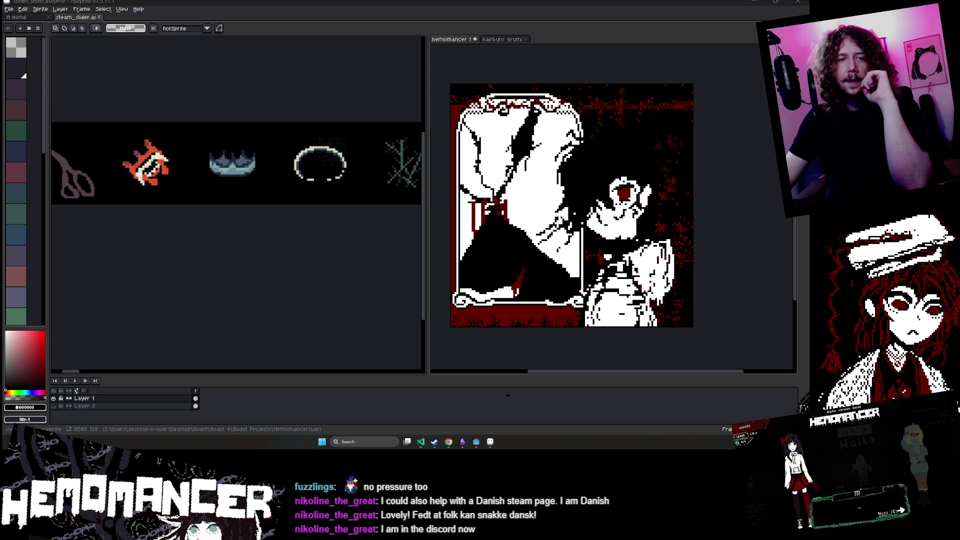
{"action": "left_click_drag", "start_coordinate": [76, 372], "coordinate": [238, 372]}
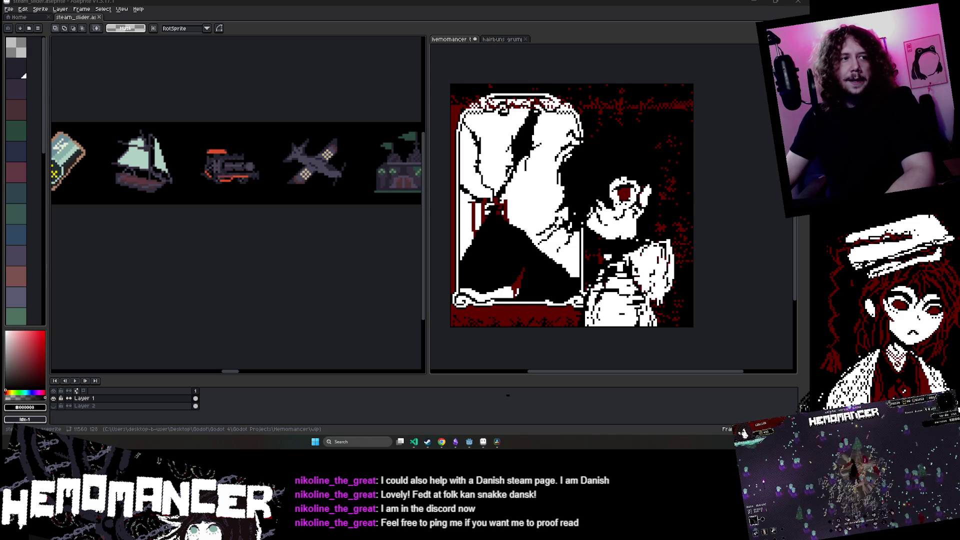
{"action": "mouse_move", "coordinate": [322, 539]}
{"action": "left_mouse_down"}
{"action": "mouse_move", "coordinate": [321, 220]}
{"action": "mouse_move", "coordinate": [250, 41]}
{"action": "left_mouse_up"}
- Type the stream-chat reply about the Steam preparation, inserting a #devlog channel mention
{"action": "type", "text": "yes, sneak peak -"}
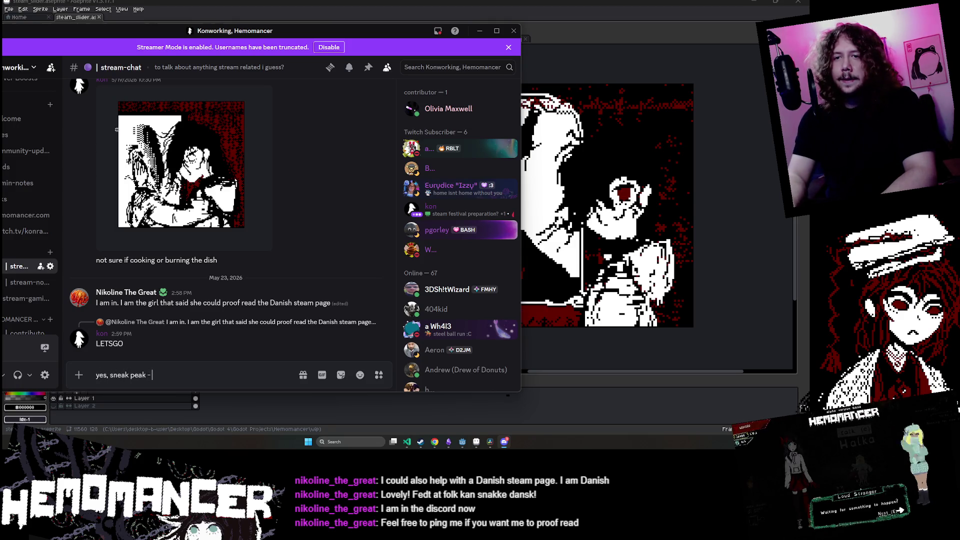
{"action": "type", "text": " we are preparing for bullet f"}
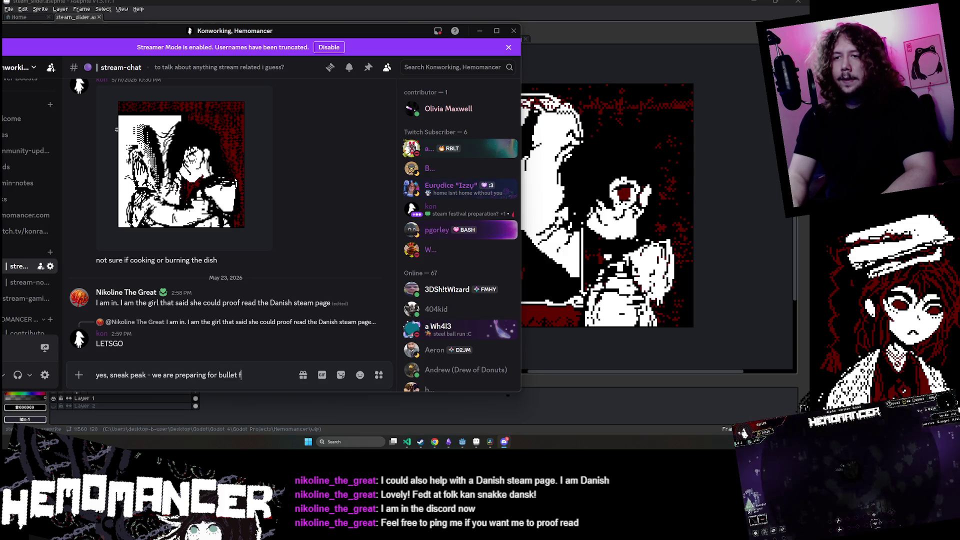
{"action": "type", "text": "est on steam. i will post a"}
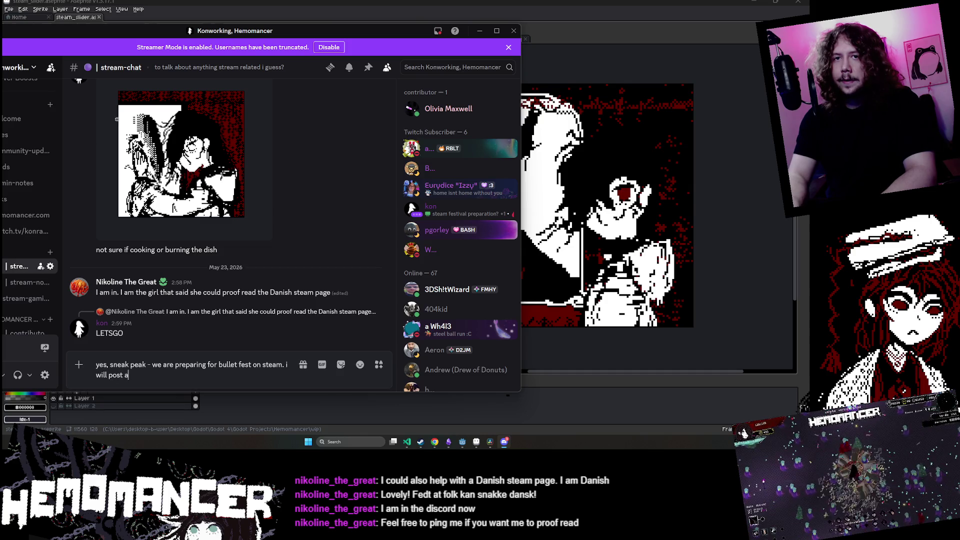
{"action": "type", "text": "bout it on"}
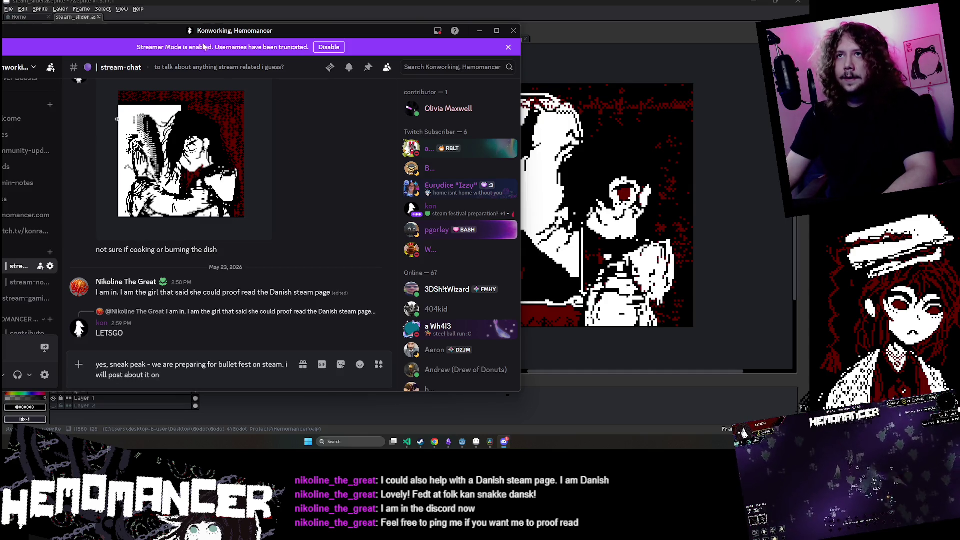
{"action": "left_click_drag", "start_coordinate": [150, 30], "coordinate": [177, 29]}
{"action": "scroll", "coordinate": [55, 235], "scroll_direction": "down", "scroll_amount": 3}
{"action": "scroll", "coordinate": [55, 235], "scroll_direction": "down", "scroll_amount": 5}
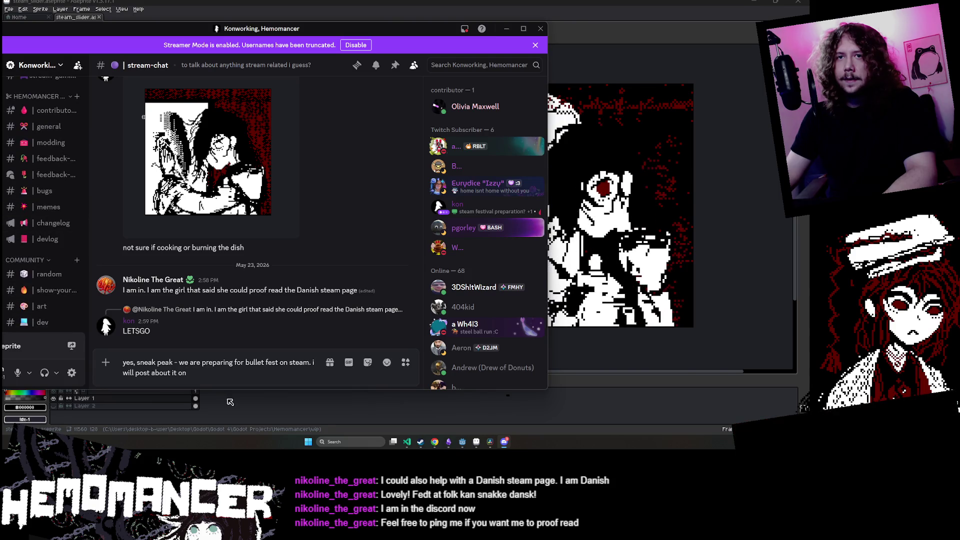
{"action": "type", "text": "# | dev"}
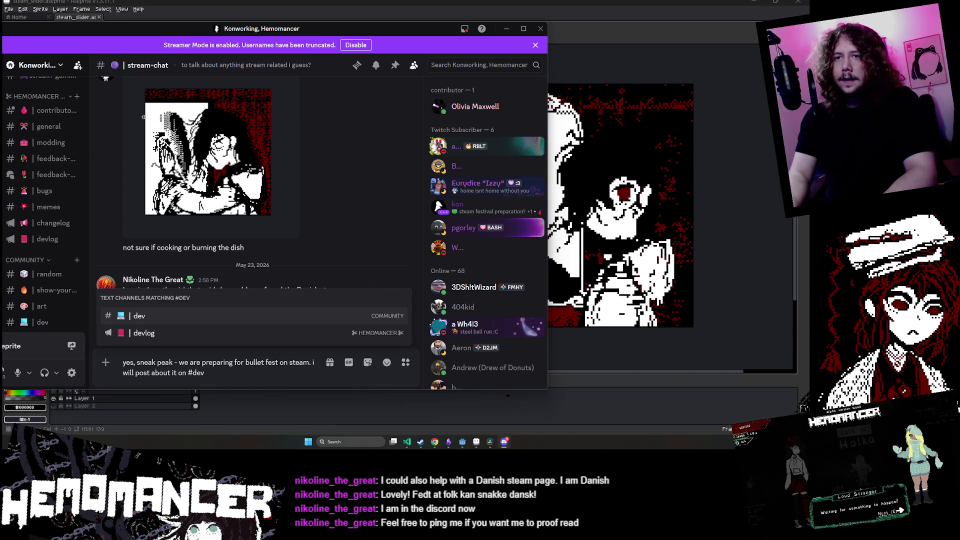
{"action": "key", "text": "Down"}
{"action": "key", "text": "Return"}
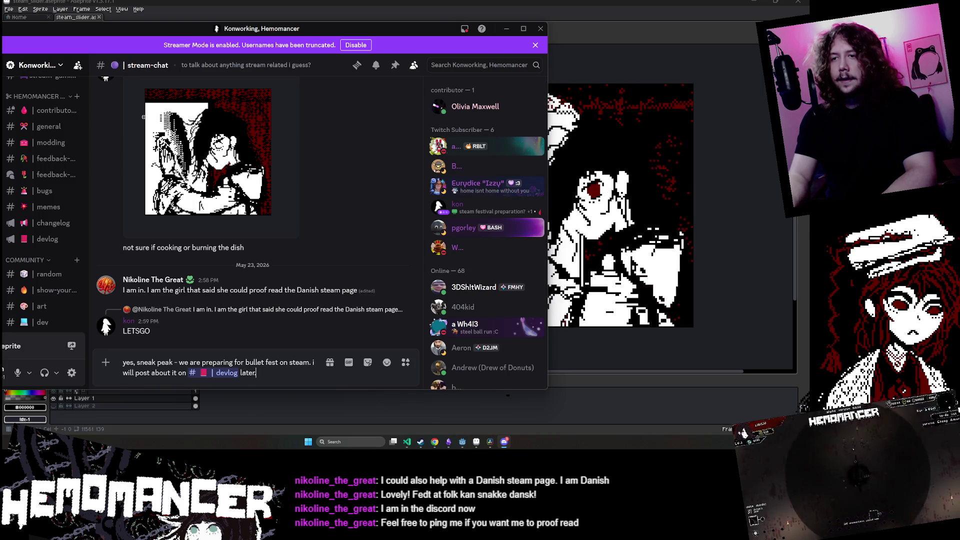
- Finish the reply about translation help and the dream team, send it, and close Discord
{"action": "type", "text": ". i could use"}
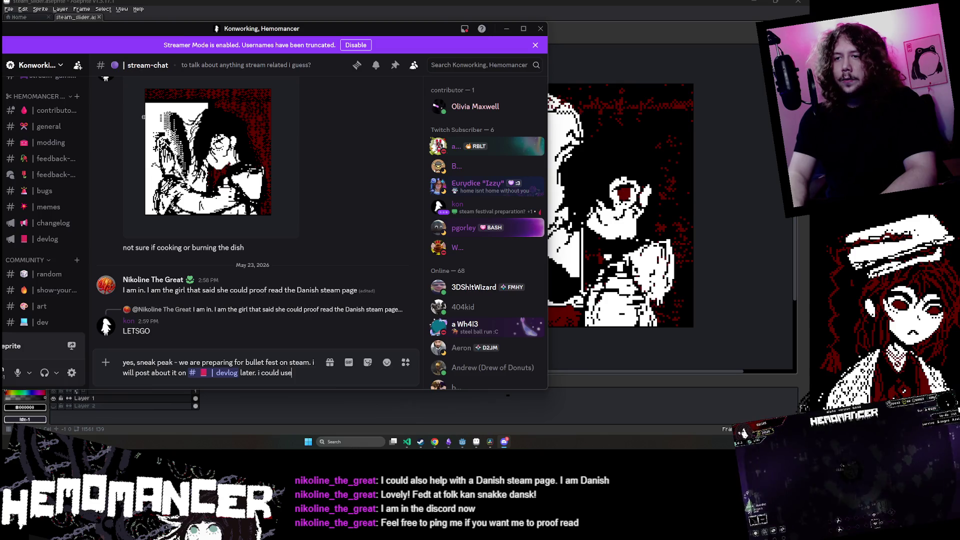
{"action": "type", "text": " some help"}
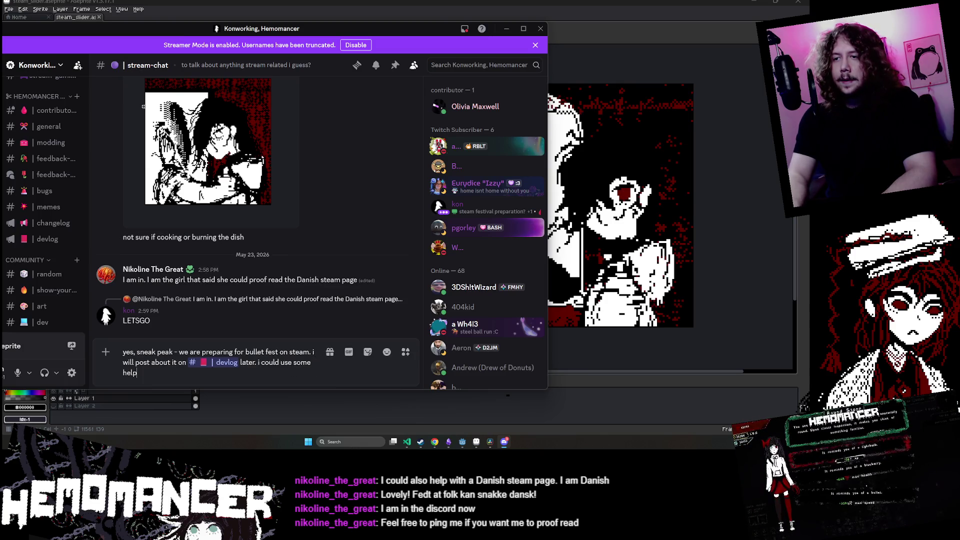
{"action": "type", "text": " translating the steam page when its updated, so"}
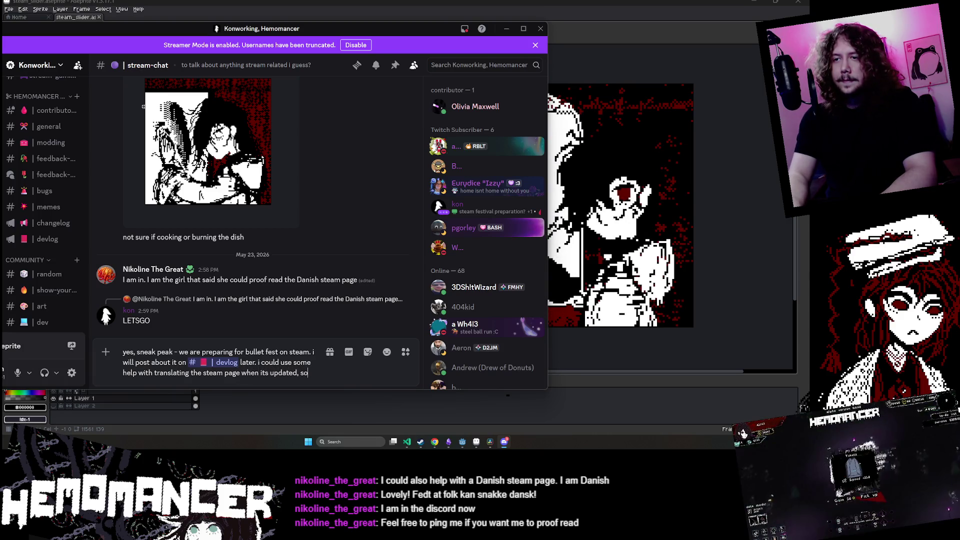
{"action": "type", "text": " we are a"}
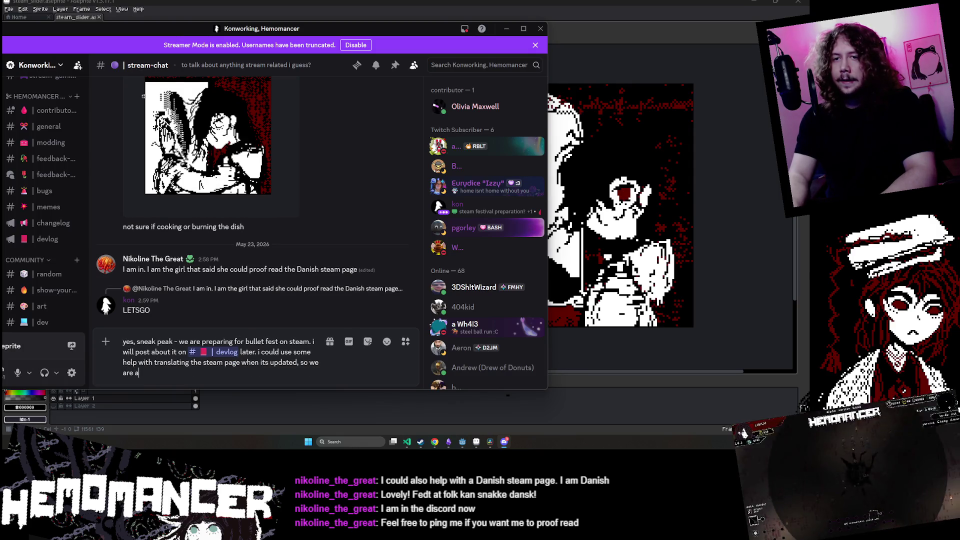
{"action": "type", "text": "ssembling the dream team"}
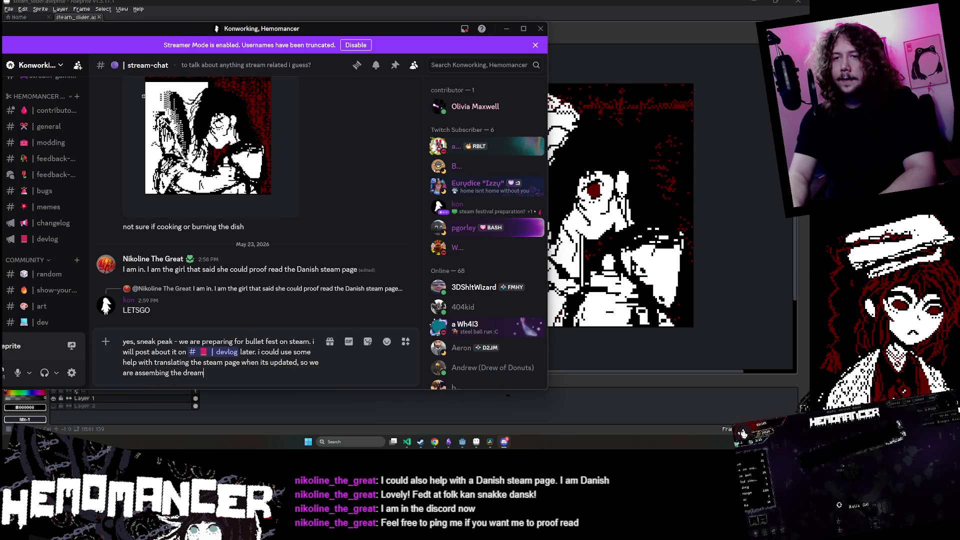
{"action": "key", "text": "Return"}
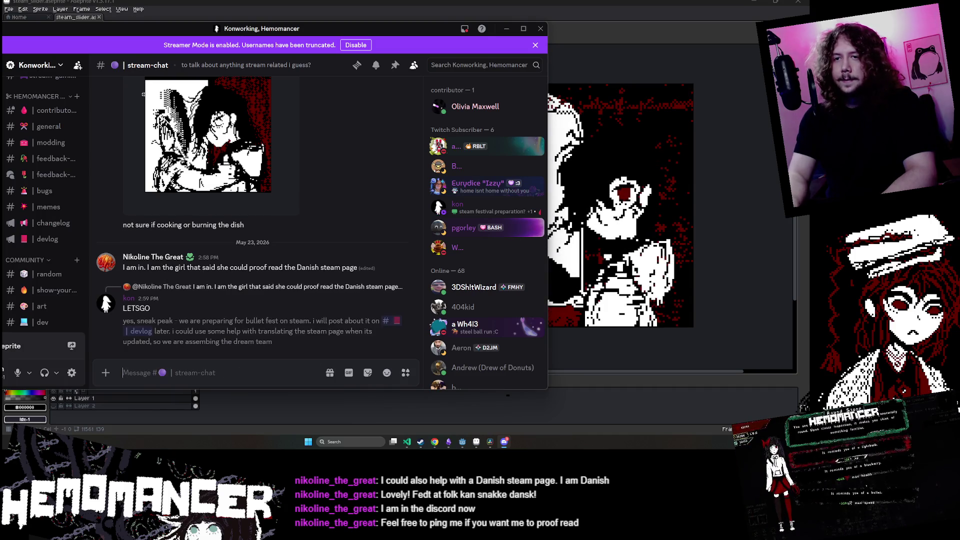
{"action": "key", "text": "alt+F4"}
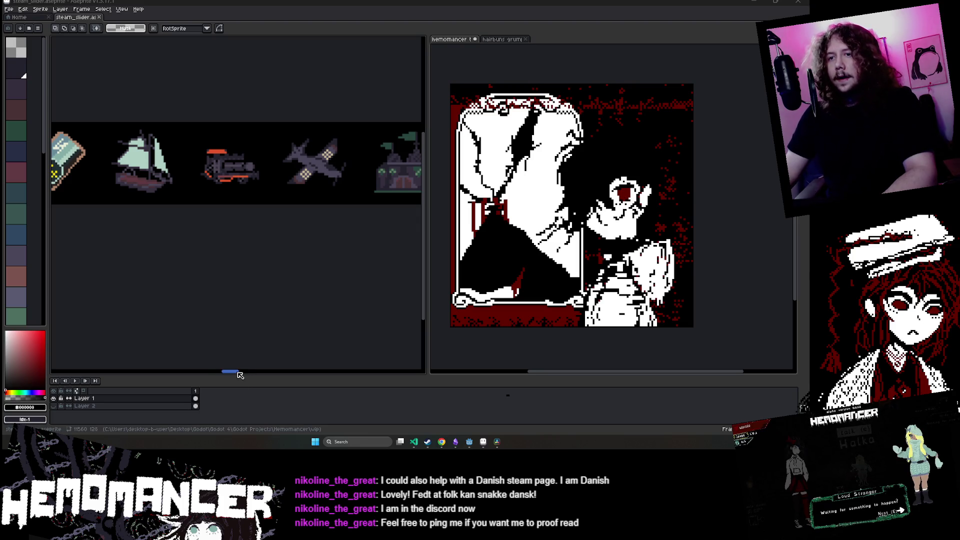
- Pan along the icon strip, then bring DaVinci Resolve's project manager forward
{"action": "mouse_move", "coordinate": [241, 373]}
{"action": "left_mouse_down"}
{"action": "mouse_move", "coordinate": [345, 375]}
{"action": "mouse_move", "coordinate": [165, 375]}
{"action": "mouse_move", "coordinate": [107, 364]}
{"action": "mouse_move", "coordinate": [208, 358]}
{"action": "left_mouse_up"}
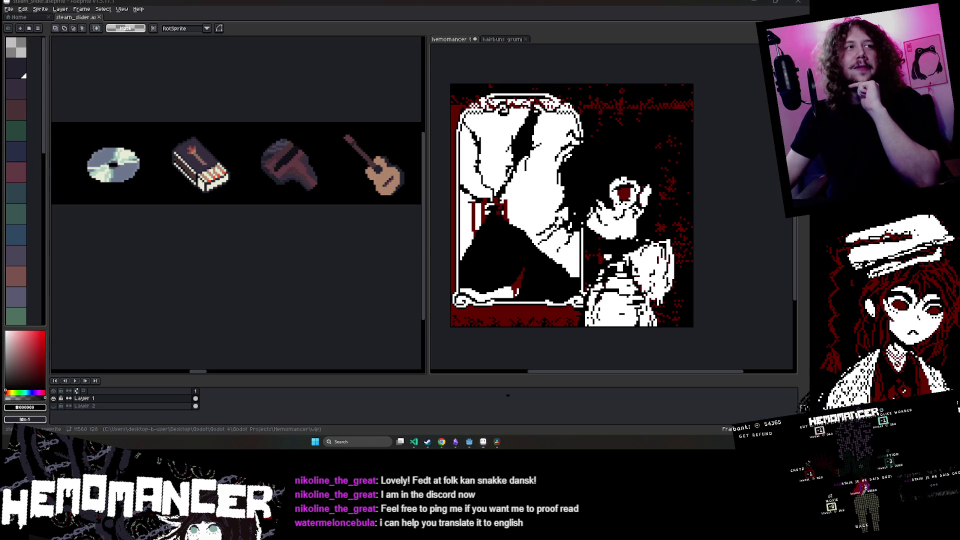
{"action": "left_click", "coordinate": [497, 442]}
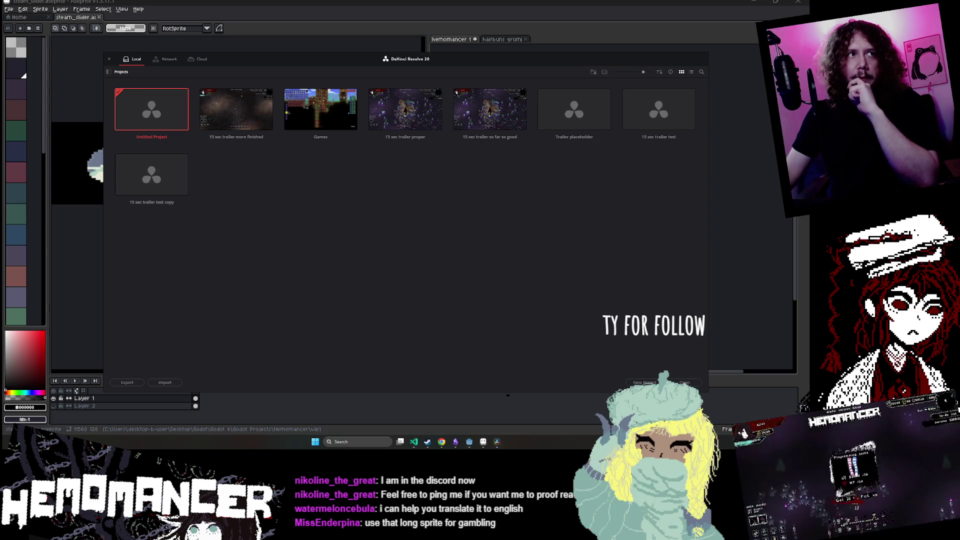
{"action": "mouse_move", "coordinate": [232, 61]}
{"action": "left_mouse_down"}
{"action": "mouse_move", "coordinate": [204, 43]}
{"action": "mouse_move", "coordinate": [196, 79]}
{"action": "mouse_move", "coordinate": [190, 49]}
{"action": "left_mouse_up"}
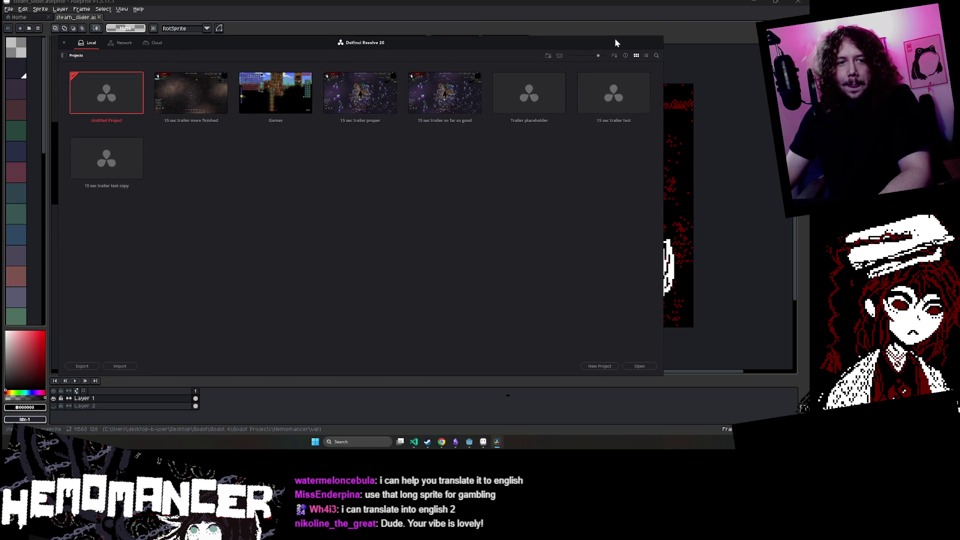
{"action": "left_click_drag", "start_coordinate": [616, 40], "coordinate": [610, 31]}
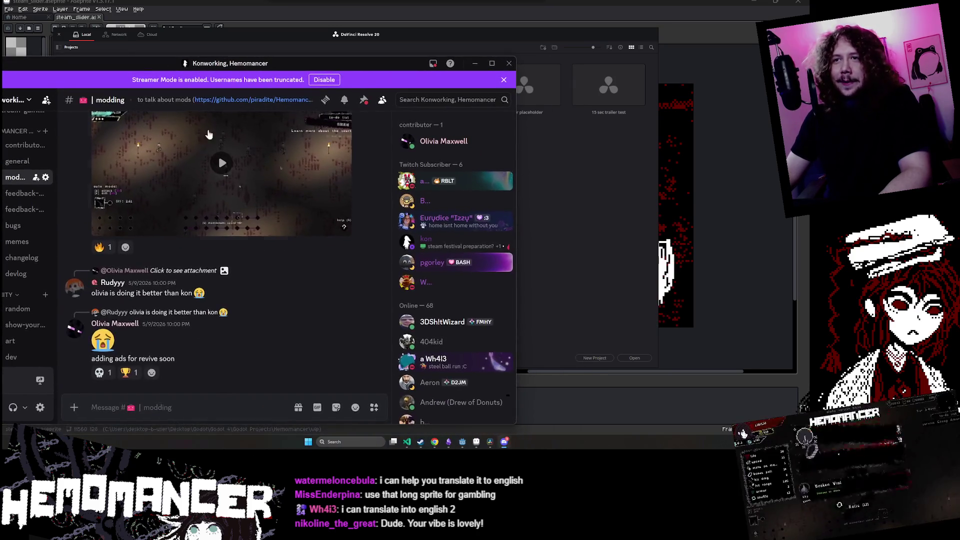
- Play the shared gameplay clip fullscreen, pause it, exit fullscreen, and close Discord
{"action": "scroll", "coordinate": [209, 134], "scroll_direction": "up", "scroll_amount": 3}
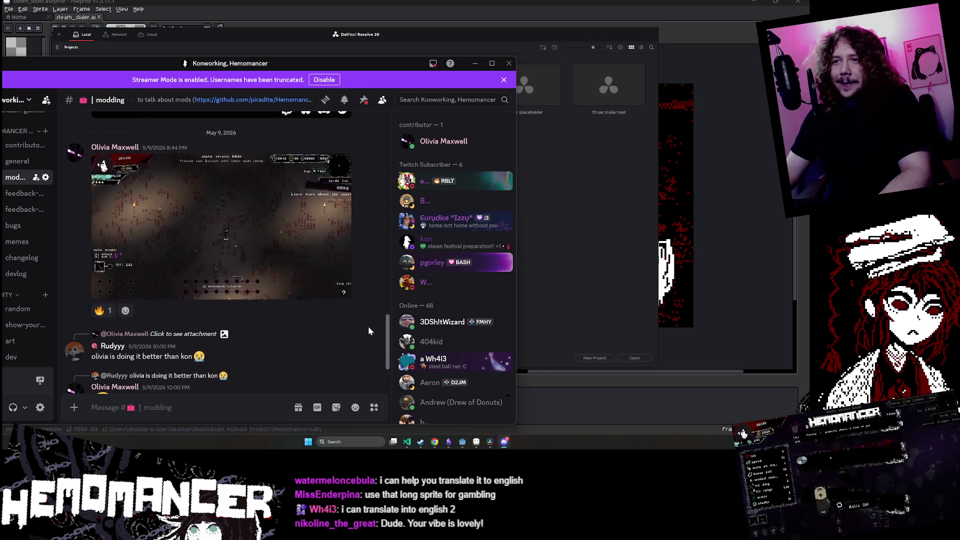
{"action": "left_click", "coordinate": [338, 292]}
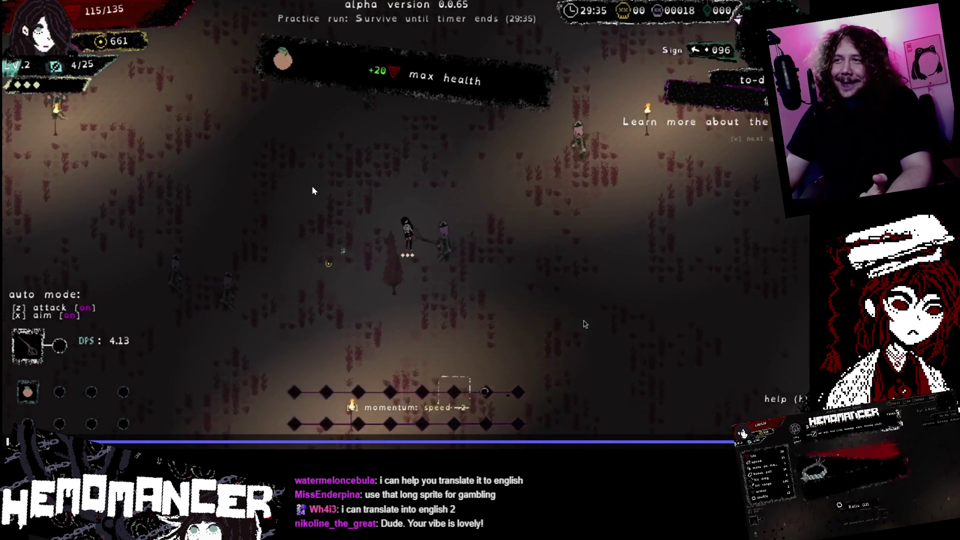
{"action": "key", "text": "space"}
{"action": "key", "text": "Escape"}
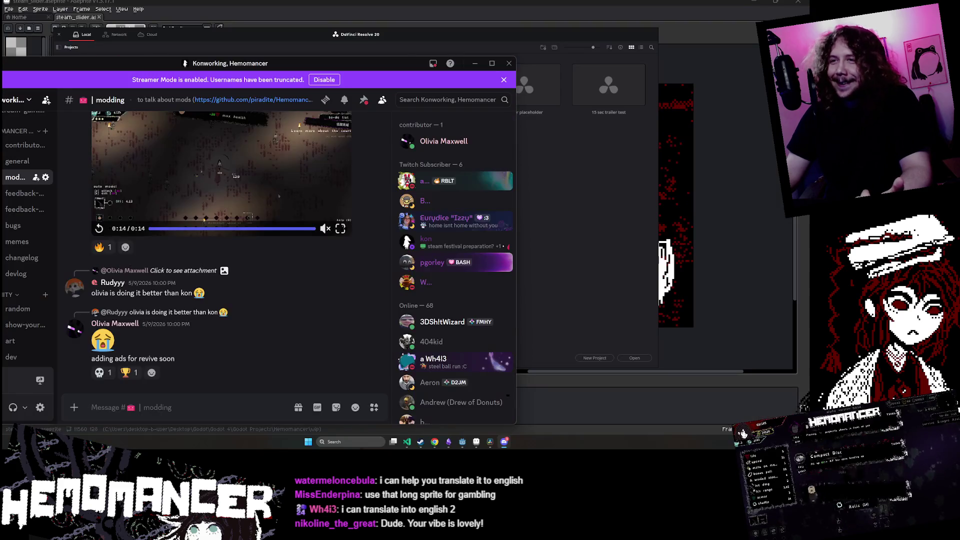
{"action": "left_click", "coordinate": [509, 63]}
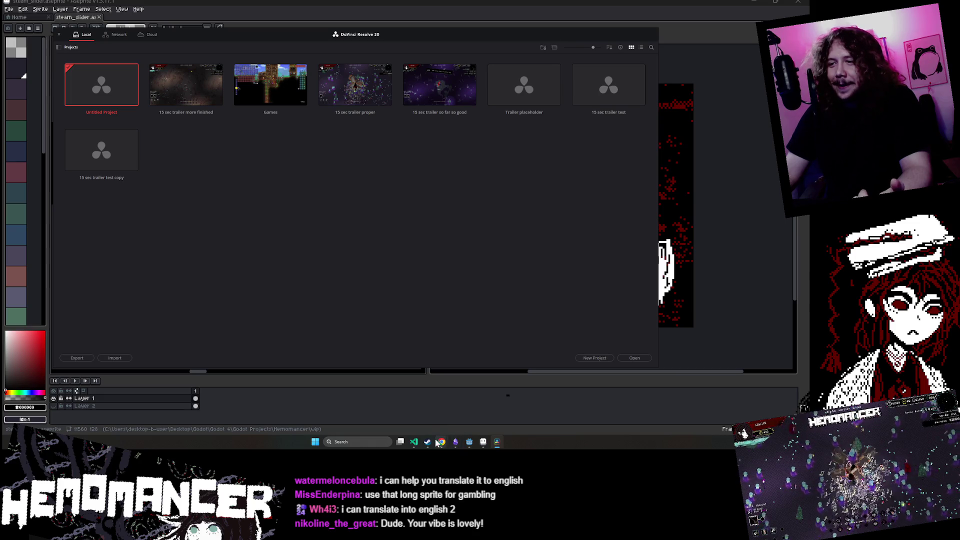
- Show the Hemomancer Steam page in a larger browser window, then return to the Godot editor
{"action": "mouse_move", "coordinate": [437, 443]}
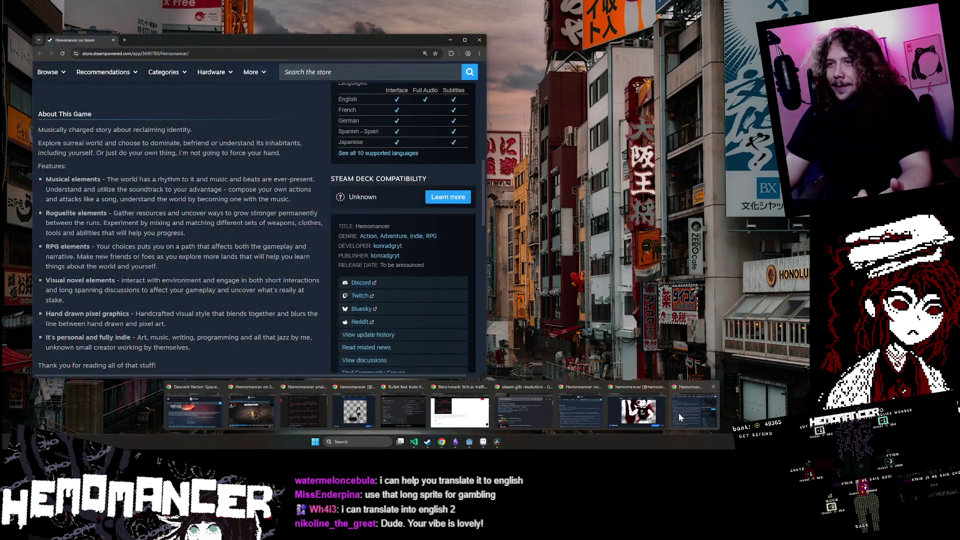
{"action": "left_click", "coordinate": [679, 413]}
{"action": "left_click_drag", "start_coordinate": [316, 43], "coordinate": [331, 27]}
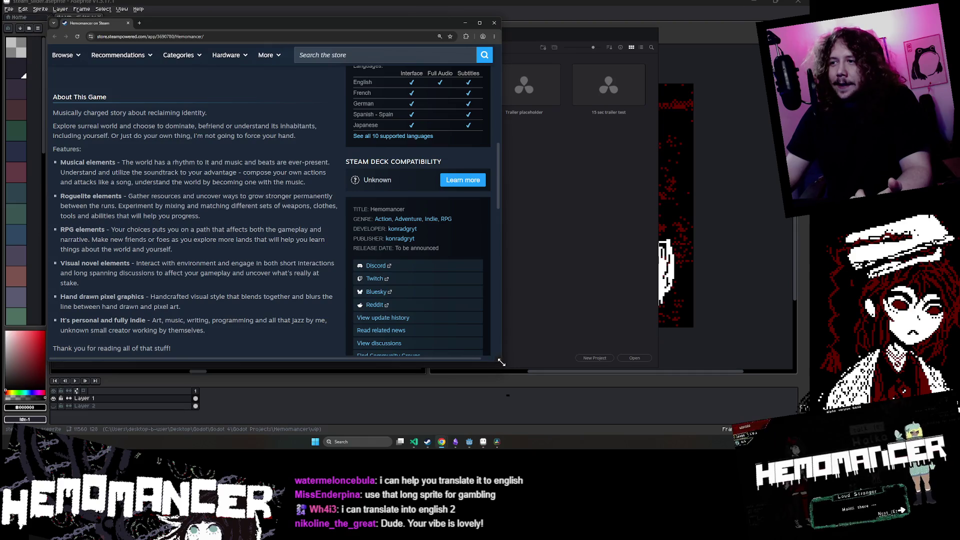
{"action": "left_click_drag", "start_coordinate": [501, 362], "coordinate": [671, 408]}
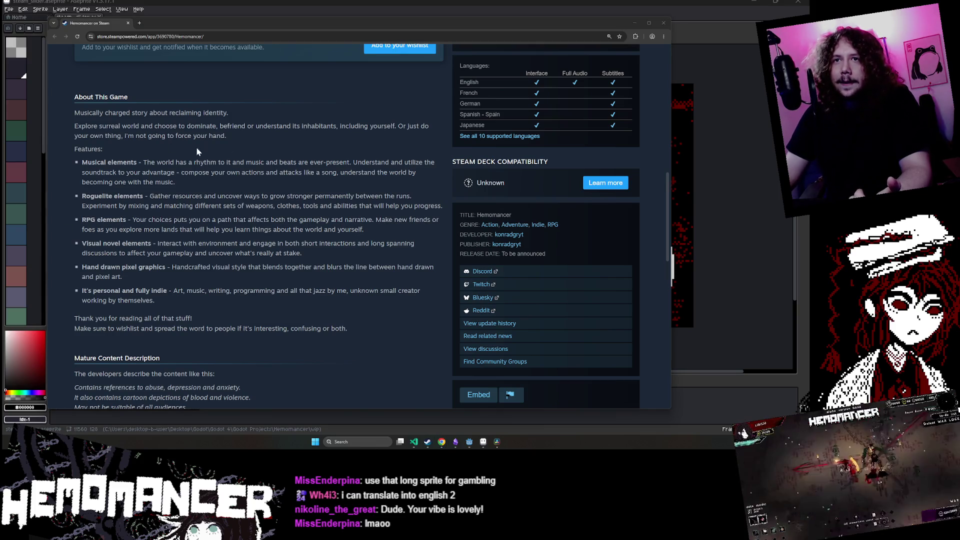
{"action": "scroll", "coordinate": [215, 147], "scroll_direction": "up", "scroll_amount": 1}
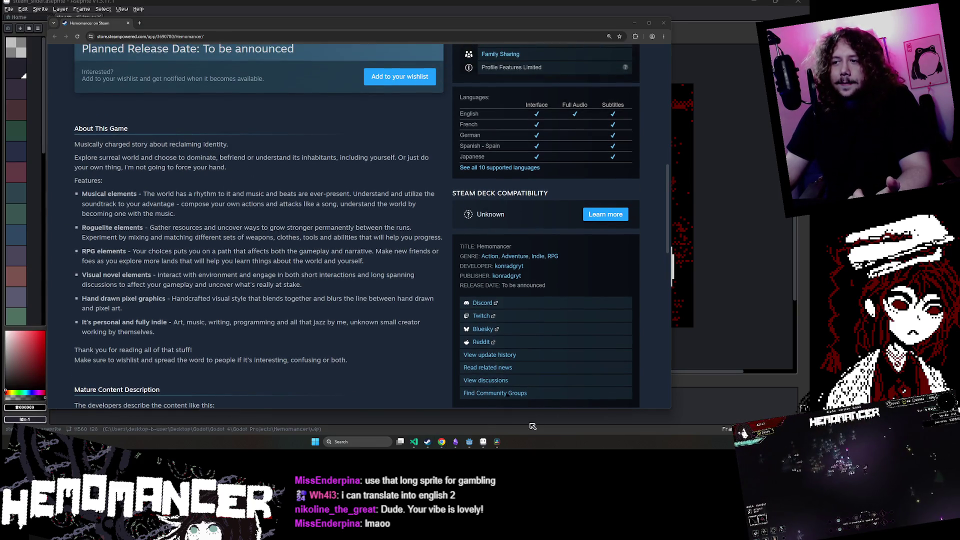
{"action": "left_click", "coordinate": [468, 443]}
- Test-run the SteamSlider scene, then stop it
{"action": "left_click", "coordinate": [395, 122]}
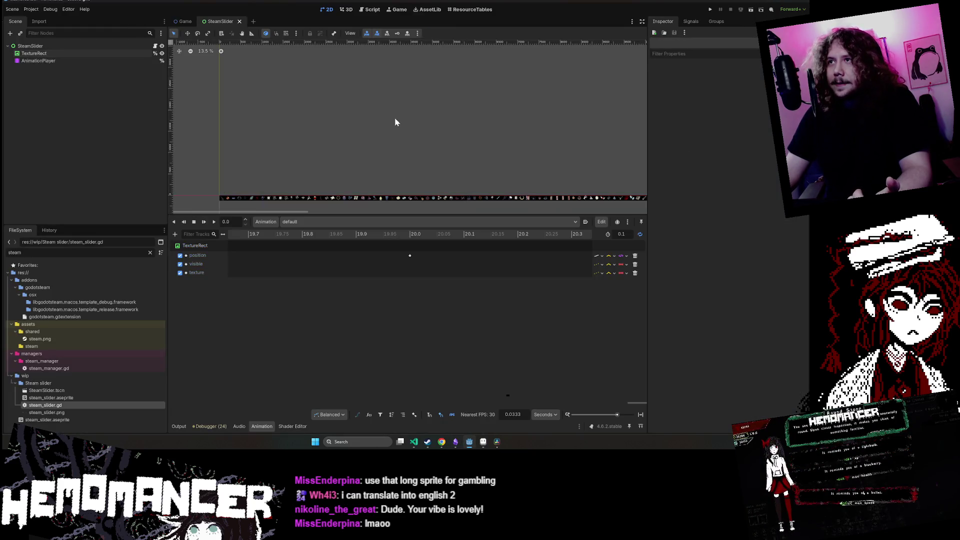
{"action": "left_click", "coordinate": [745, 8]}
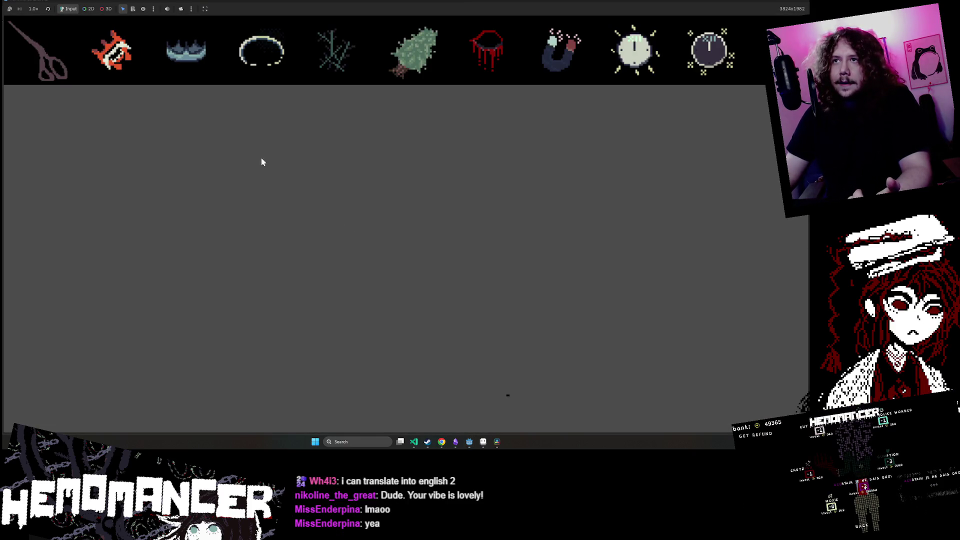
{"action": "key", "text": "F8"}
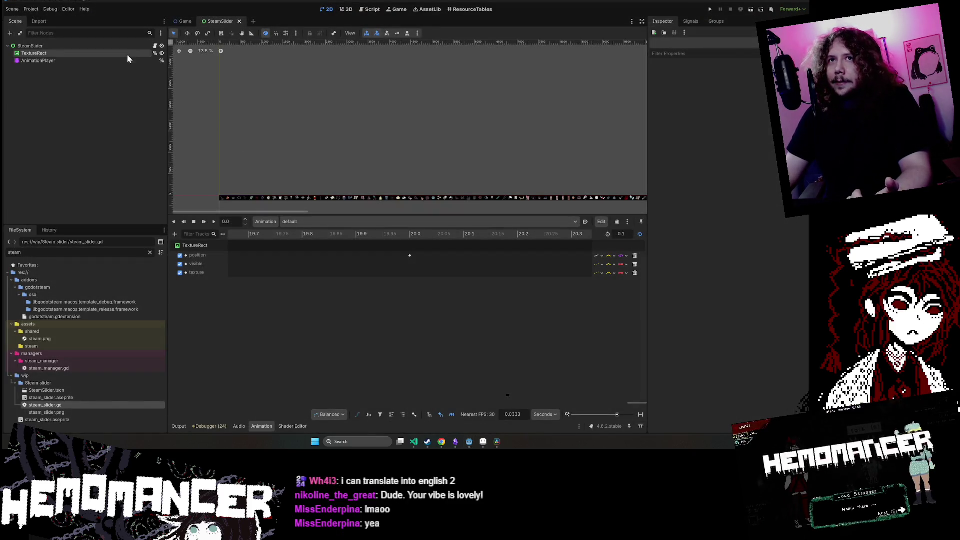
- Make 'default' the AnimationPlayer's current animation
{"action": "left_click", "coordinate": [90, 60]}
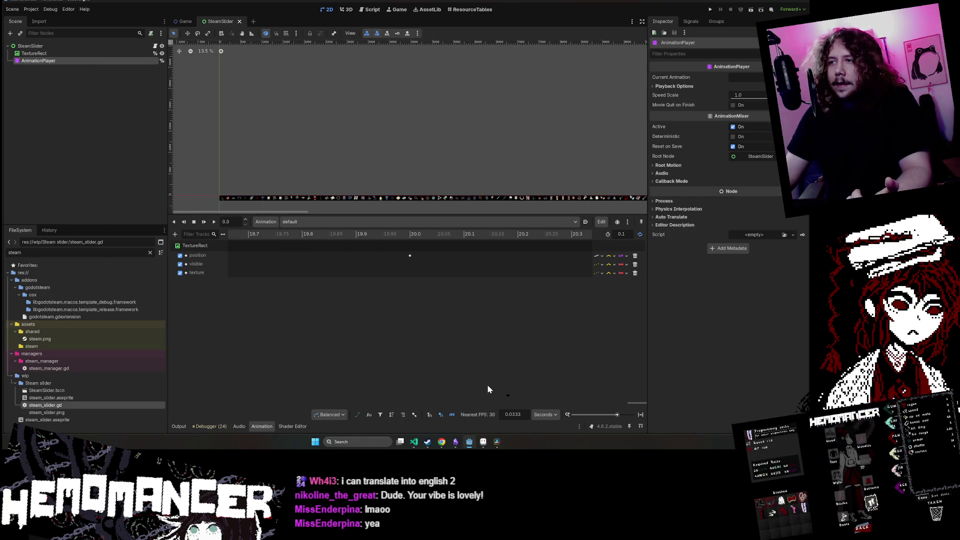
{"action": "left_click", "coordinate": [757, 78]}
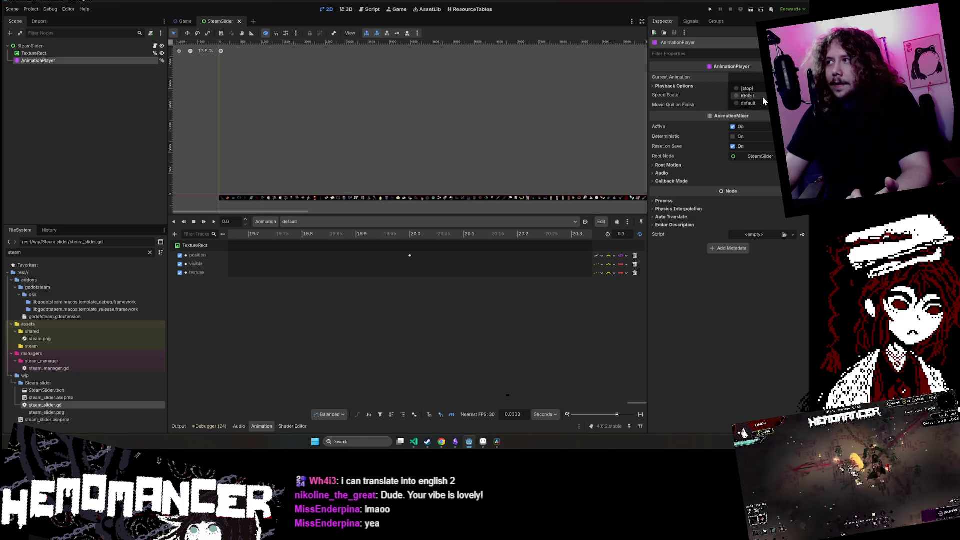
{"action": "left_click", "coordinate": [761, 102]}
{"action": "left_click", "coordinate": [367, 86]}
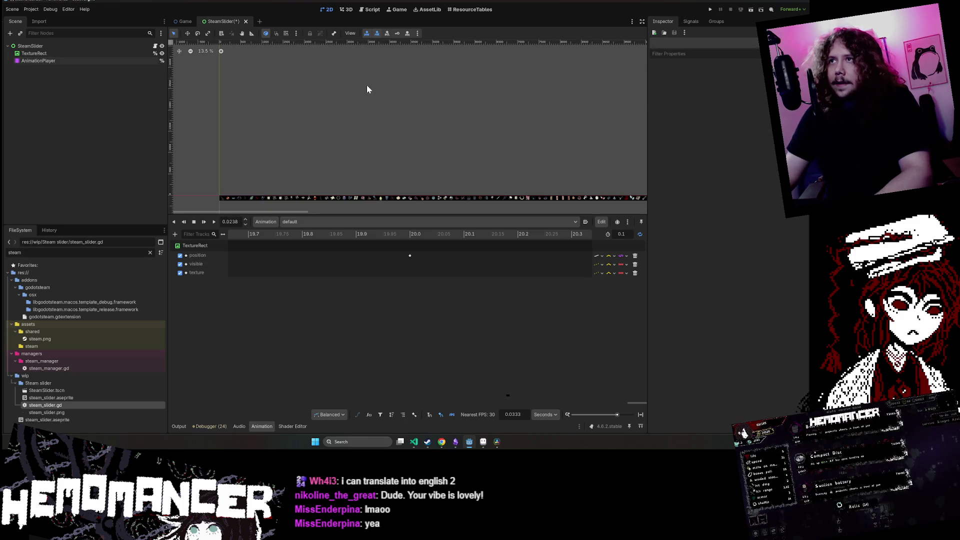
{"action": "left_click", "coordinate": [155, 45]}
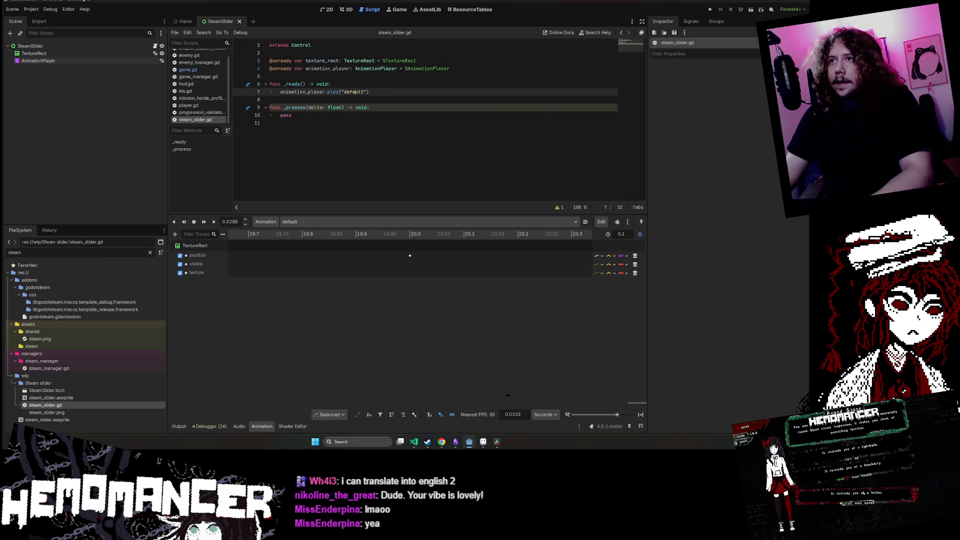
- Preview the sprite's animation in Aseprite
{"action": "left_click", "coordinate": [483, 441]}
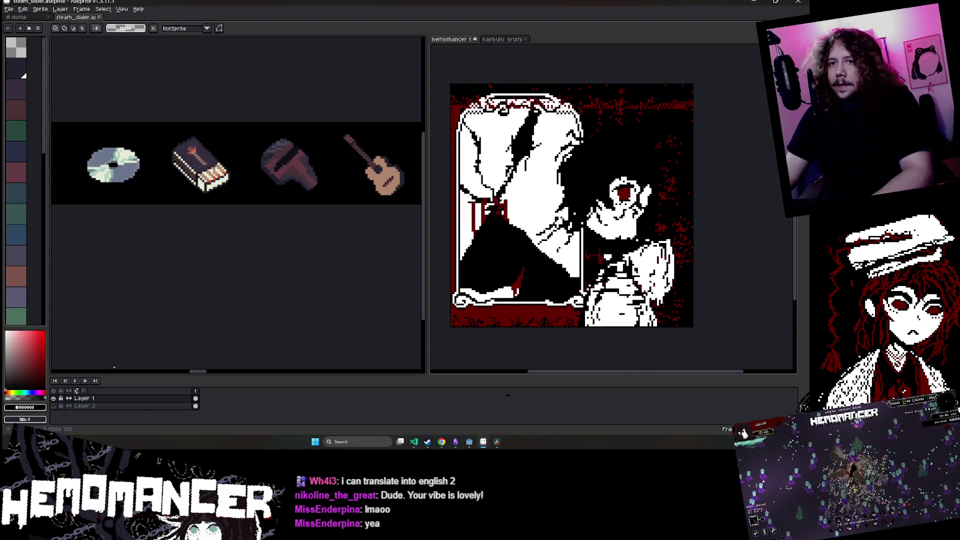
{"action": "left_click", "coordinate": [77, 381]}
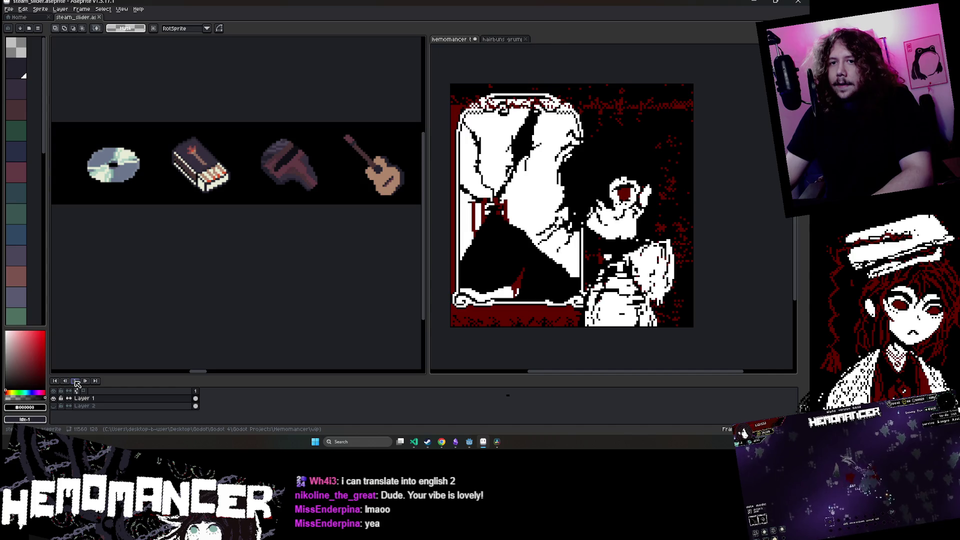
{"action": "left_click", "coordinate": [753, 2]}
- Save, then set the default animation's length to 20 seconds and play it from the start
{"action": "key", "text": "ctrl+s"}
{"action": "left_click", "coordinate": [38, 61]}
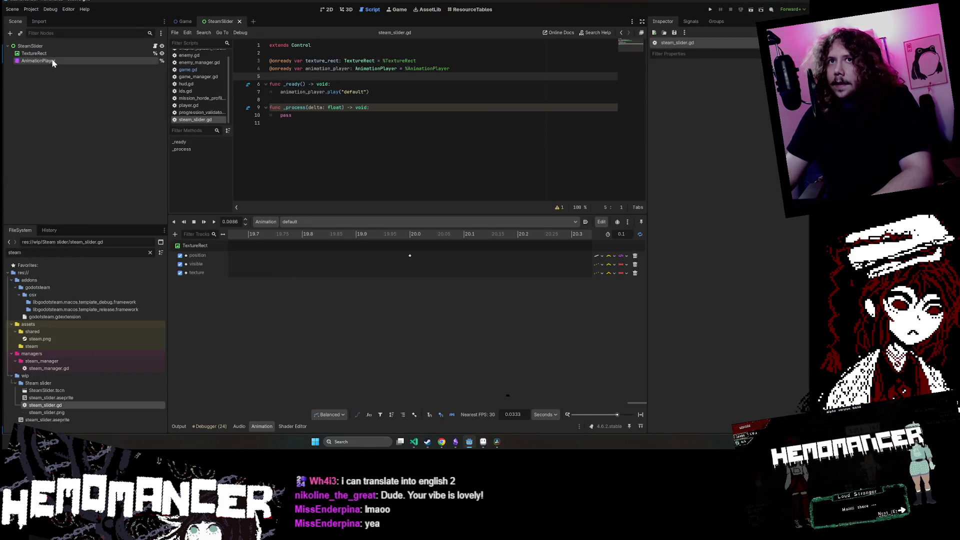
{"action": "left_click", "coordinate": [326, 10]}
{"action": "left_click", "coordinate": [213, 222]}
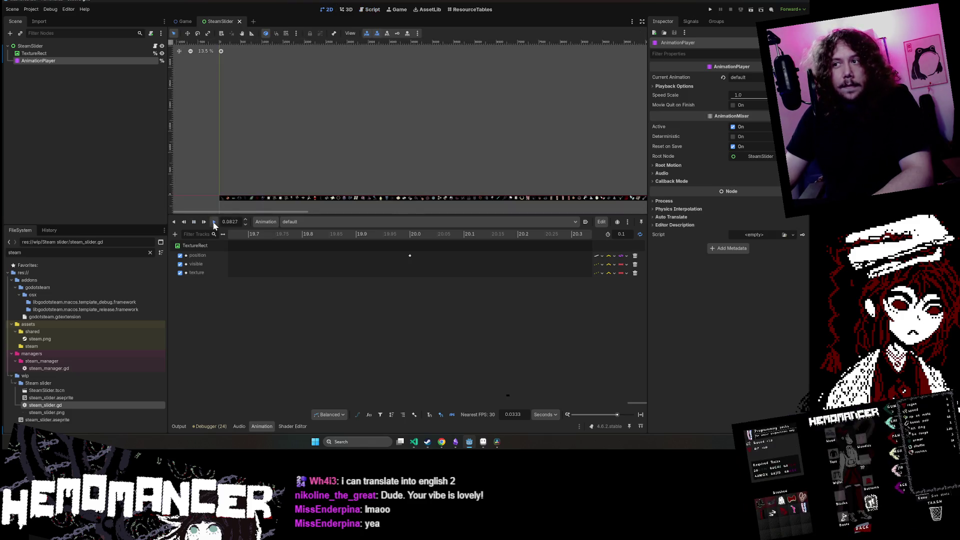
{"action": "scroll", "coordinate": [352, 290], "scroll_direction": "down", "scroll_amount": 10}
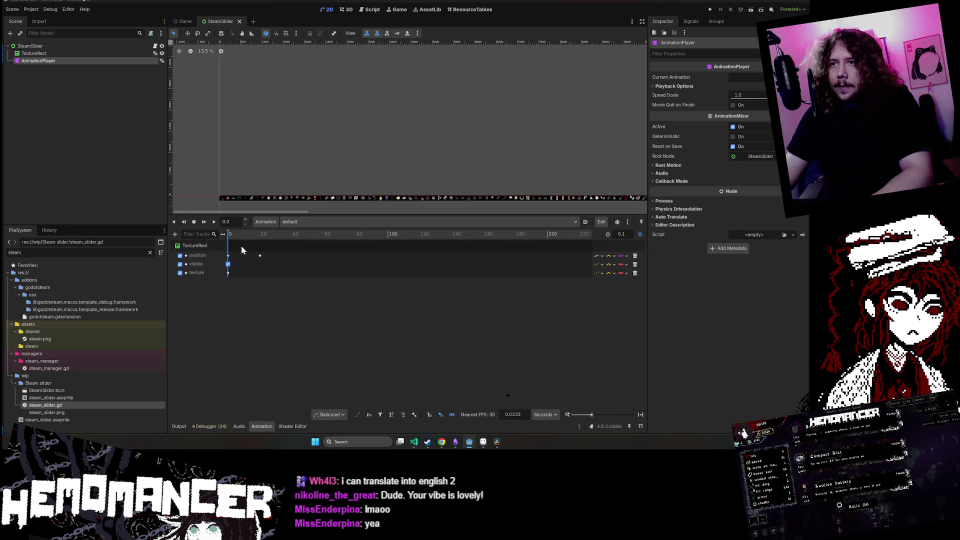
{"action": "scroll", "coordinate": [253, 238], "scroll_direction": "up", "scroll_amount": 1}
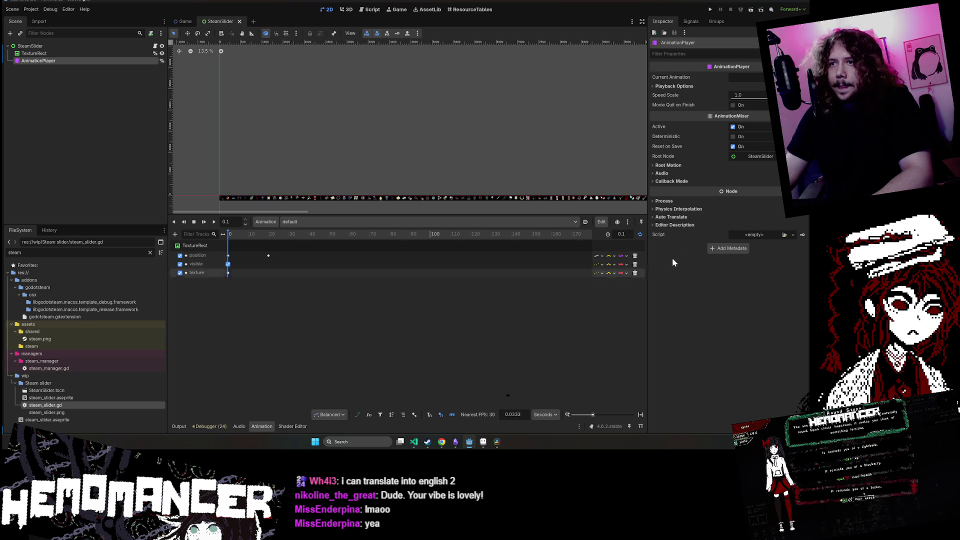
{"action": "type", "text": "20"}
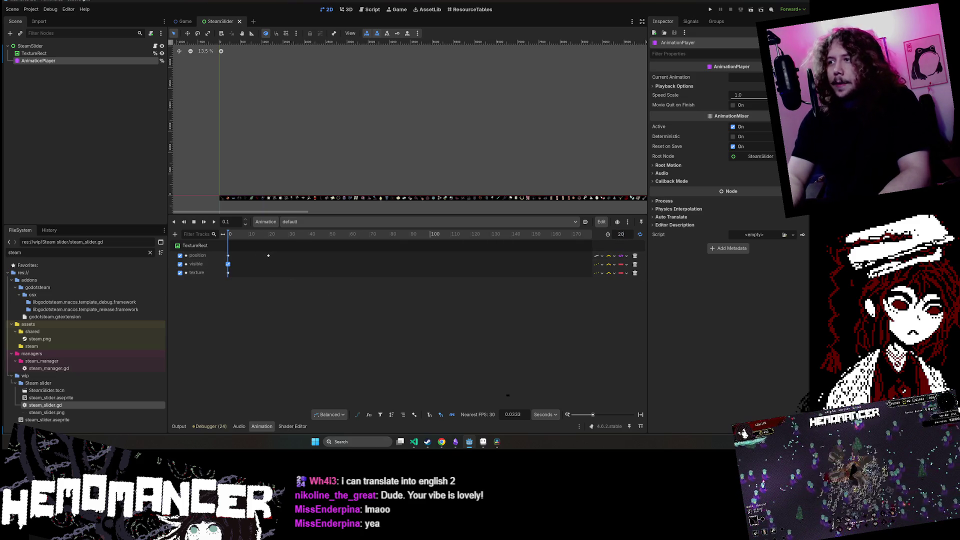
{"action": "key", "text": "Return"}
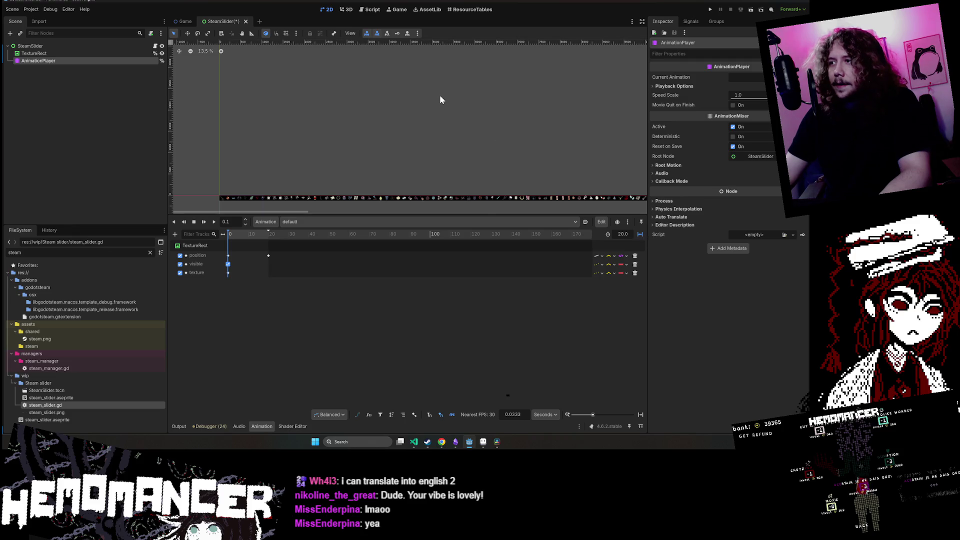
- Save the scene and run it to confirm the icon strip scrolls
{"action": "left_click", "coordinate": [440, 95]}
{"action": "key", "text": "ctrl+s"}
{"action": "left_click", "coordinate": [142, 46]}
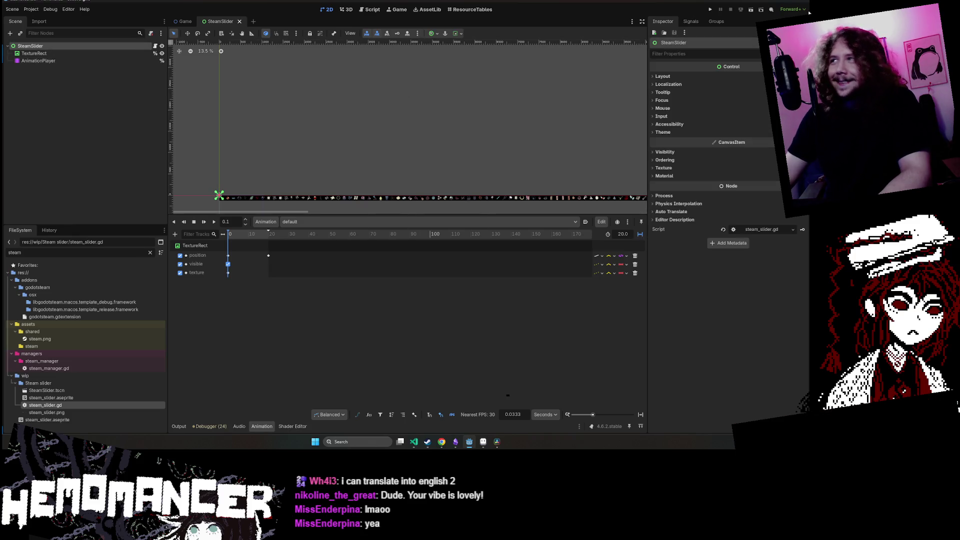
{"action": "left_click", "coordinate": [751, 10]}
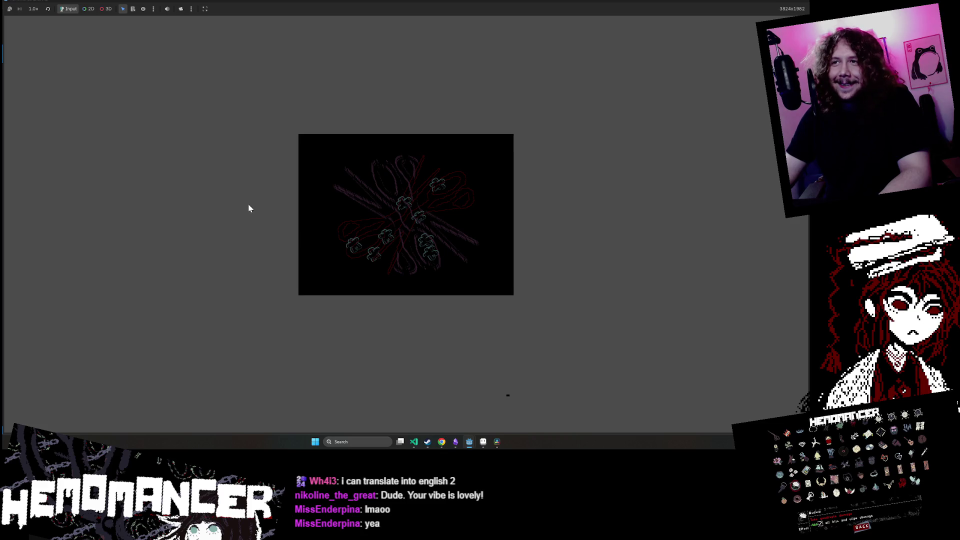
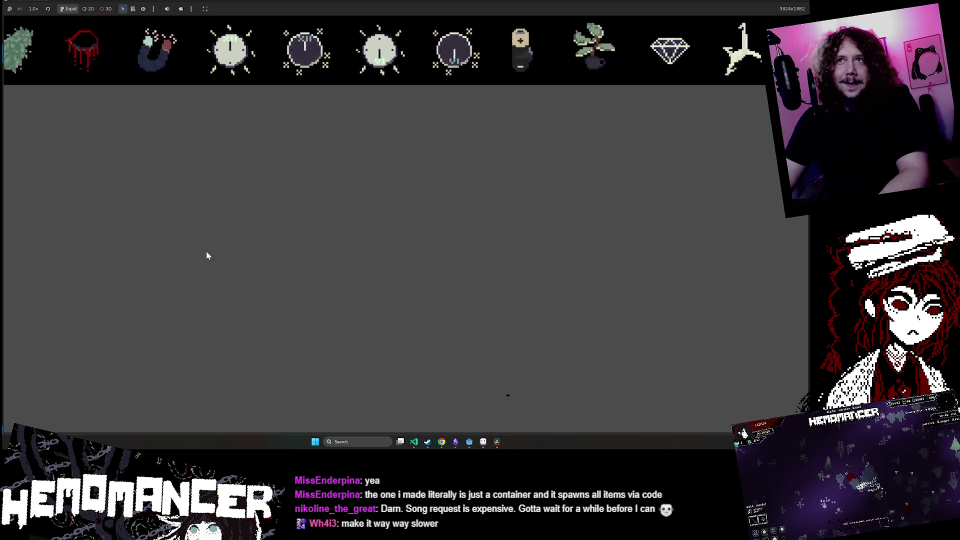
- Close the Hemomancer debug window and zoom the Animation timeline to inspect its keys
{"action": "mouse_move", "coordinate": [640, 7]}
{"action": "left_mouse_down"}
{"action": "mouse_move", "coordinate": [328, 142]}
{"action": "mouse_move", "coordinate": [345, 153]}
{"action": "left_mouse_up"}
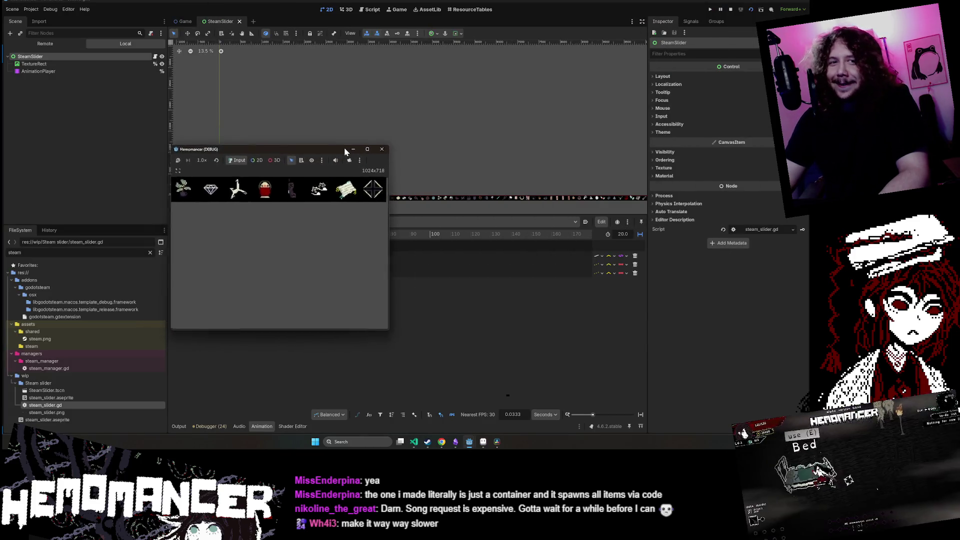
{"action": "left_click", "coordinate": [381, 153]}
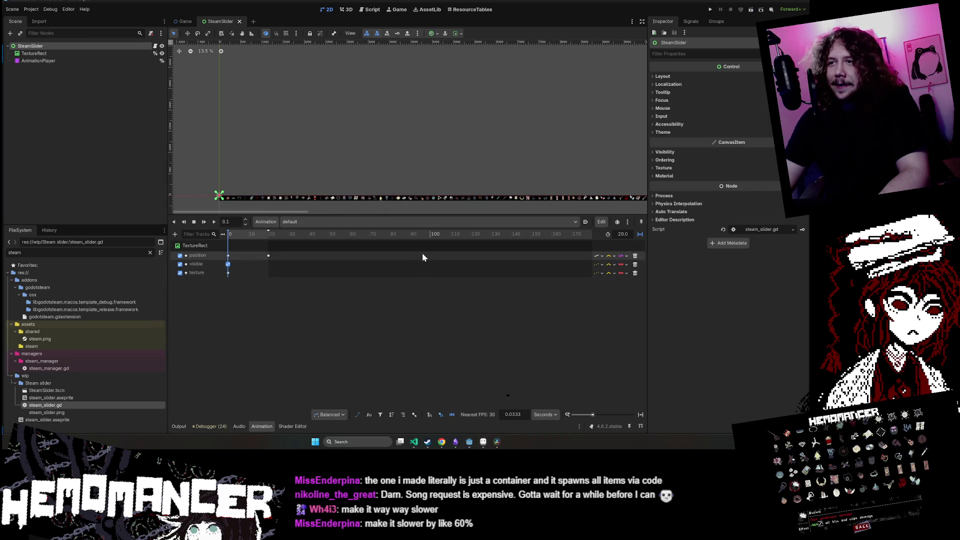
{"action": "scroll", "coordinate": [412, 249], "scroll_direction": "down", "scroll_amount": 2}
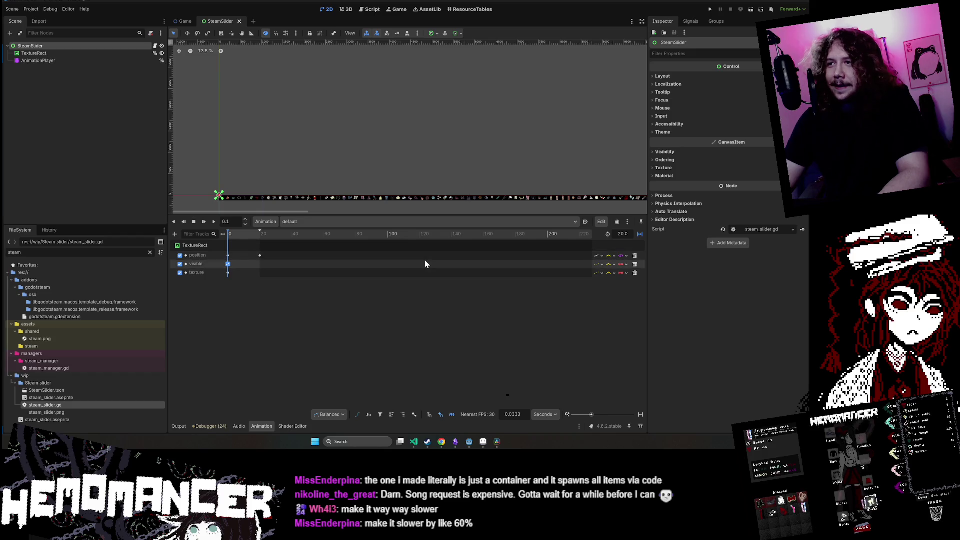
{"action": "scroll", "coordinate": [323, 268], "scroll_direction": "up", "scroll_amount": 5}
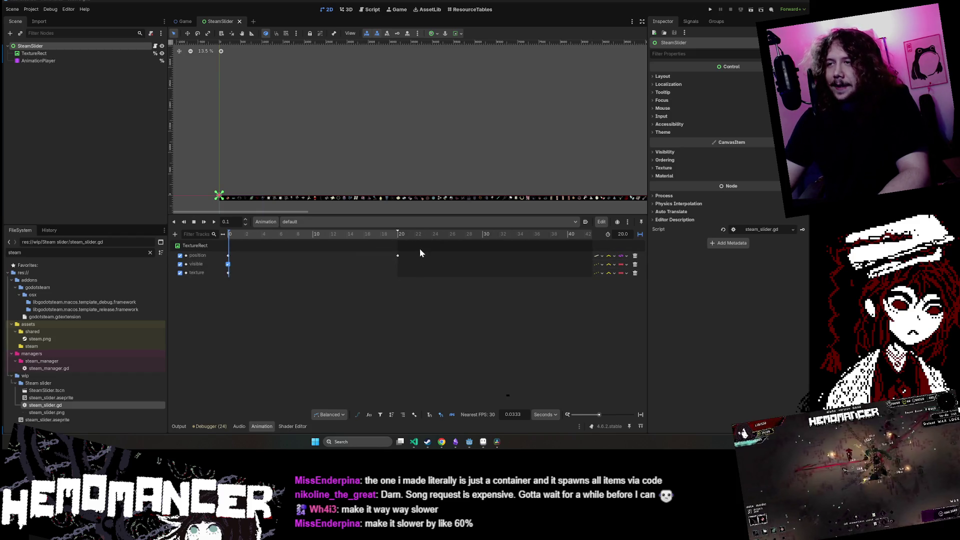
{"action": "scroll", "coordinate": [415, 247], "scroll_direction": "down", "scroll_amount": 2}
{"action": "type", "text": "3"}
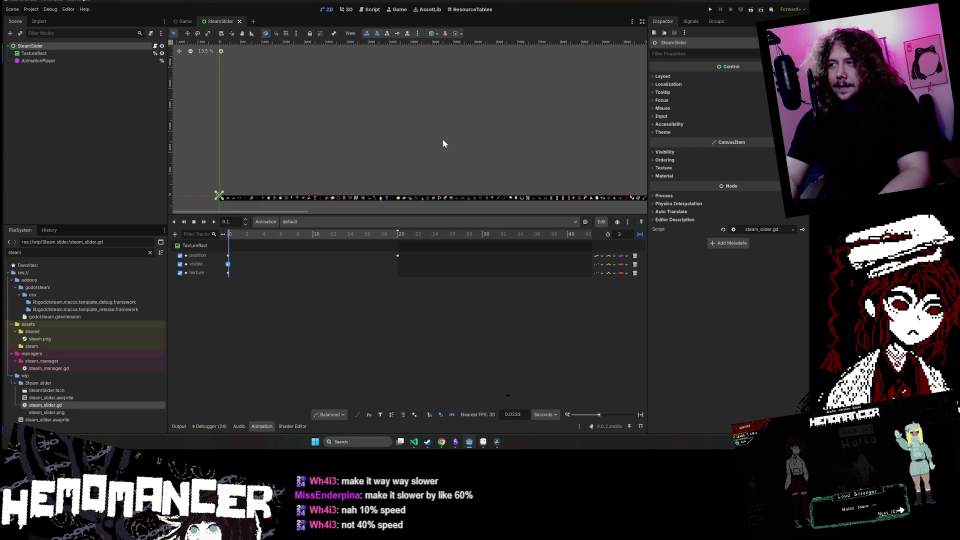
- Set the animation length to 30 and drag the last position key toward 29.5 s
{"action": "type", "text": "0.0"}
{"action": "key", "text": "Return"}
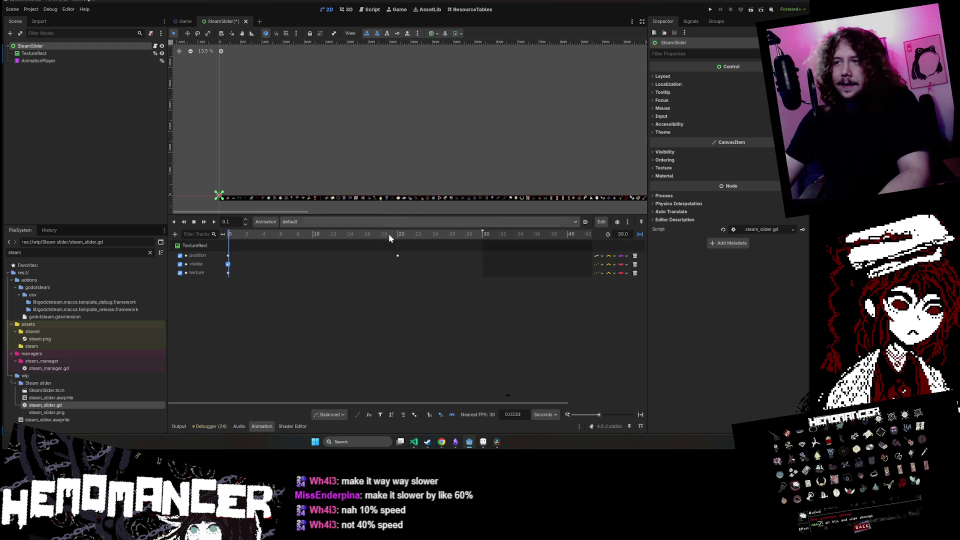
{"action": "left_click_drag", "start_coordinate": [397, 255], "coordinate": [477, 257]}
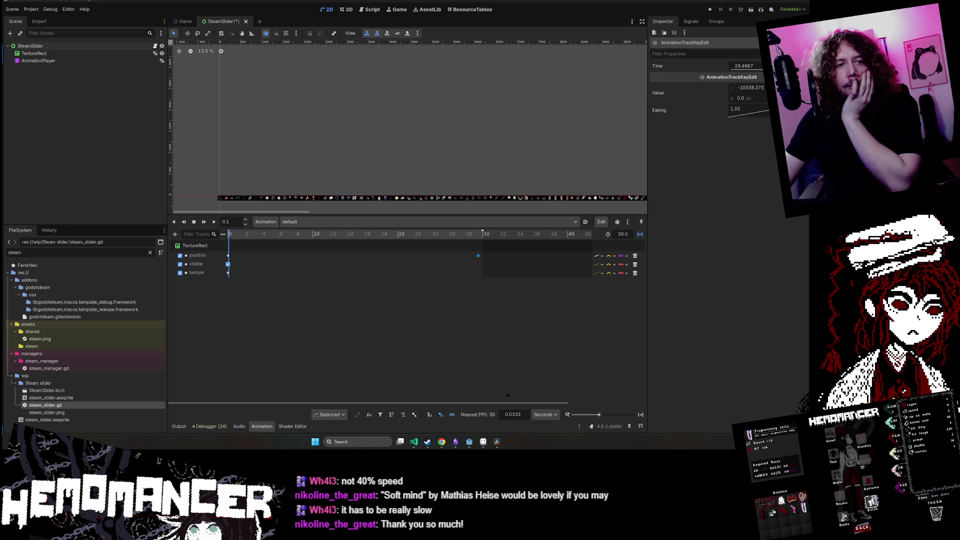
{"action": "scroll", "coordinate": [382, 130], "scroll_direction": "down", "scroll_amount": 1}
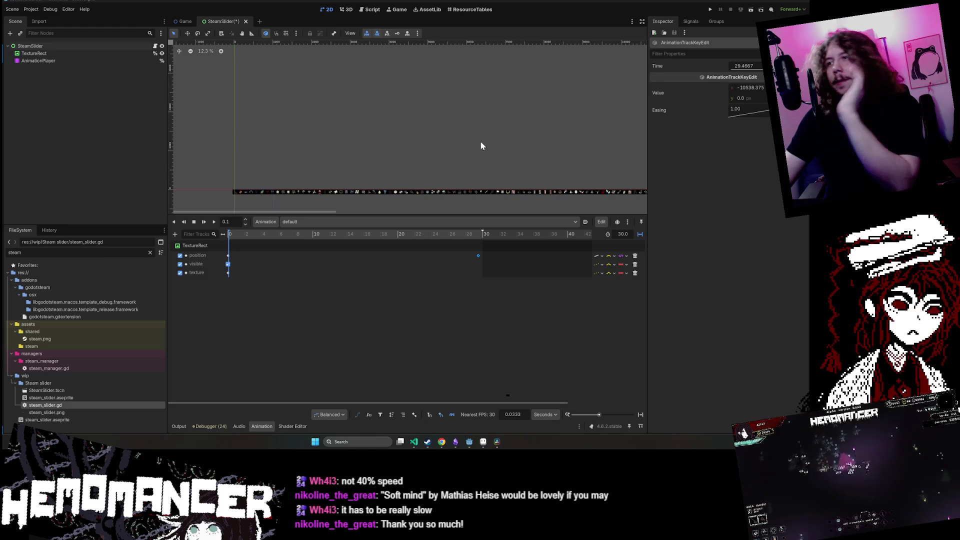
- Pan the canvas to the item strip near the origin and select its TextureRect
{"action": "mouse_move", "coordinate": [400, 180]}
{"action": "left_mouse_down"}
{"action": "mouse_move", "coordinate": [375, 101]}
{"action": "mouse_move", "coordinate": [467, 139]}
{"action": "mouse_move", "coordinate": [378, 154]}
{"action": "left_mouse_up"}
{"action": "scroll", "coordinate": [467, 139], "scroll_direction": "down", "scroll_amount": 1}
{"action": "scroll", "coordinate": [377, 154], "scroll_direction": "up", "scroll_amount": 10}
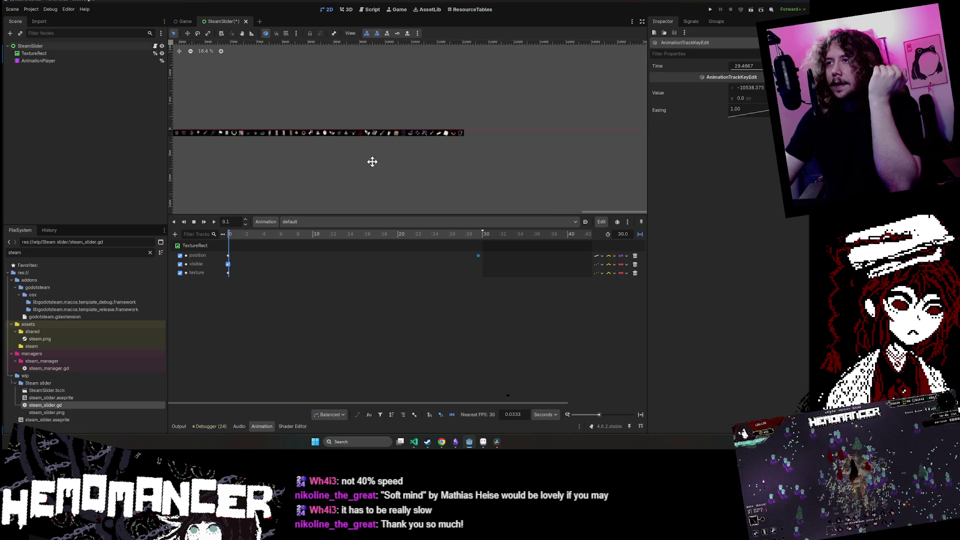
{"action": "mouse_move", "coordinate": [302, 171]}
{"action": "left_mouse_down"}
{"action": "mouse_move", "coordinate": [240, 172]}
{"action": "mouse_move", "coordinate": [272, 173]}
{"action": "mouse_move", "coordinate": [253, 165]}
{"action": "mouse_move", "coordinate": [292, 184]}
{"action": "left_mouse_up"}
{"action": "scroll", "coordinate": [358, 165], "scroll_direction": "up", "scroll_amount": 3}
{"action": "left_click_drag", "start_coordinate": [358, 165], "coordinate": [320, 138]}
{"action": "left_click", "coordinate": [321, 138]}
- Frame the strip, reselect the TextureRect after AnimationPlayer, and save the SteamSlider scene
{"action": "scroll", "coordinate": [317, 145], "scroll_direction": "up", "scroll_amount": 5}
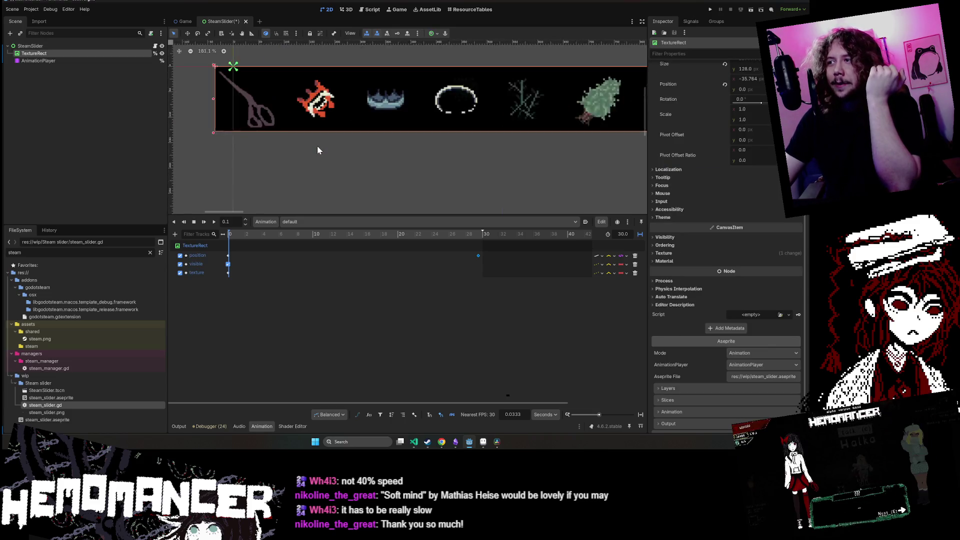
{"action": "left_click_drag", "start_coordinate": [306, 159], "coordinate": [293, 176]}
{"action": "scroll", "coordinate": [292, 173], "scroll_direction": "down", "scroll_amount": 2}
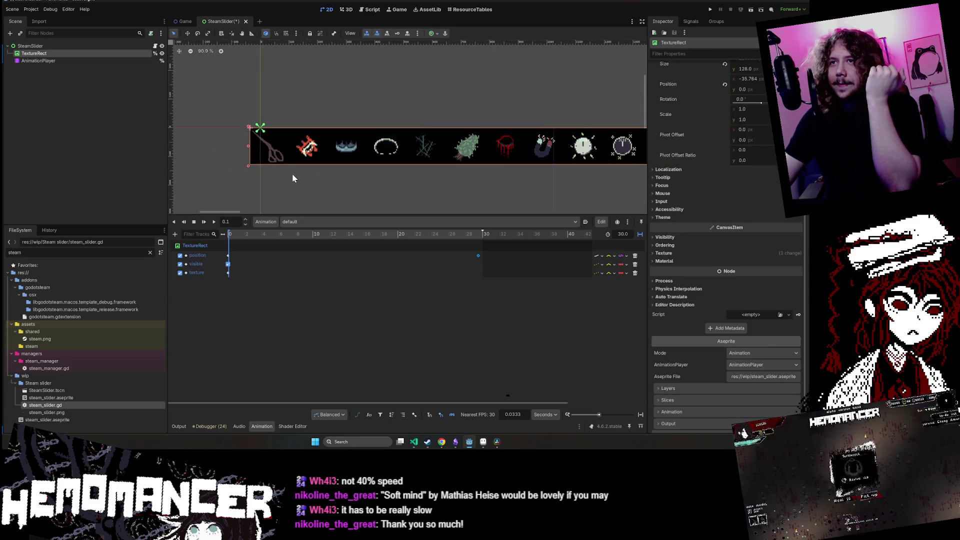
{"action": "scroll", "coordinate": [288, 178], "scroll_direction": "up", "scroll_amount": 2}
{"action": "scroll", "coordinate": [306, 194], "scroll_direction": "down", "scroll_amount": 1}
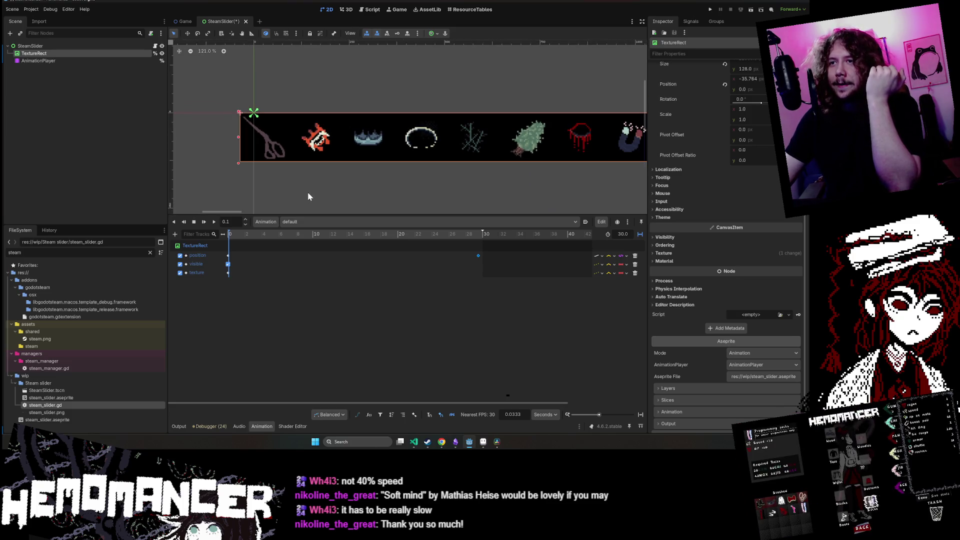
{"action": "left_click", "coordinate": [89, 61]}
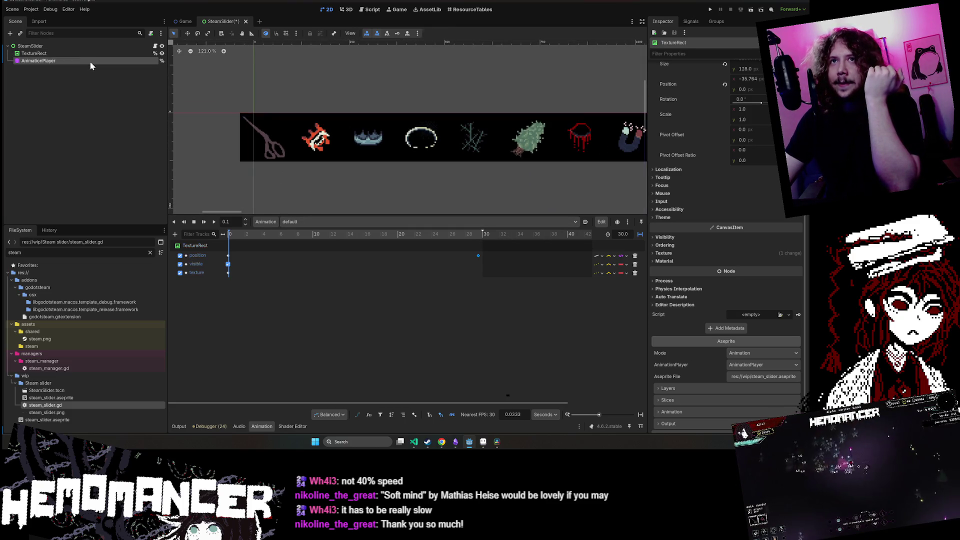
{"action": "left_click", "coordinate": [125, 53]}
{"action": "scroll", "coordinate": [279, 96], "scroll_direction": "up", "scroll_amount": 3}
{"action": "key", "text": "ctrl+s"}
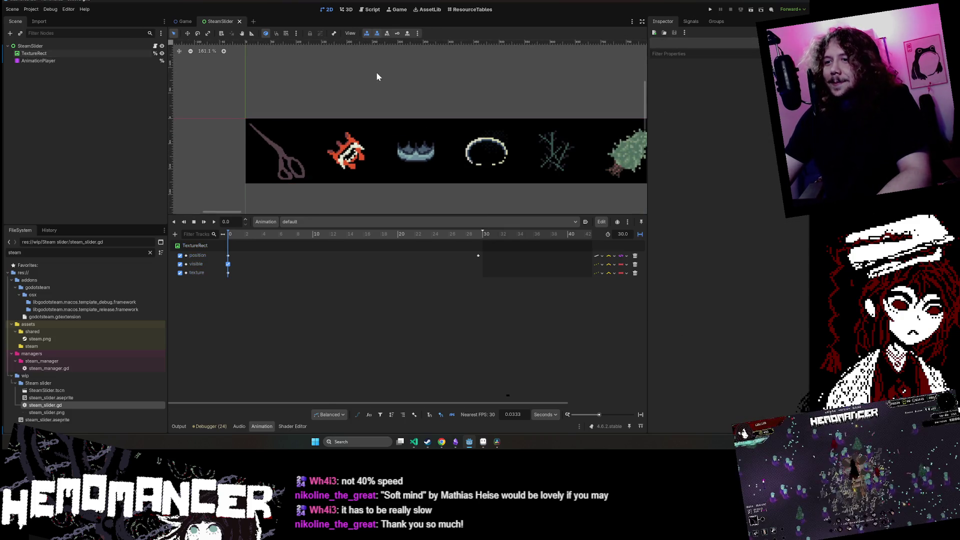
- Snap the last position keyframe exactly onto the 30.0 s mark
{"action": "scroll", "coordinate": [376, 71], "scroll_direction": "down", "scroll_amount": 3}
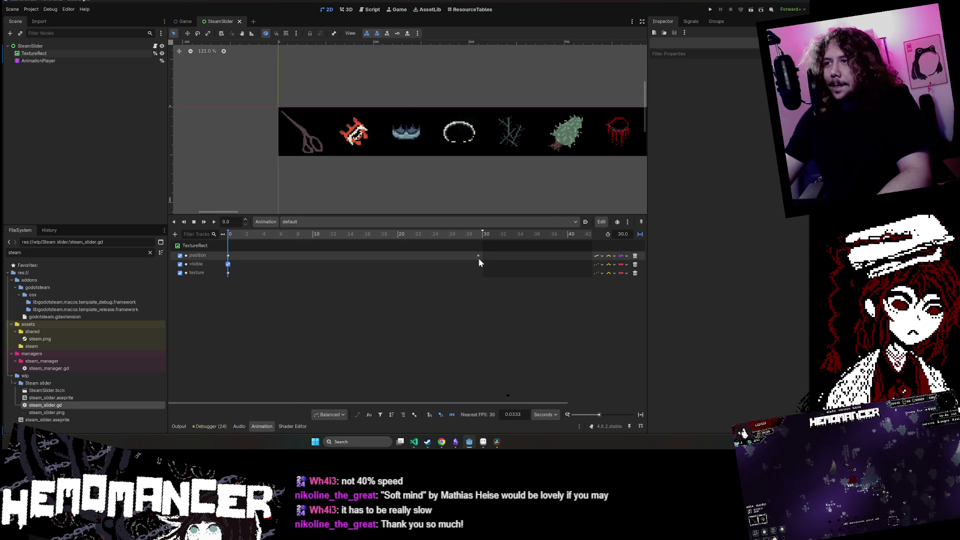
{"action": "scroll", "coordinate": [478, 255], "scroll_direction": "up", "scroll_amount": 5}
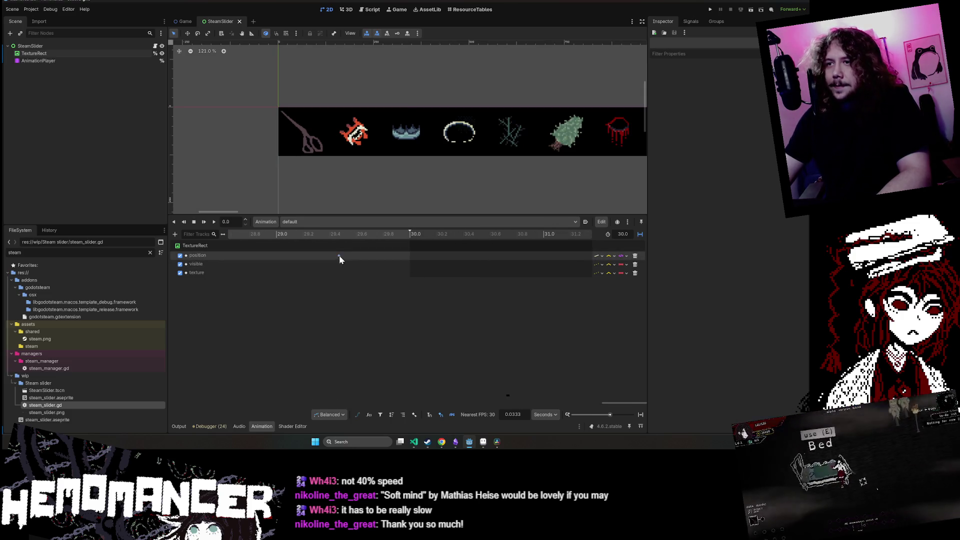
{"action": "left_click_drag", "start_coordinate": [339, 256], "coordinate": [409, 258]}
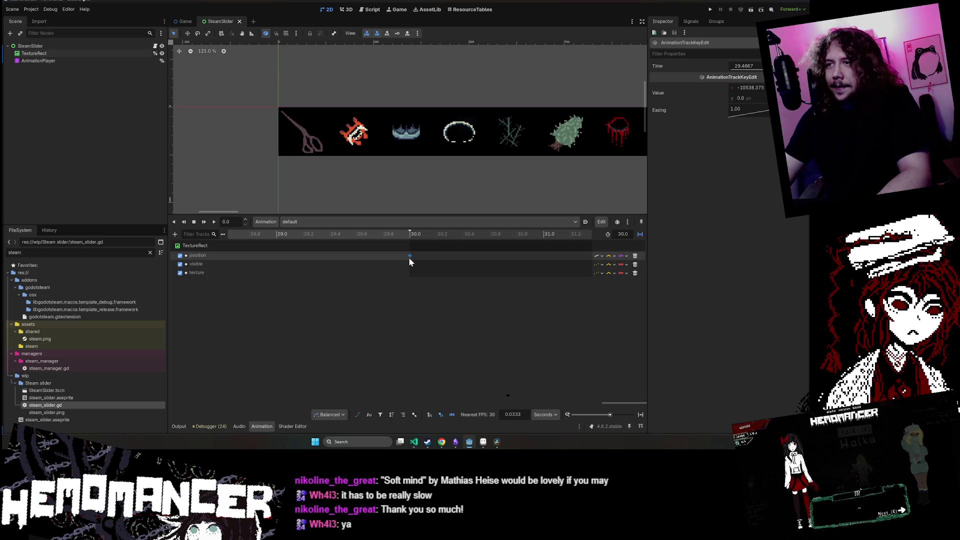
{"action": "left_click", "coordinate": [194, 223]}
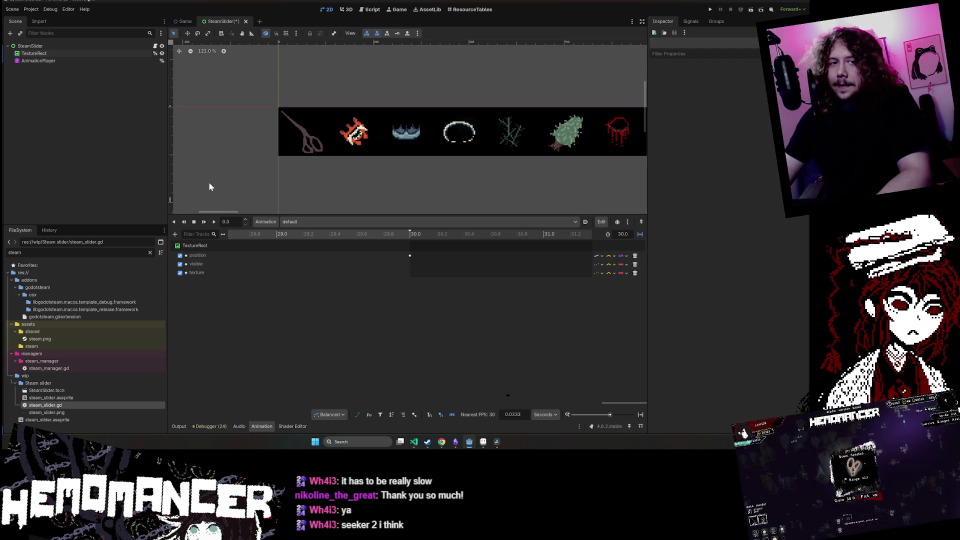
- Preview the scrolling animation, then stop it and reset to the start
{"action": "scroll", "coordinate": [209, 186], "scroll_direction": "down", "scroll_amount": 1}
{"action": "scroll", "coordinate": [225, 174], "scroll_direction": "down", "scroll_amount": 1}
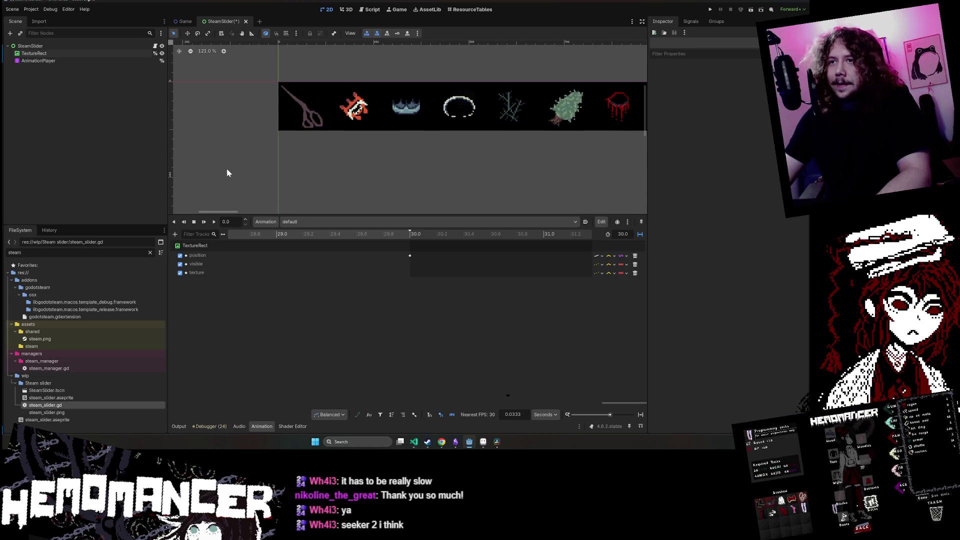
{"action": "left_click", "coordinate": [214, 222]}
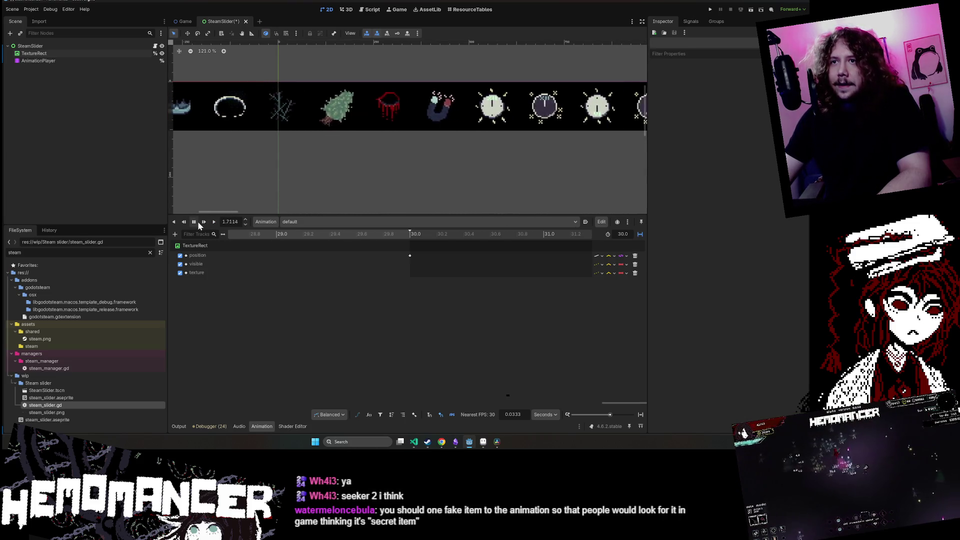
{"action": "left_click", "coordinate": [194, 223]}
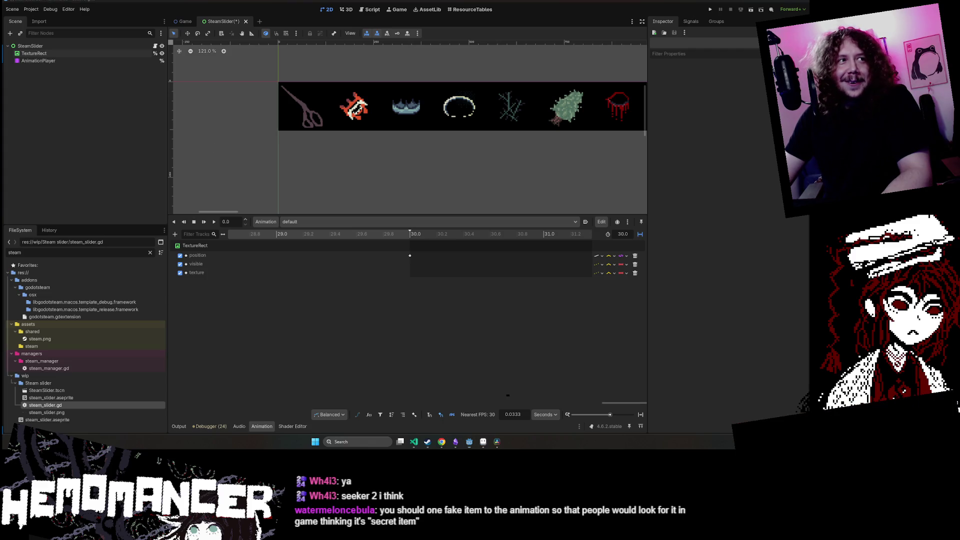
- Clear the 'steam' FileSystem filter so all project files are listed
{"action": "left_click", "coordinate": [150, 253]}
{"action": "scroll", "coordinate": [120, 347], "scroll_direction": "down", "scroll_amount": 10}
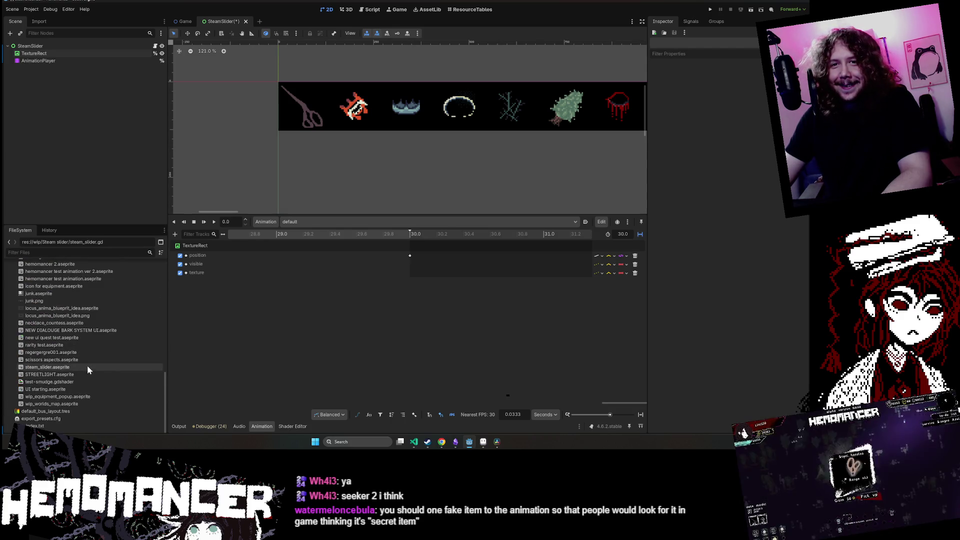
{"action": "scroll", "coordinate": [88, 367], "scroll_direction": "up", "scroll_amount": 3}
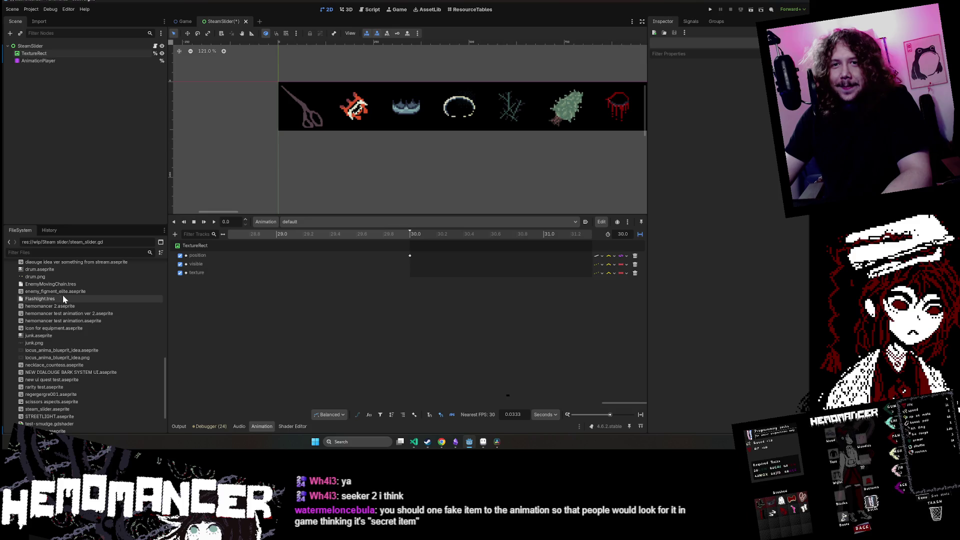
{"action": "scroll", "coordinate": [76, 309], "scroll_direction": "up", "scroll_amount": 3}
{"action": "scroll", "coordinate": [64, 310], "scroll_direction": "up", "scroll_amount": 3}
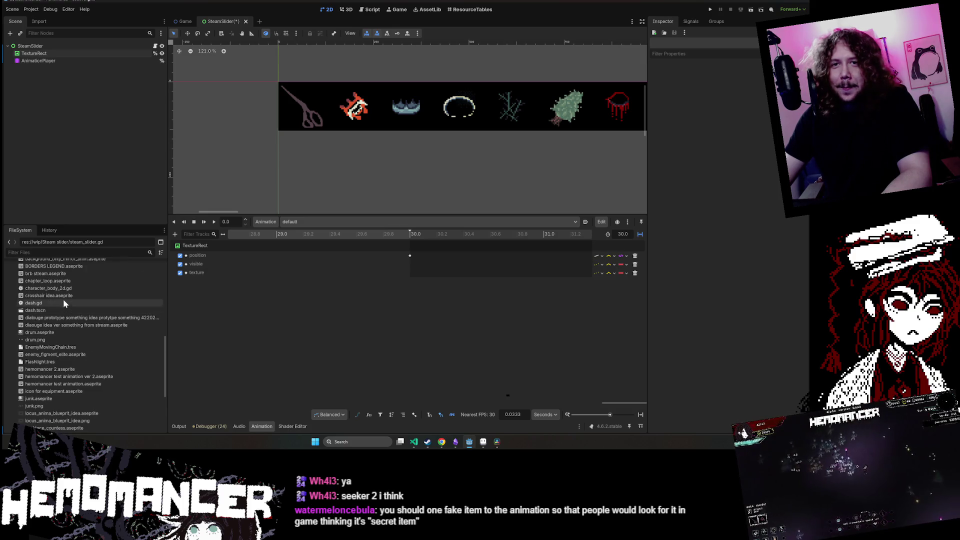
- Save and run the SteamSlider scene, maximizing the game window to watch the strip scroll
{"action": "key", "text": "ctrl+s"}
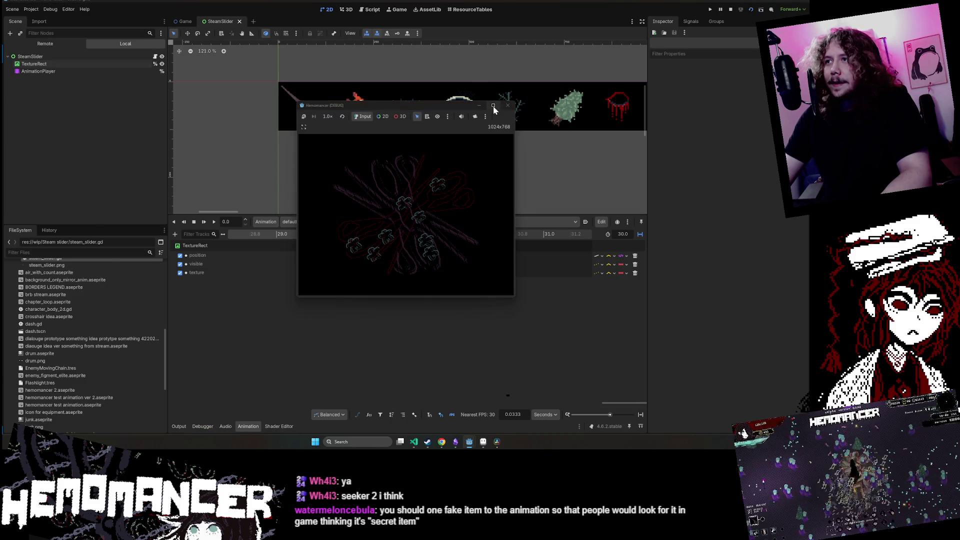
{"action": "left_click", "coordinate": [493, 107]}
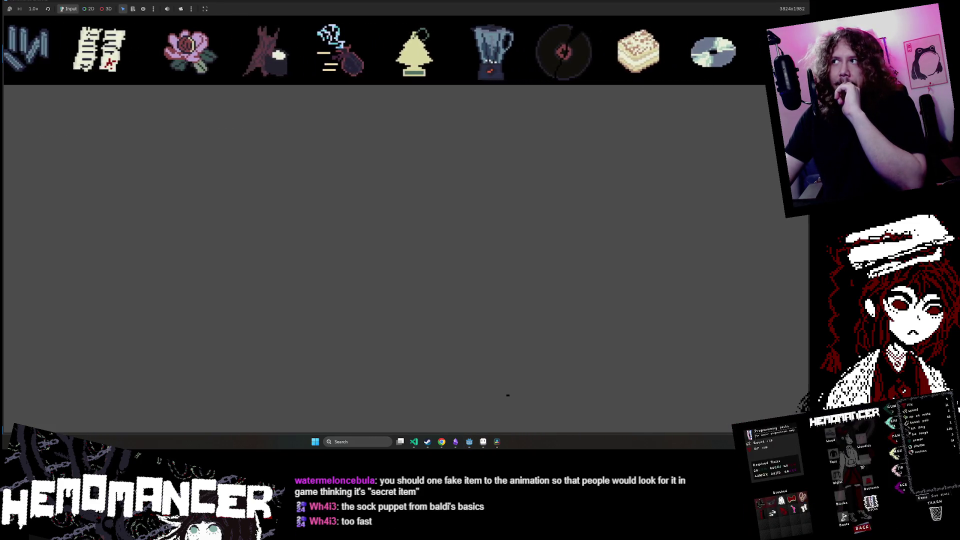
- Close the game run and set the default animation length to 60 seconds
{"action": "key", "text": "F8"}
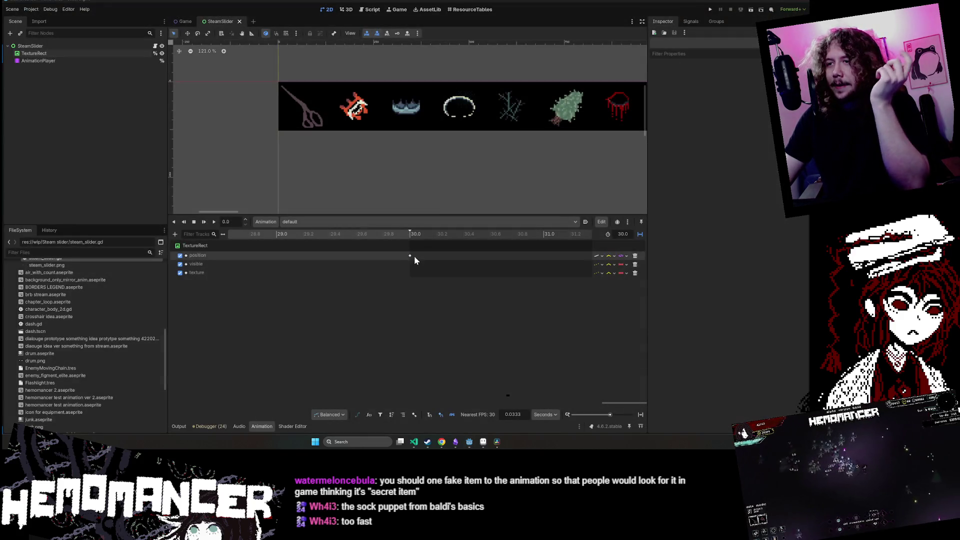
{"action": "mouse_move", "coordinate": [458, 233]}
{"action": "left_mouse_down"}
{"action": "mouse_move", "coordinate": [568, 234]}
{"action": "mouse_move", "coordinate": [538, 296]}
{"action": "left_mouse_up"}
{"action": "left_click", "coordinate": [554, 234]}
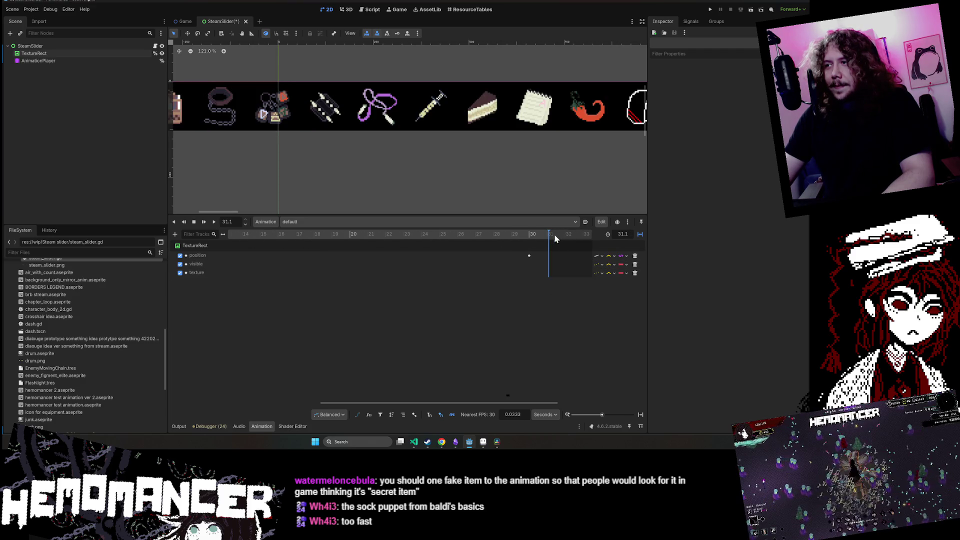
{"action": "scroll", "coordinate": [400, 255], "scroll_direction": "down", "scroll_amount": 5}
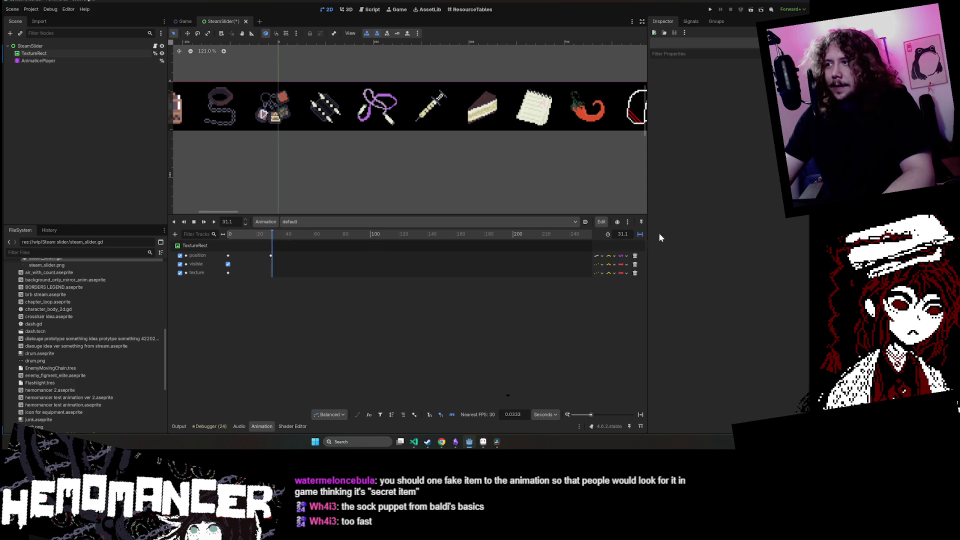
{"action": "type", "text": "60"}
{"action": "key", "text": "Return"}
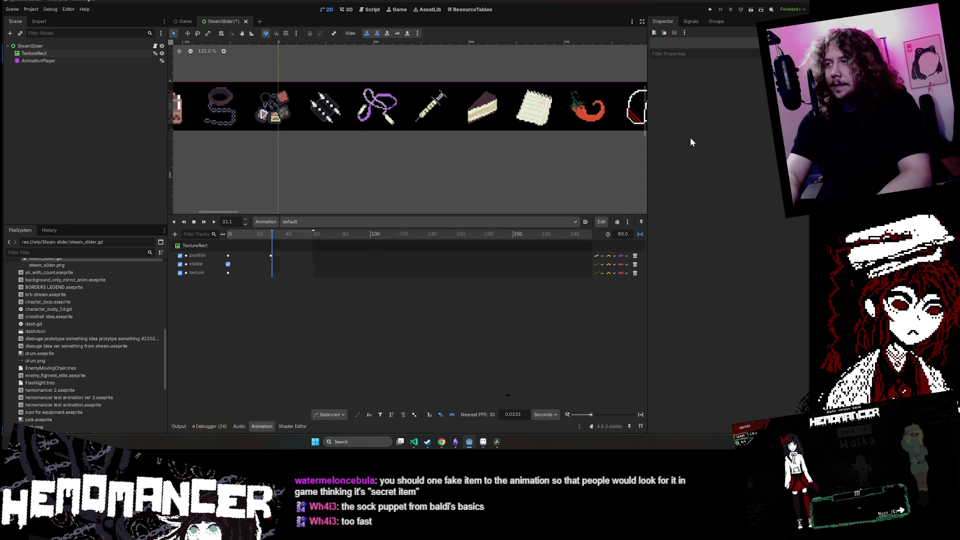
- Move the final position keyframe exactly to 60.0 and save the scene
{"action": "left_click_drag", "start_coordinate": [270, 255], "coordinate": [316, 255]}
{"action": "scroll", "coordinate": [317, 256], "scroll_direction": "up", "scroll_amount": 1}
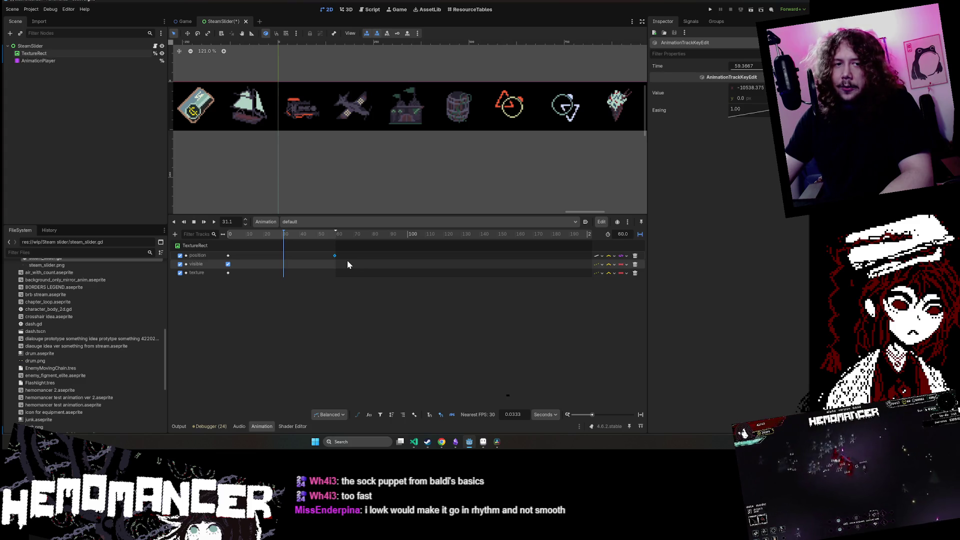
{"action": "scroll", "coordinate": [441, 259], "scroll_direction": "up", "scroll_amount": 10}
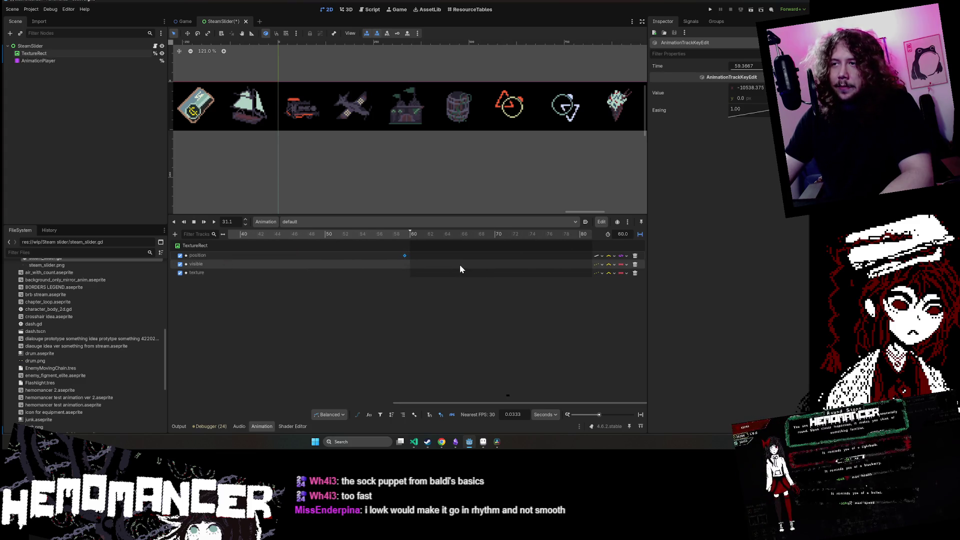
{"action": "scroll", "coordinate": [443, 254], "scroll_direction": "up", "scroll_amount": 1}
{"action": "left_click_drag", "start_coordinate": [258, 256], "coordinate": [429, 256]}
{"action": "left_click", "coordinate": [424, 325]}
{"action": "key", "text": "ctrl+s"}
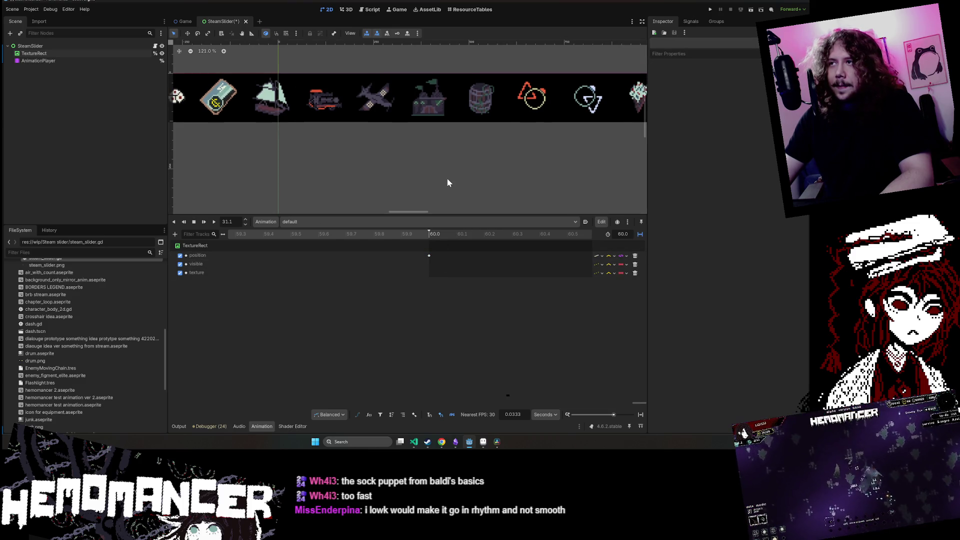
- In Aseprite, pan along the item icon strip to find the twig sprite
{"action": "left_click", "coordinate": [481, 443]}
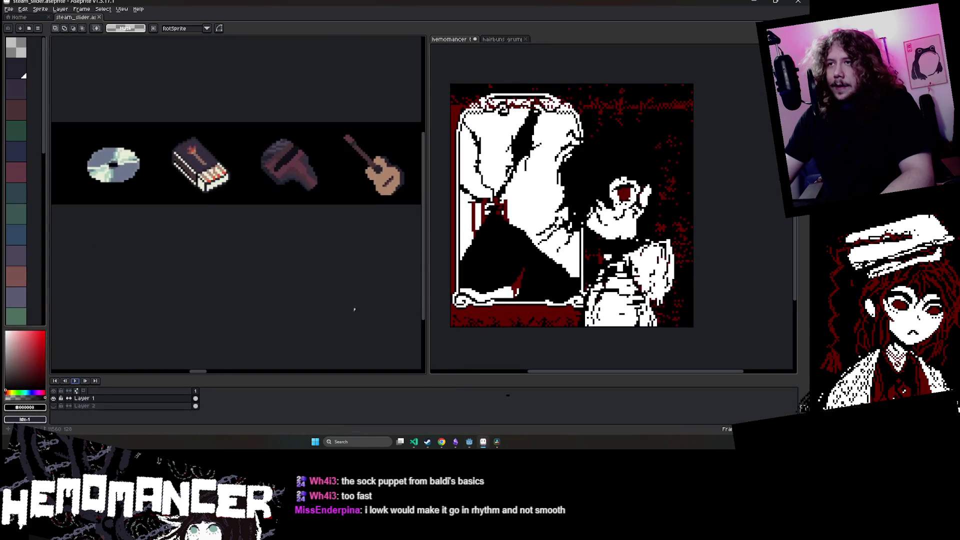
{"action": "scroll", "coordinate": [267, 300], "scroll_direction": "down", "scroll_amount": 3}
{"action": "left_click_drag", "start_coordinate": [160, 372], "coordinate": [129, 372]}
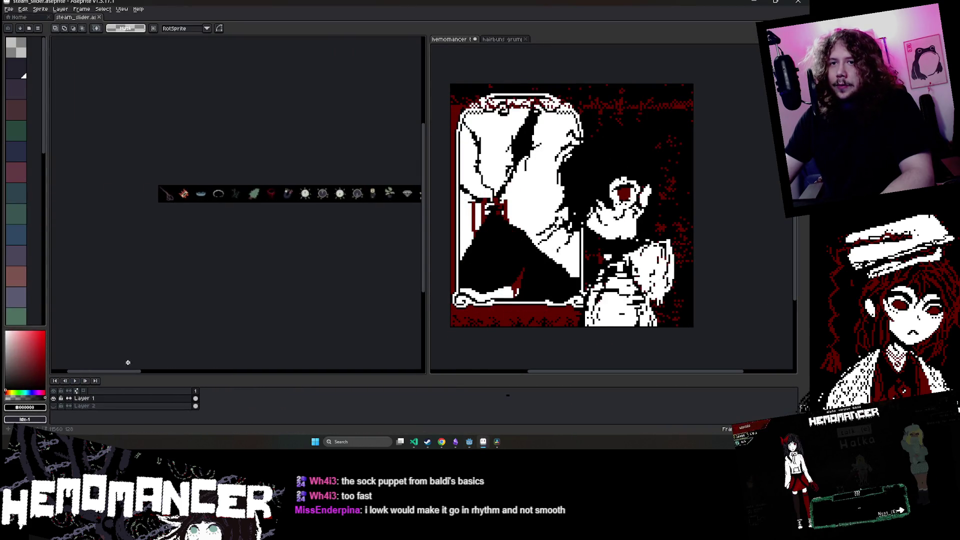
{"action": "scroll", "coordinate": [339, 189], "scroll_direction": "up", "scroll_amount": 2}
{"action": "scroll", "coordinate": [339, 189], "scroll_direction": "up", "scroll_amount": 1}
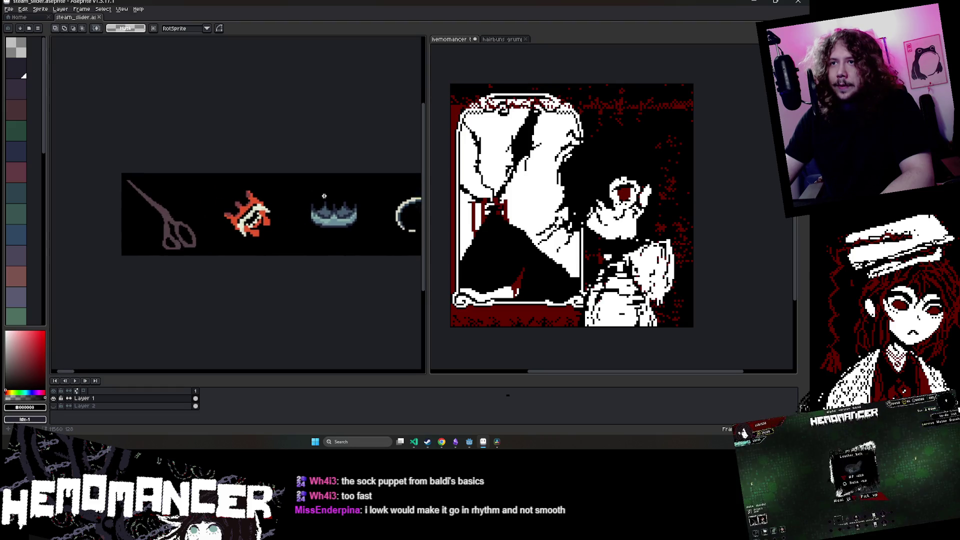
{"action": "left_click_drag", "start_coordinate": [324, 196], "coordinate": [205, 208]}
{"action": "scroll", "coordinate": [243, 206], "scroll_direction": "down", "scroll_amount": 1}
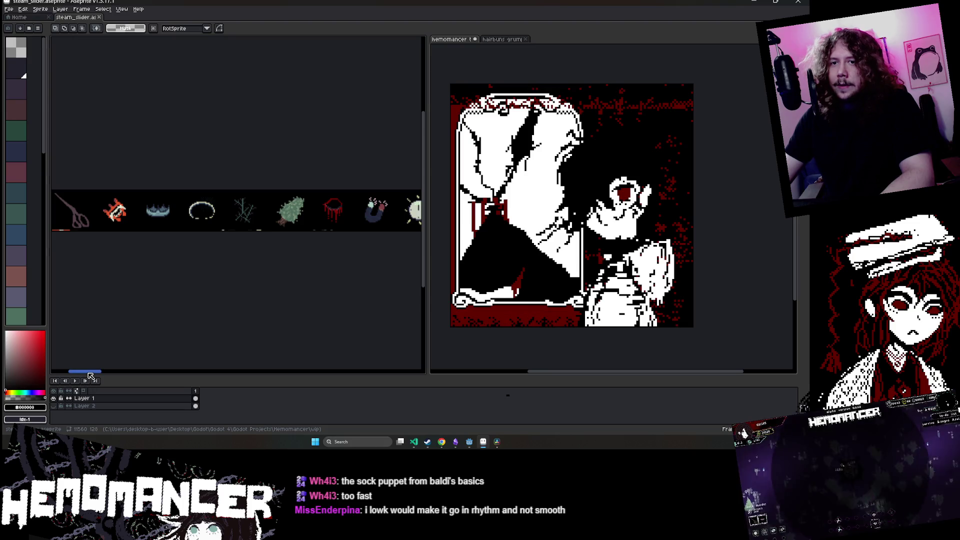
{"action": "mouse_move", "coordinate": [86, 372]}
{"action": "left_mouse_down"}
{"action": "mouse_move", "coordinate": [295, 375]}
{"action": "mouse_move", "coordinate": [73, 375]}
{"action": "mouse_move", "coordinate": [181, 376]}
{"action": "left_mouse_up"}
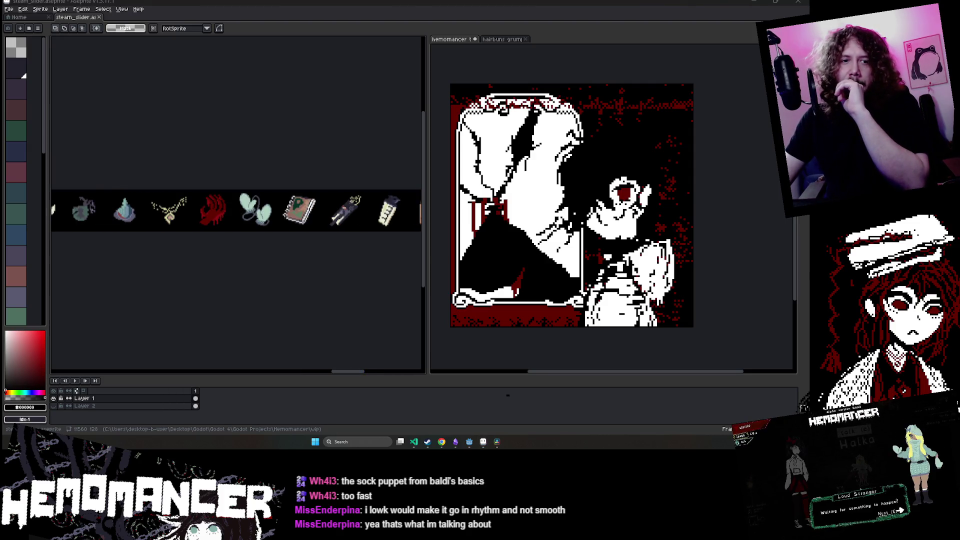
{"action": "left_click_drag", "start_coordinate": [348, 371], "coordinate": [72, 375]}
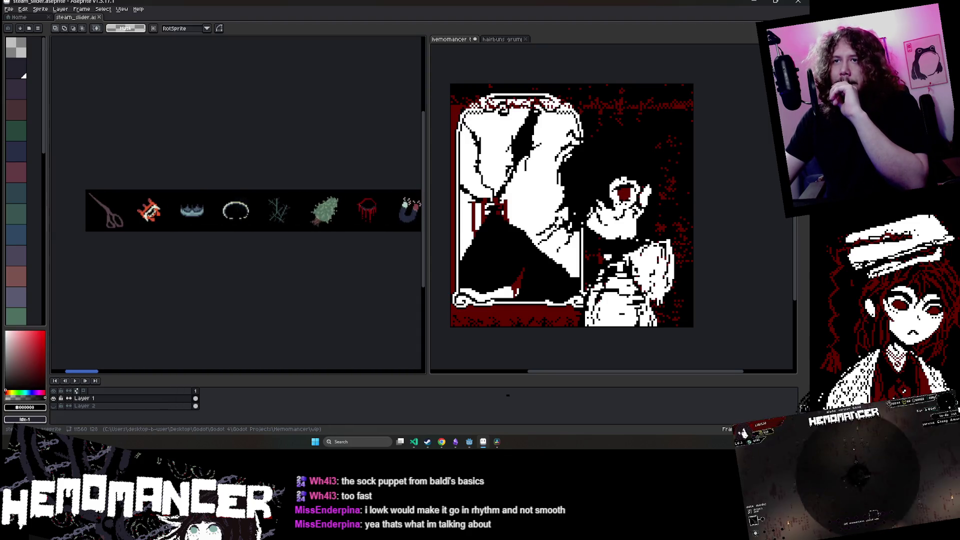
{"action": "scroll", "coordinate": [279, 205], "scroll_direction": "up", "scroll_amount": 3}
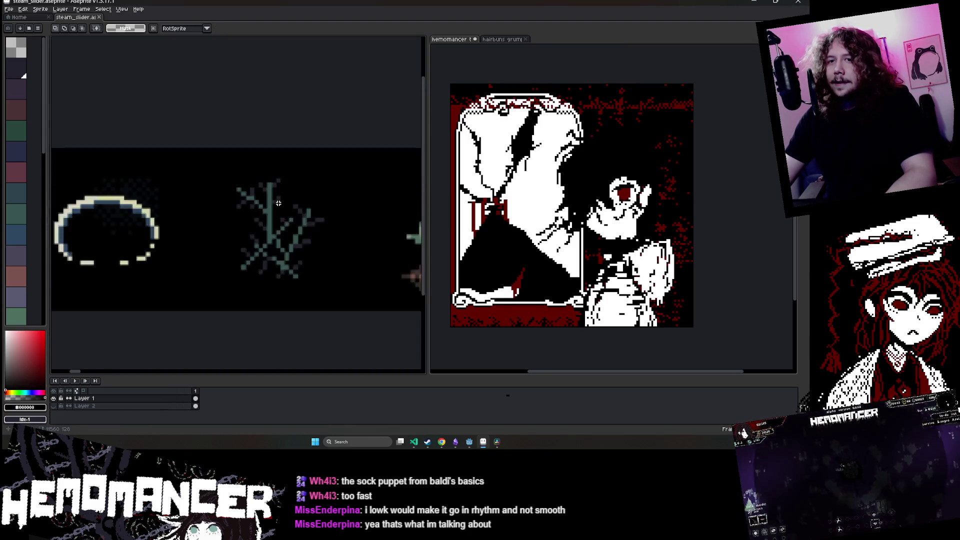
{"action": "scroll", "coordinate": [233, 204], "scroll_direction": "down", "scroll_amount": 2}
- Rotate the twig sprite about -14.7°, then launch the Godot project run
{"action": "mouse_move", "coordinate": [209, 178]}
{"action": "left_mouse_down"}
{"action": "mouse_move", "coordinate": [286, 260]}
{"action": "mouse_move", "coordinate": [280, 274]}
{"action": "left_mouse_up"}
{"action": "key", "text": "Return"}
{"action": "scroll", "coordinate": [254, 246], "scroll_direction": "down", "scroll_amount": 3}
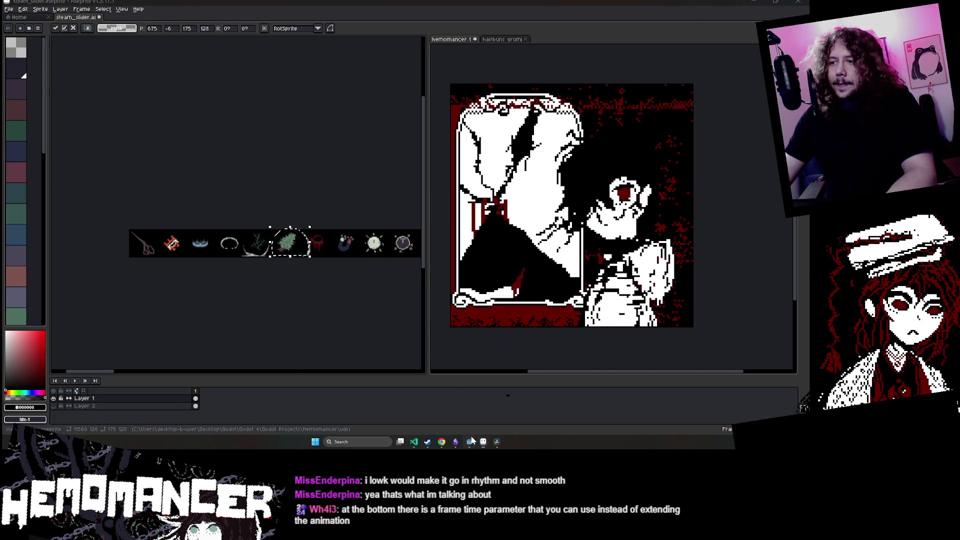
{"action": "key", "text": "alt+Tab"}
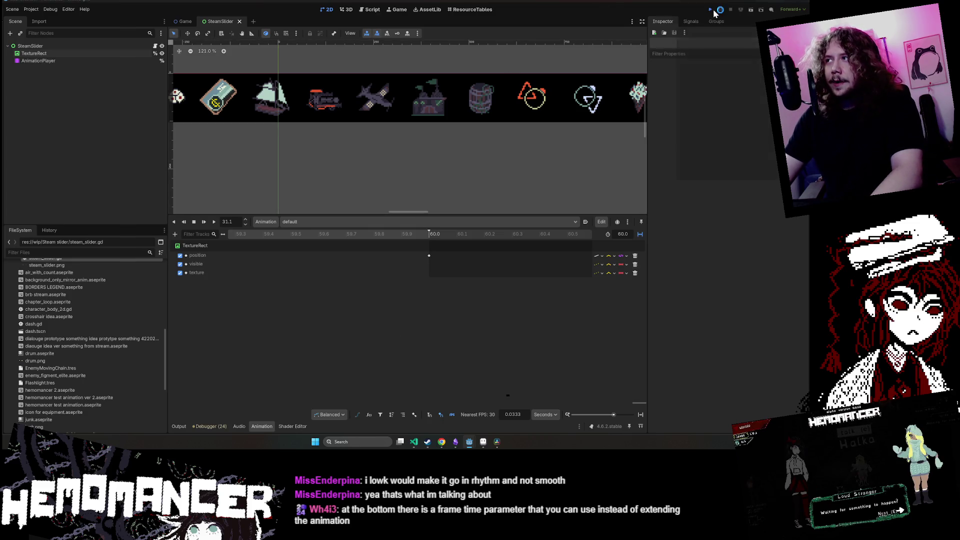
{"action": "left_click", "coordinate": [711, 9]}
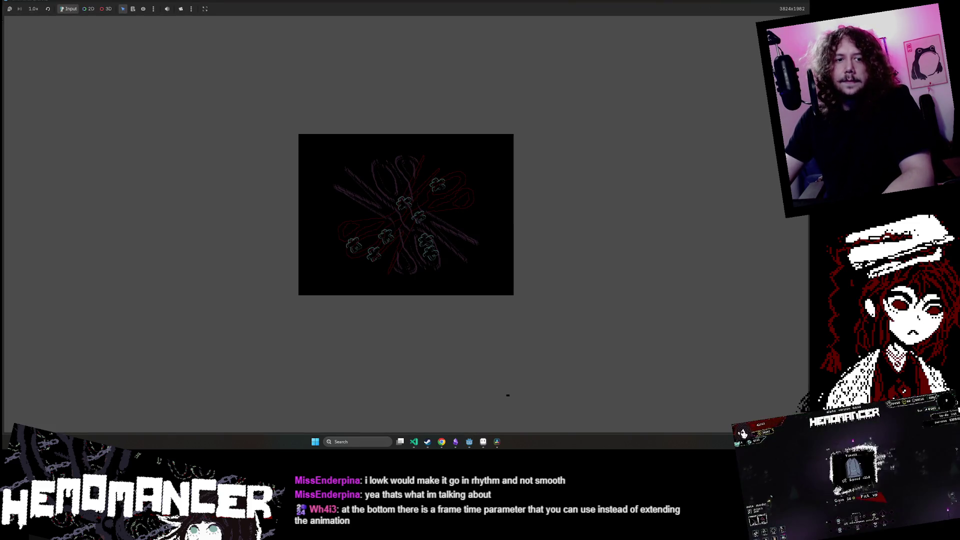
- Skip the title, embark from the signpole, and walk through the field to the first enemy
{"action": "key", "text": "Return"}
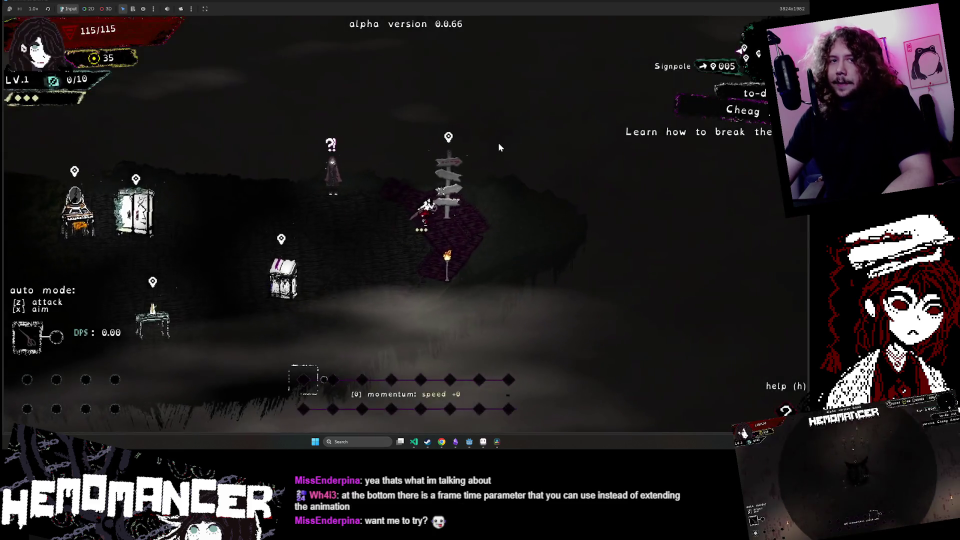
{"action": "key", "text": "Return"}
{"action": "key", "text": "Return"}
{"action": "key", "text": "Return"}
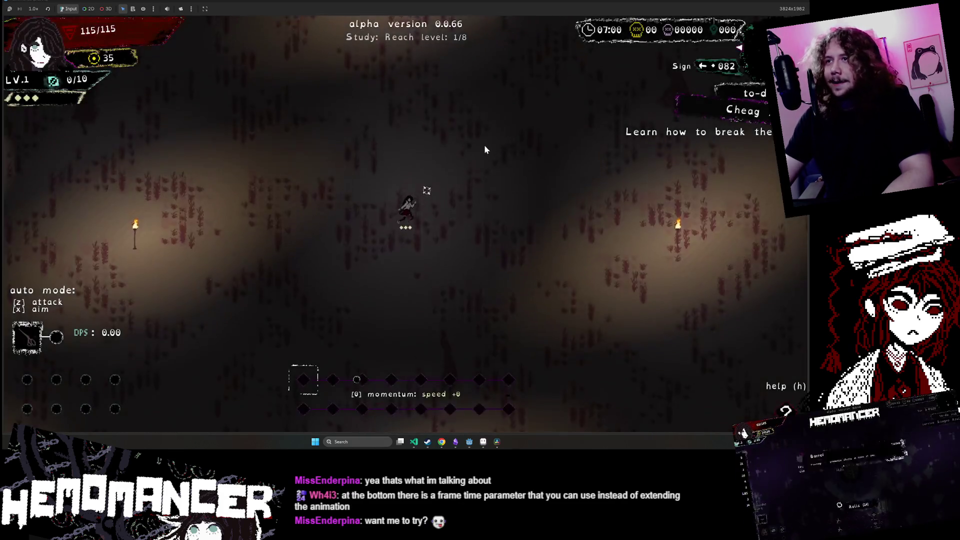
{"action": "key", "text": "w"}
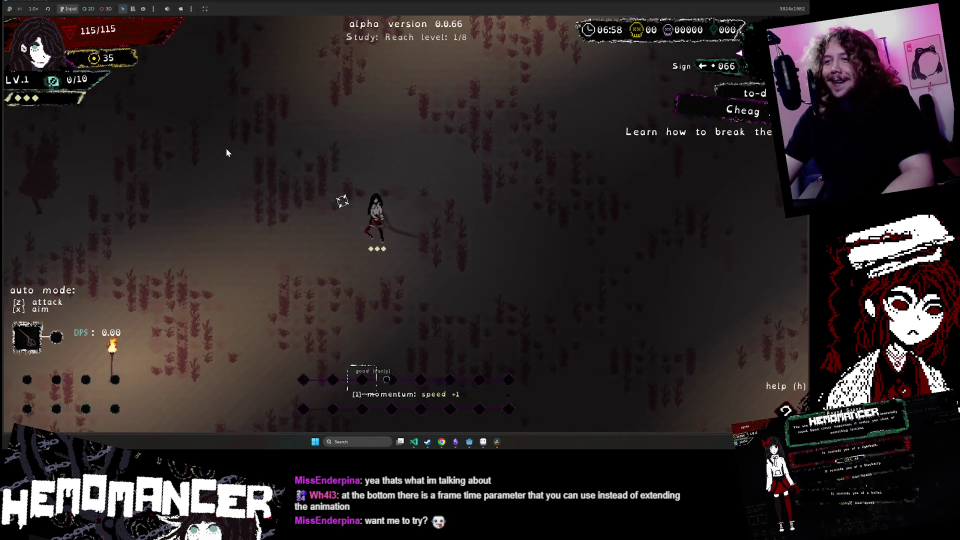
{"action": "key", "text": "a"}
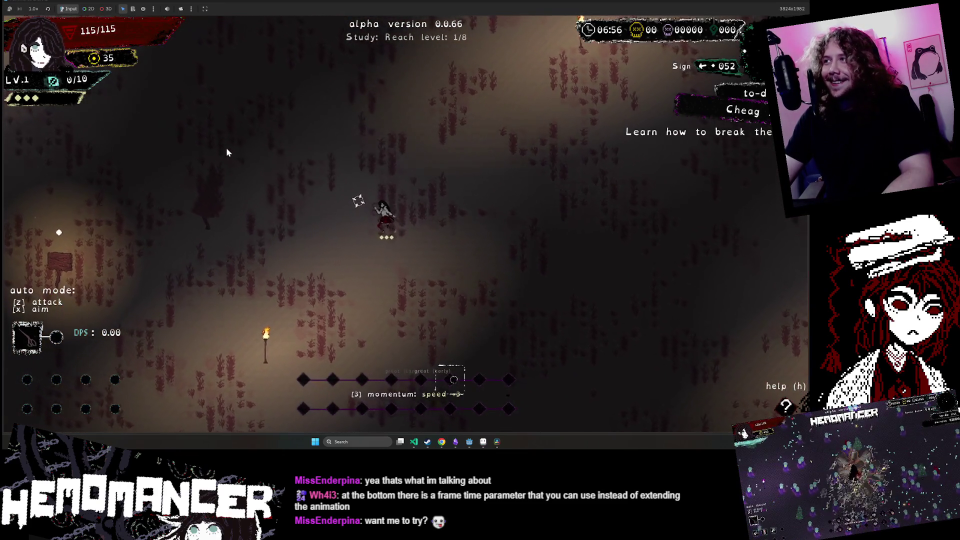
{"action": "key", "text": "w"}
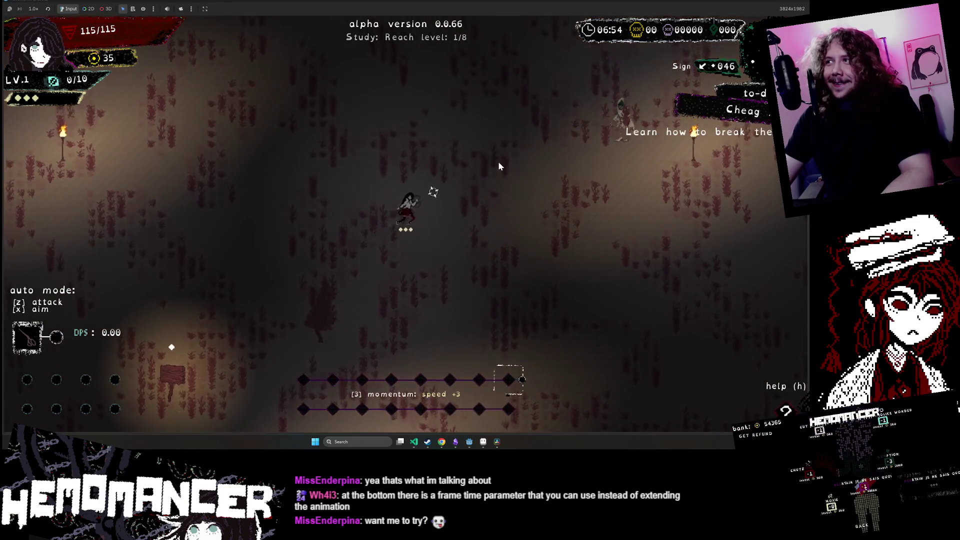
{"action": "key", "text": "s"}
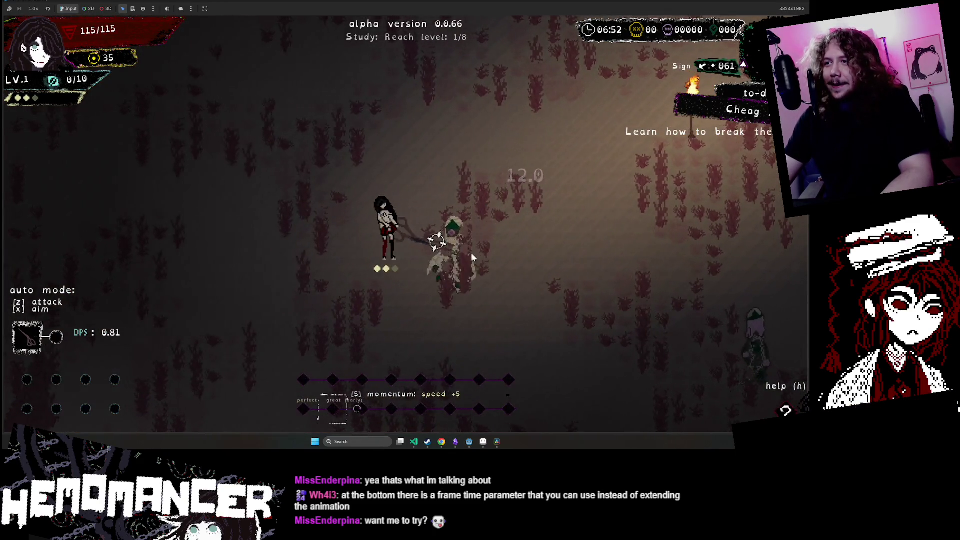
- Fight through the hooded enemies and collect XP to reach level 2
{"action": "key", "text": "d"}
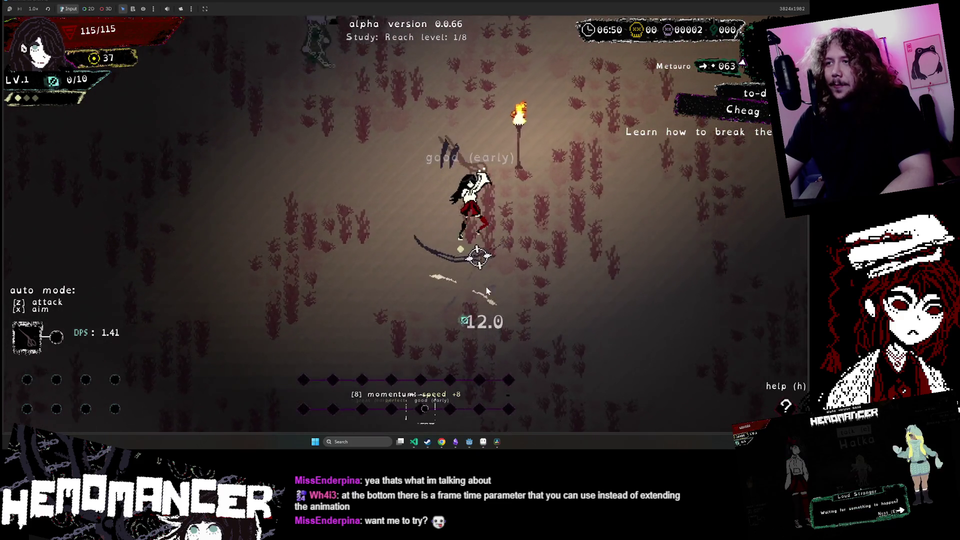
{"action": "key", "text": "w"}
{"action": "key", "text": "d"}
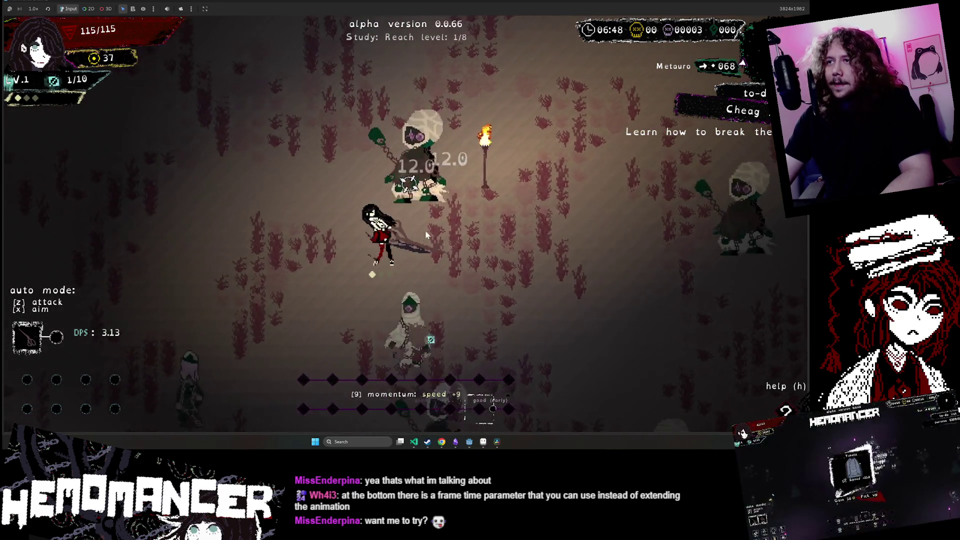
{"action": "key", "text": "a"}
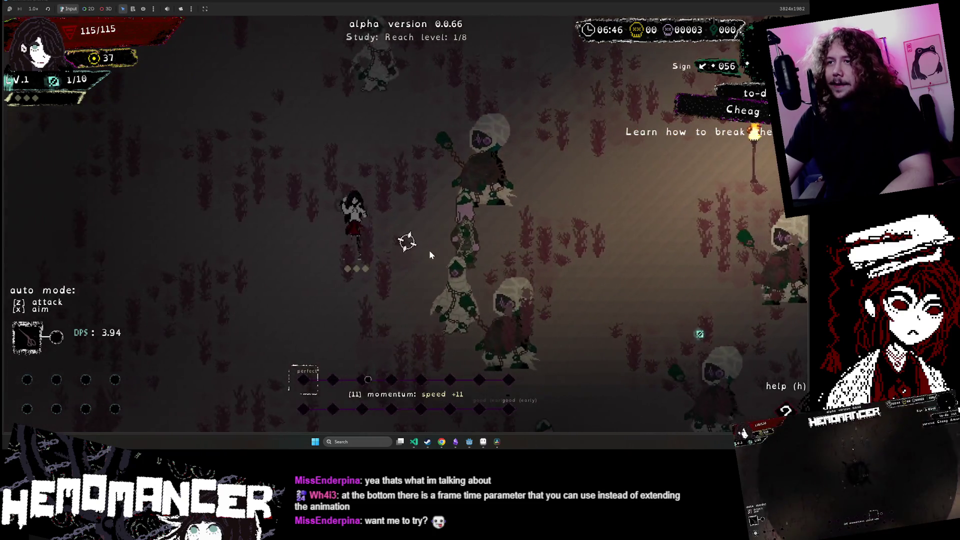
{"action": "key", "text": "a"}
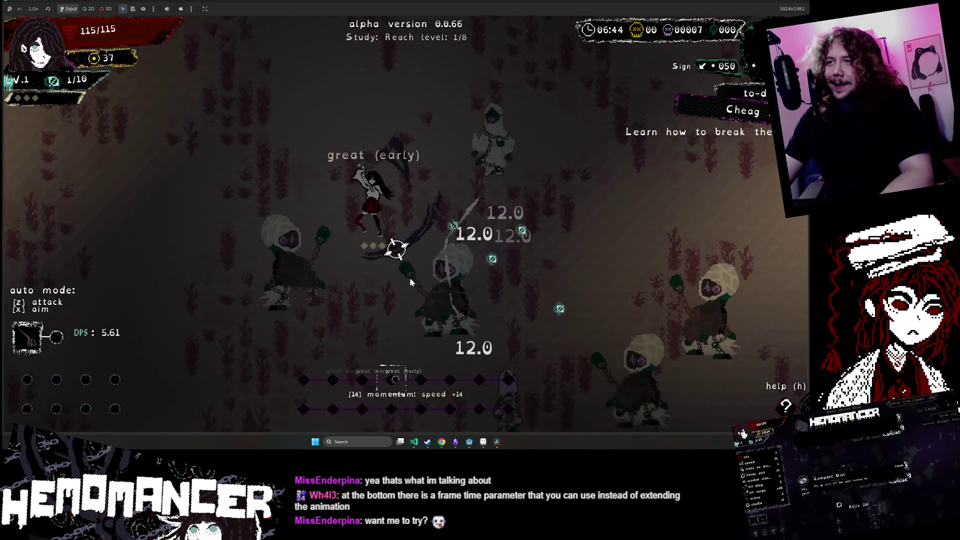
{"action": "key", "text": "a"}
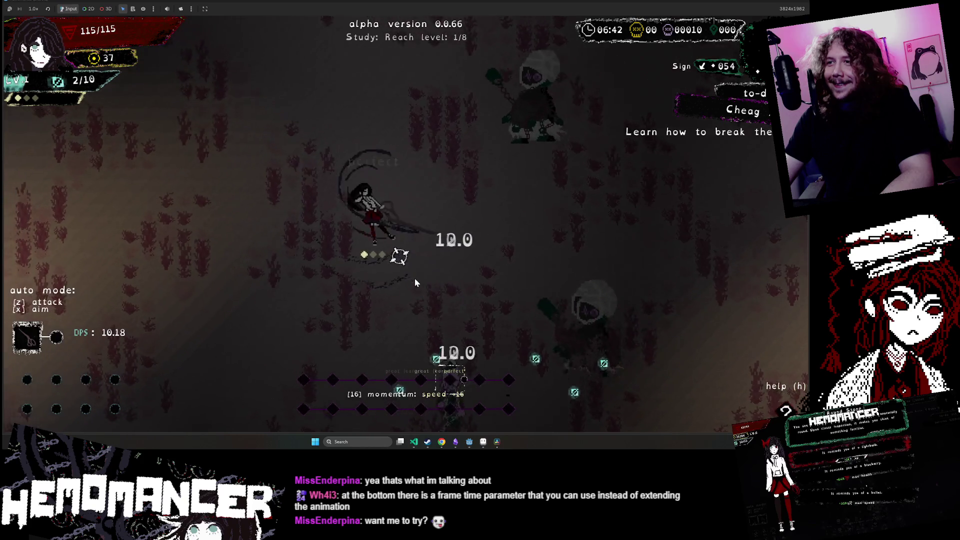
{"action": "key", "text": "a"}
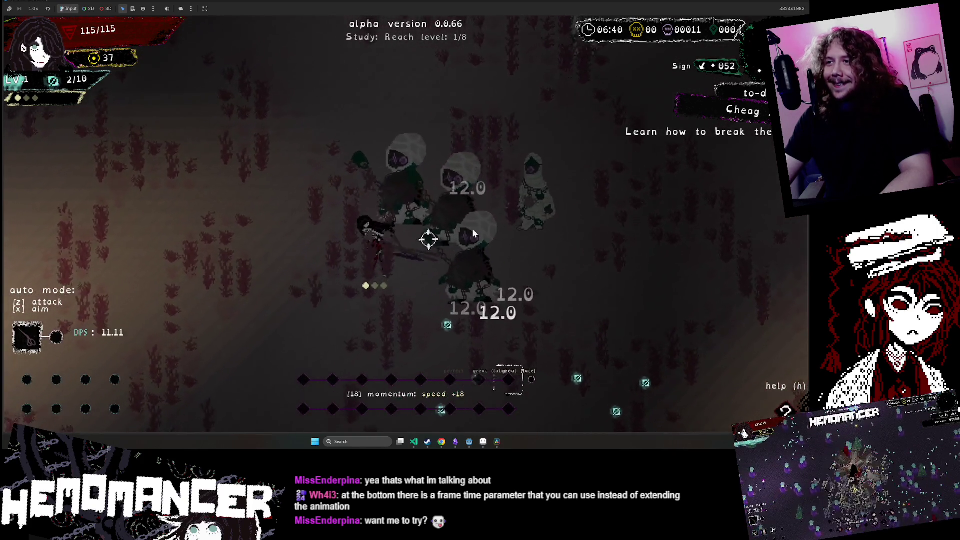
{"action": "key", "text": "d"}
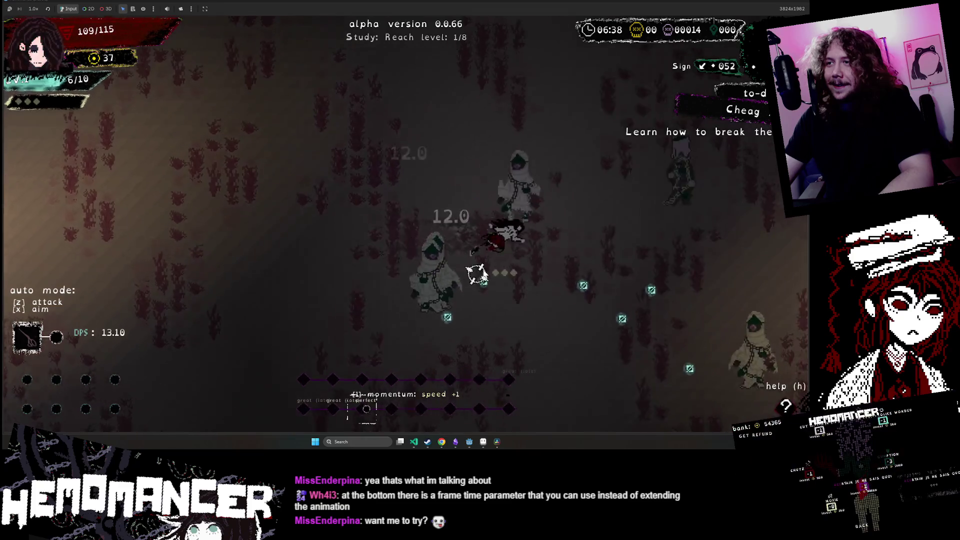
{"action": "key", "text": "s"}
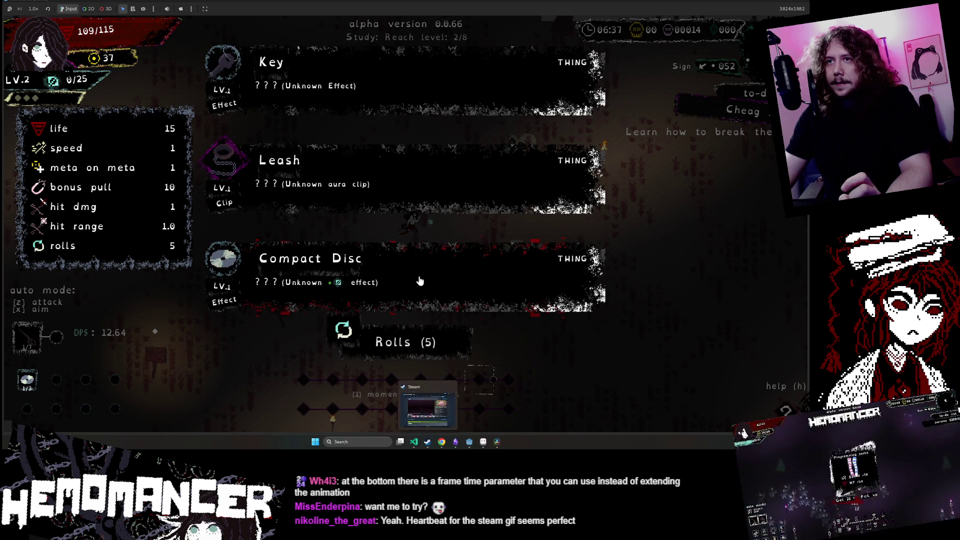
- Reroll the item offer three times to Crown, Chalk and Datura, then close the game
{"action": "left_click", "coordinate": [377, 350]}
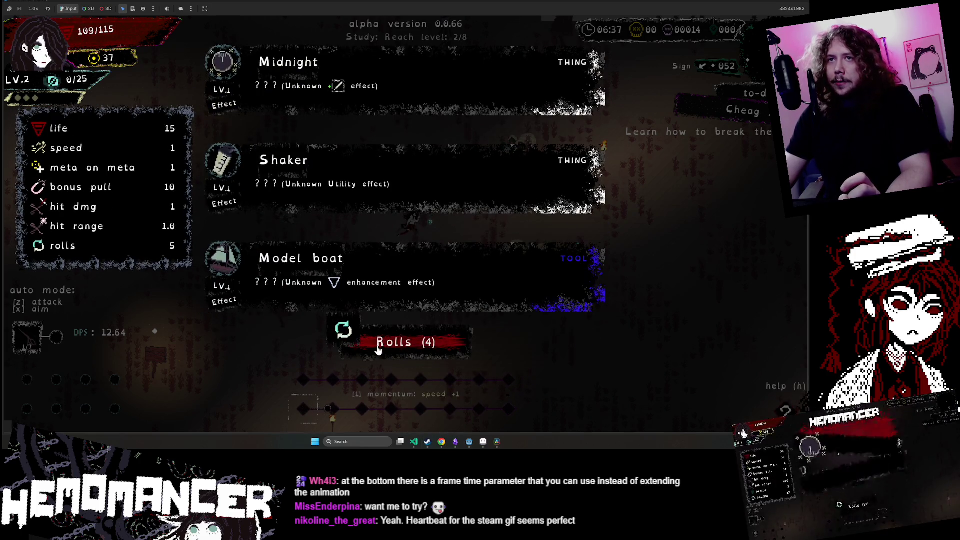
{"action": "left_click", "coordinate": [378, 350]}
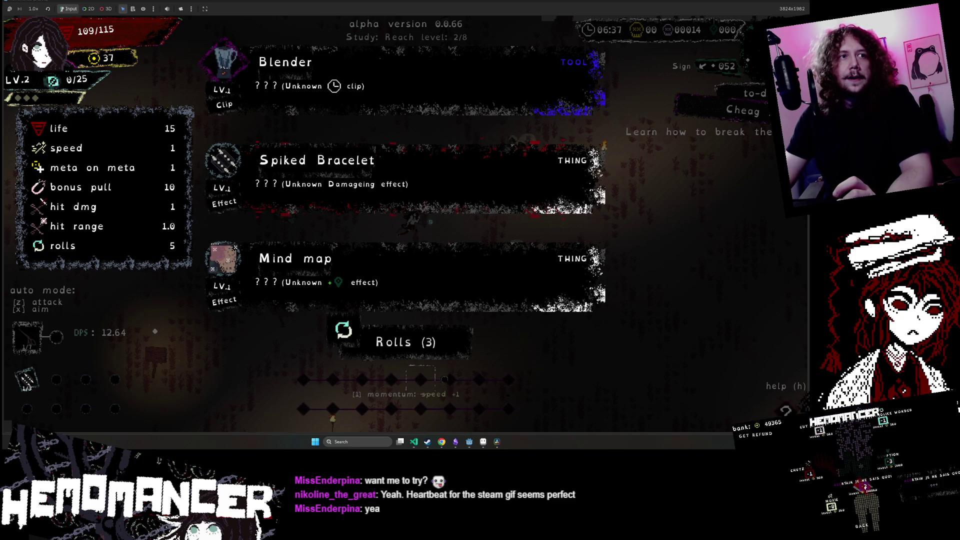
{"action": "left_click", "coordinate": [405, 356]}
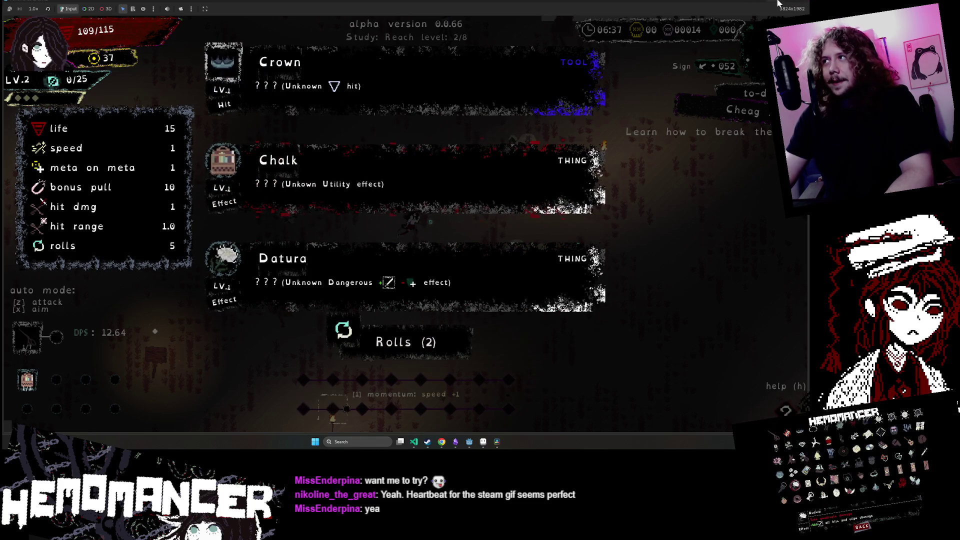
{"action": "left_click", "coordinate": [797, 4]}
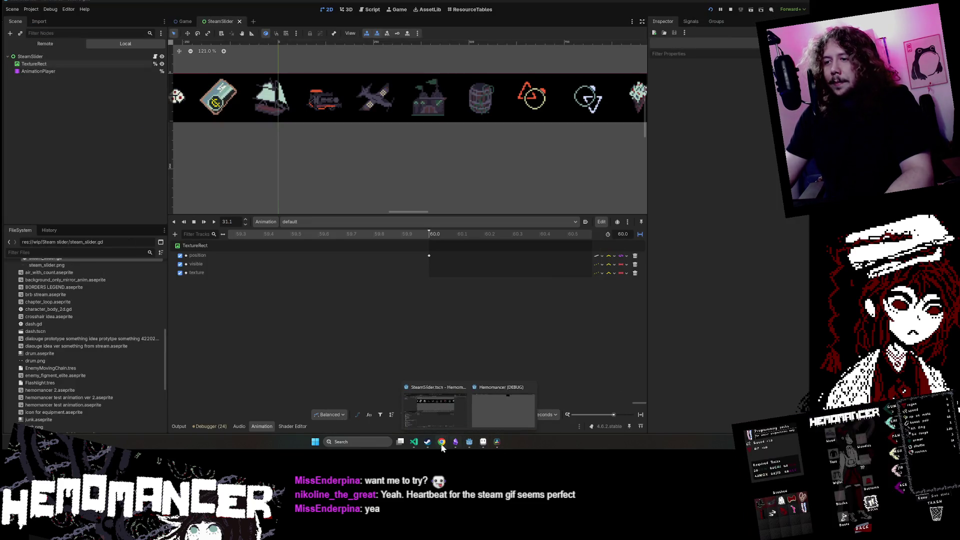
- Bring the Hemomancer Steam store page forward and scroll through it
{"action": "mouse_move", "coordinate": [440, 443]}
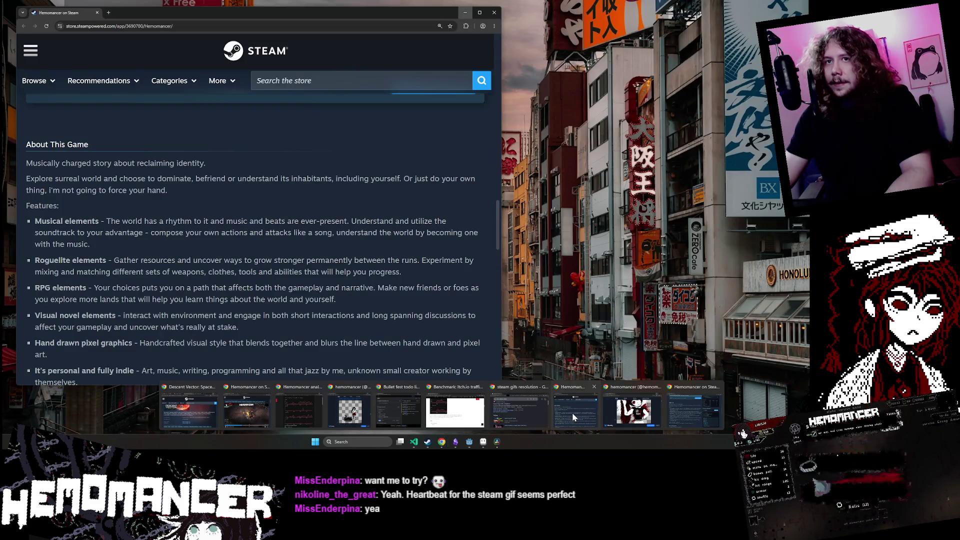
{"action": "left_click", "coordinate": [572, 413]}
{"action": "scroll", "coordinate": [297, 219], "scroll_direction": "up", "scroll_amount": 3}
{"action": "scroll", "coordinate": [299, 225], "scroll_direction": "up", "scroll_amount": 5}
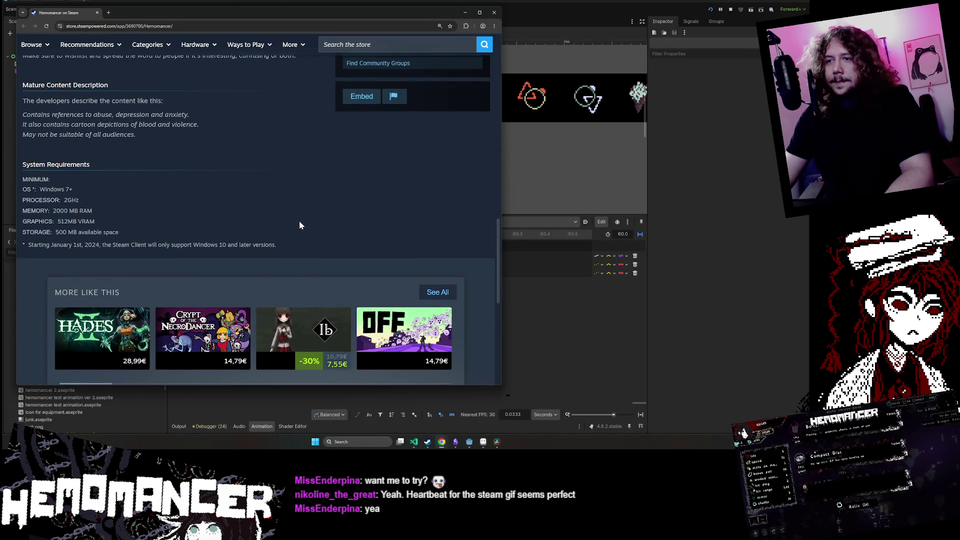
{"action": "scroll", "coordinate": [200, 215], "scroll_direction": "up", "scroll_amount": 2}
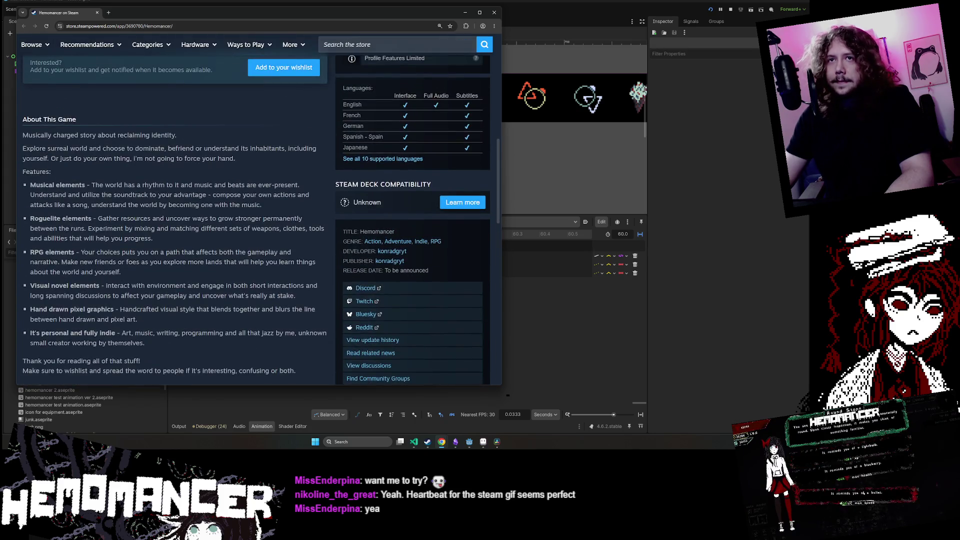
{"action": "scroll", "coordinate": [200, 214], "scroll_direction": "down", "scroll_amount": 1}
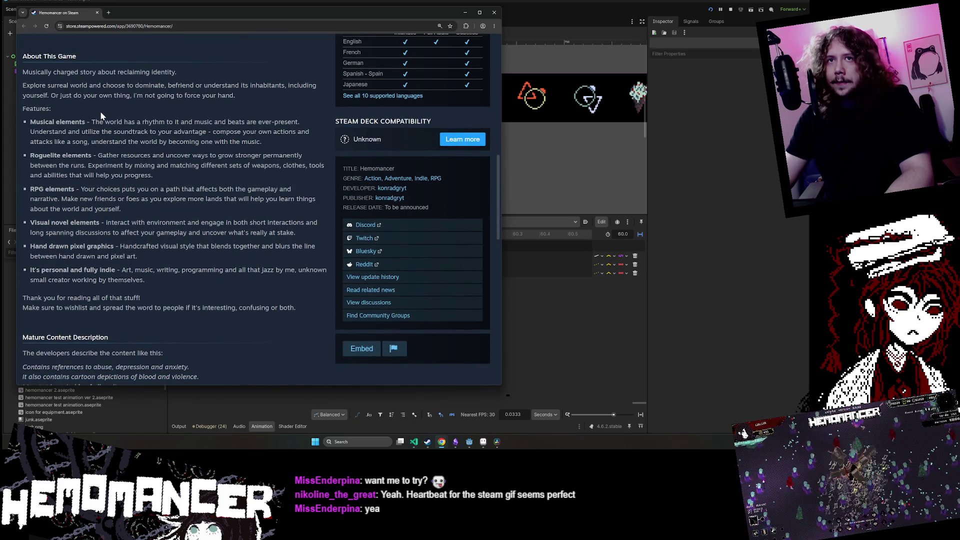
{"action": "scroll", "coordinate": [225, 111], "scroll_direction": "up", "scroll_amount": 10}
- Search the Steam store for 'hades' and open the Hades page
{"action": "left_click", "coordinate": [346, 93]}
{"action": "type", "text": "h"}
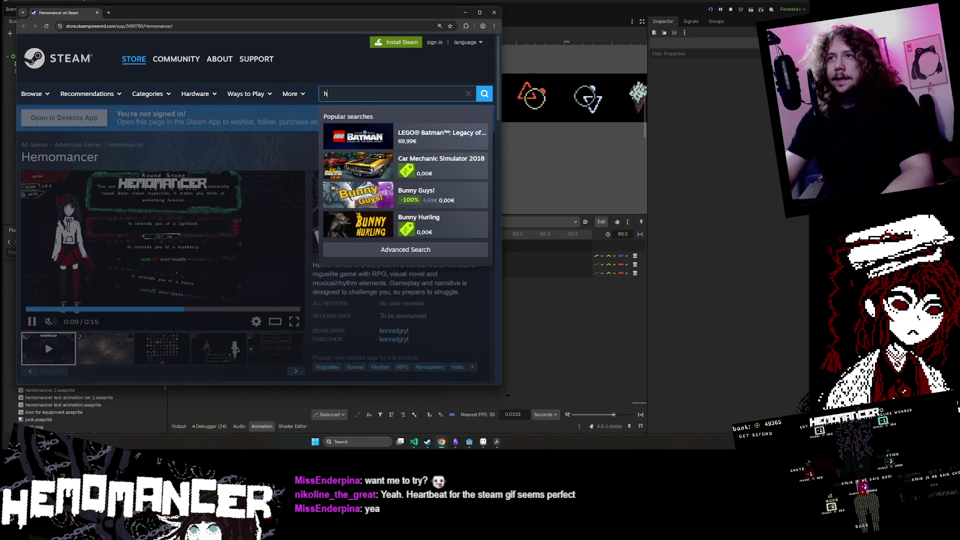
{"action": "type", "text": "ades"}
{"action": "left_click", "coordinate": [439, 174]}
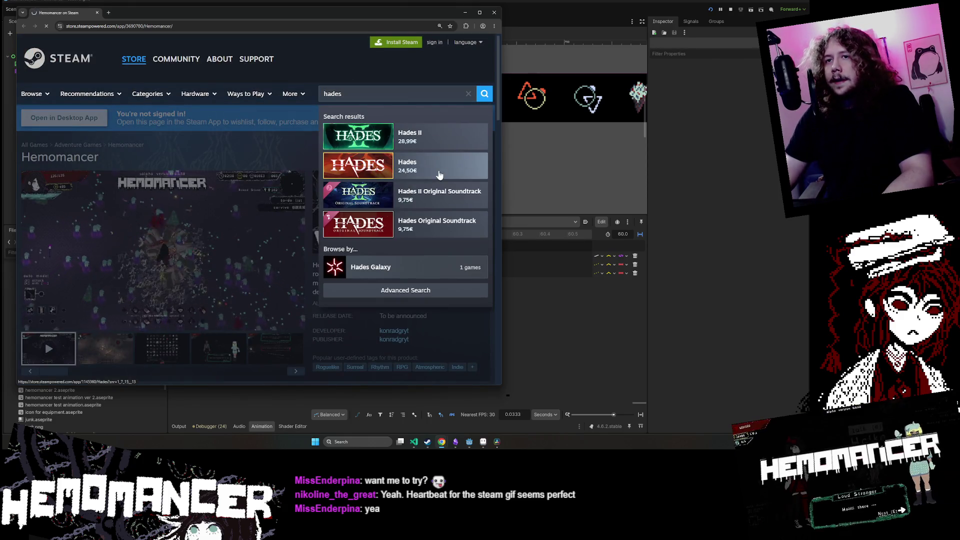
{"action": "scroll", "coordinate": [466, 376], "scroll_direction": "down", "scroll_amount": 2}
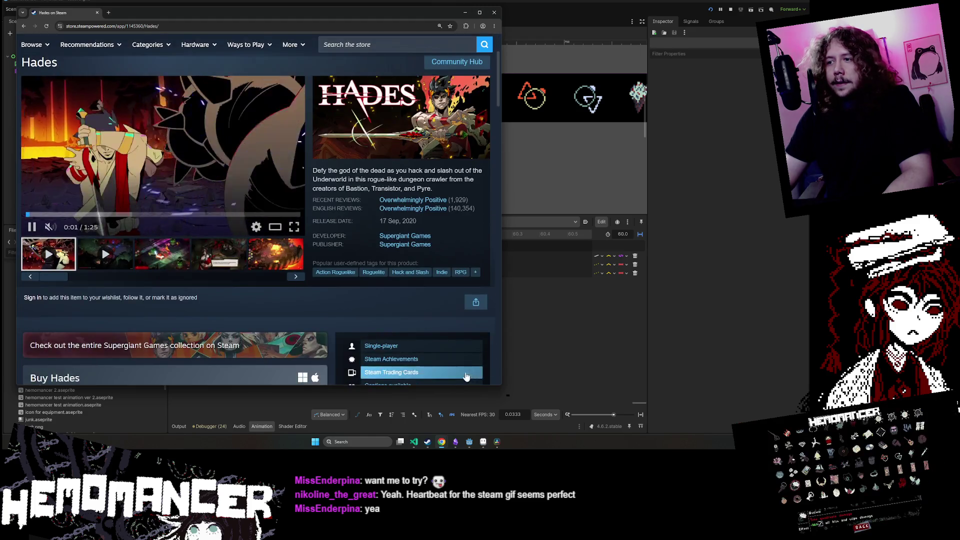
- Cycle through the Aseprite and Steam windows, then switch to the Obsidian mind map
{"action": "left_click", "coordinate": [497, 442]}
{"action": "mouse_move", "coordinate": [441, 441]}
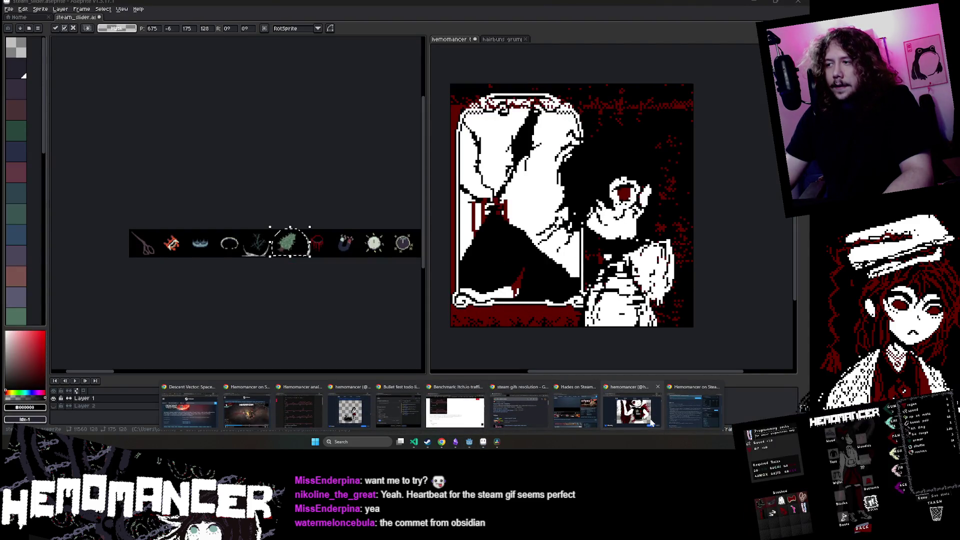
{"action": "left_click", "coordinate": [694, 411]}
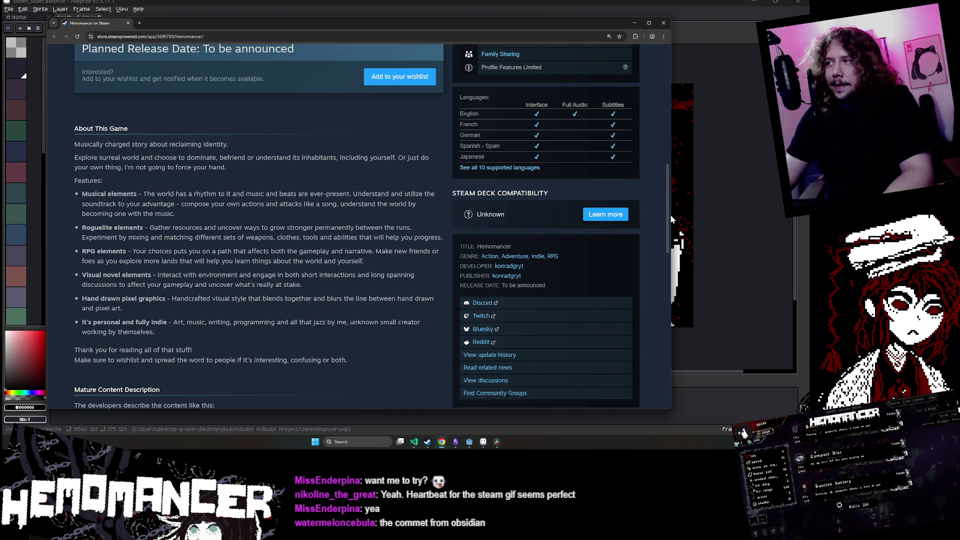
{"action": "left_click", "coordinate": [455, 442]}
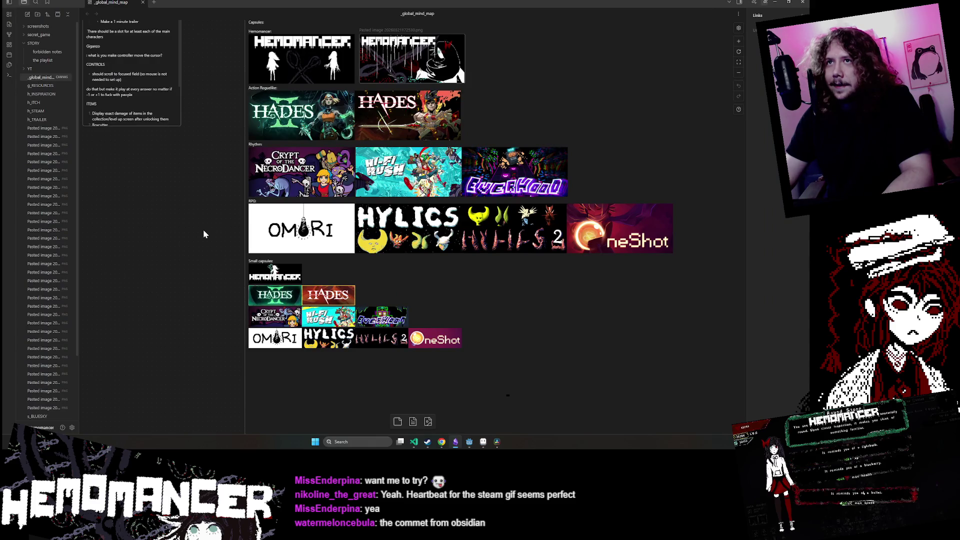
- Fit the whole mind map in view, then zoom and pan onto the pinned My Chat node
{"action": "scroll", "coordinate": [203, 229], "scroll_direction": "down", "scroll_amount": 5}
{"action": "key", "text": "shift+1"}
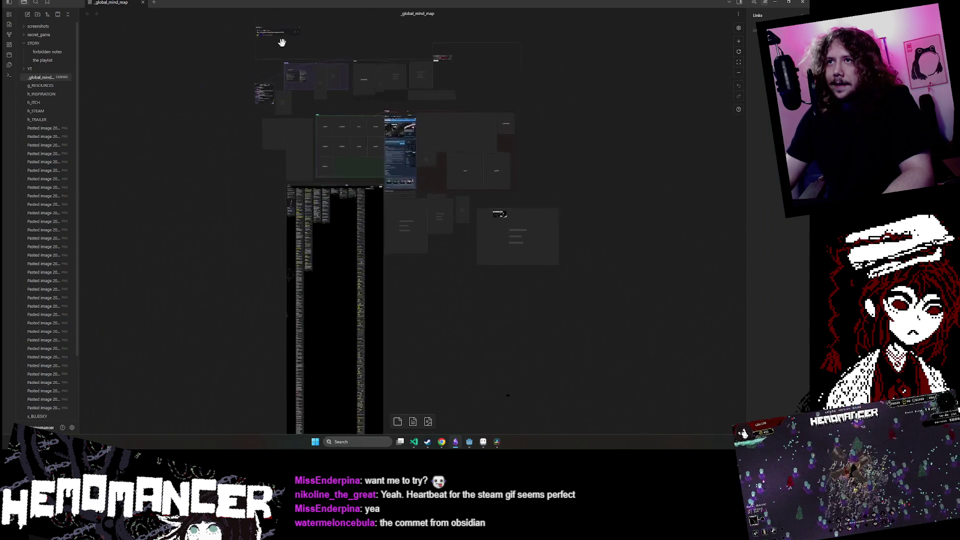
{"action": "scroll", "coordinate": [209, 64], "scroll_direction": "up", "scroll_amount": 10}
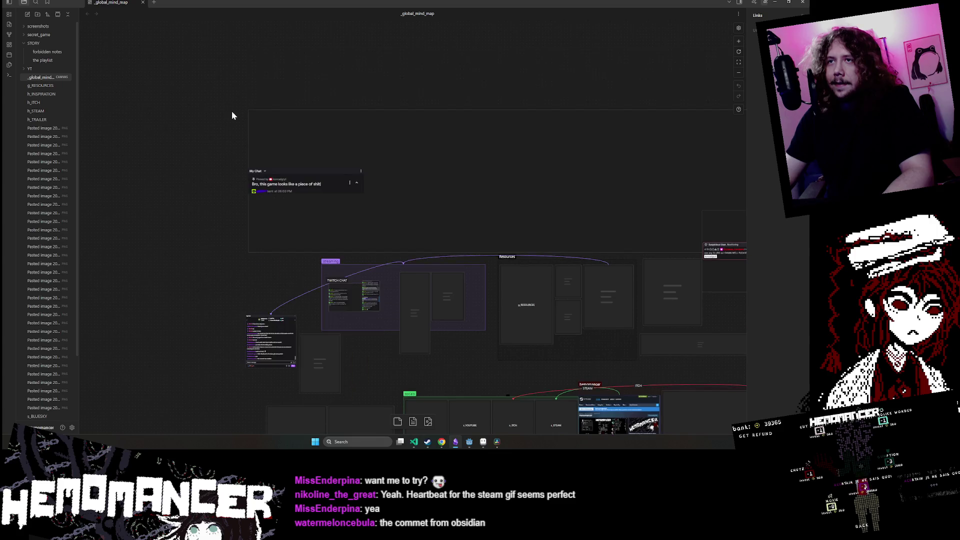
{"action": "scroll", "coordinate": [384, 267], "scroll_direction": "up", "scroll_amount": 5}
{"action": "scroll", "coordinate": [384, 268], "scroll_direction": "down", "scroll_amount": 2}
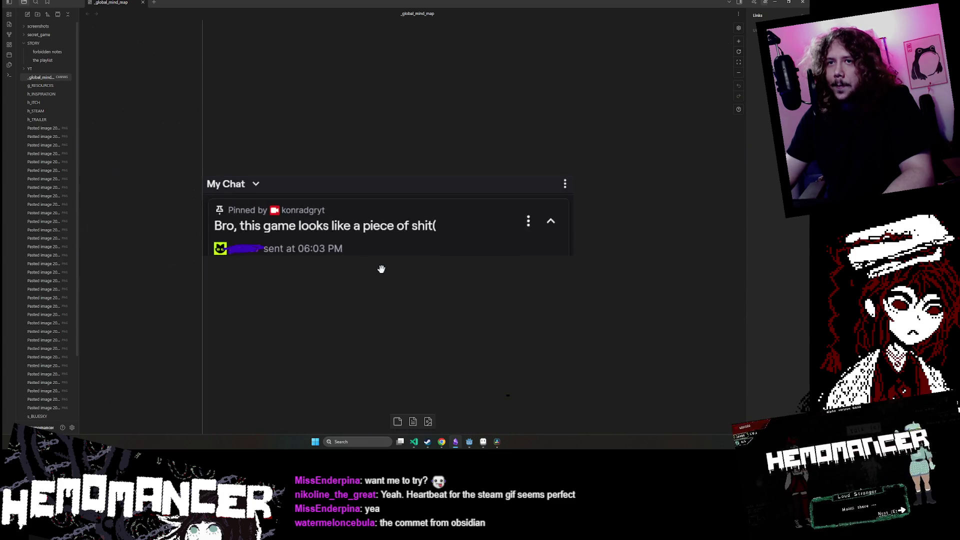
{"action": "scroll", "coordinate": [208, 263], "scroll_direction": "up", "scroll_amount": 3}
{"action": "scroll", "coordinate": [208, 263], "scroll_direction": "down", "scroll_amount": 2}
{"action": "left_click_drag", "start_coordinate": [208, 263], "coordinate": [148, 262]}
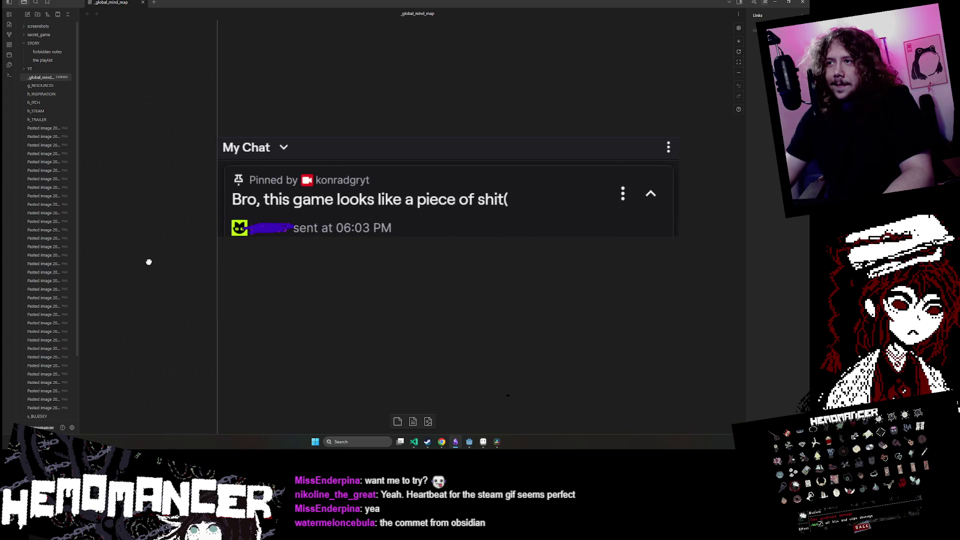
{"action": "scroll", "coordinate": [443, 220], "scroll_direction": "up", "scroll_amount": 1}
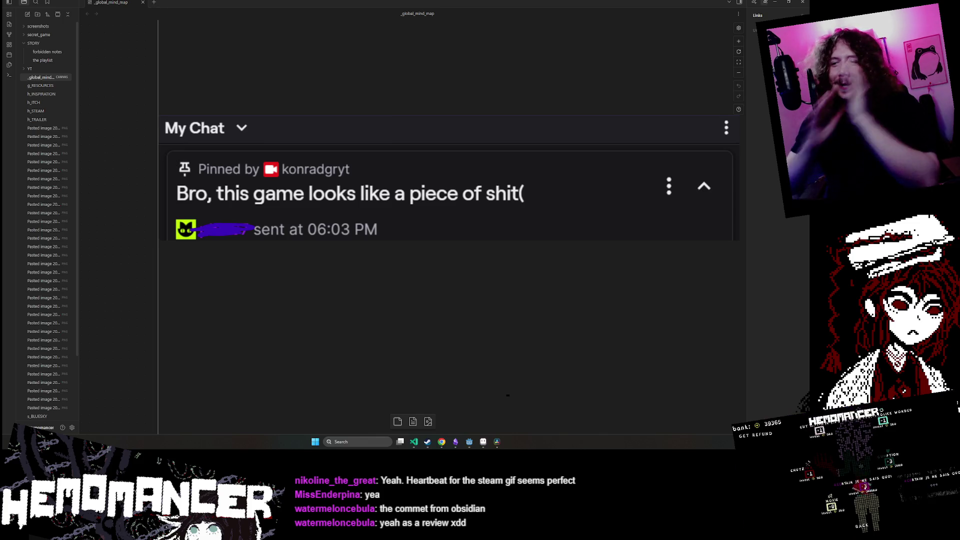
{"action": "mouse_move", "coordinate": [440, 450]}
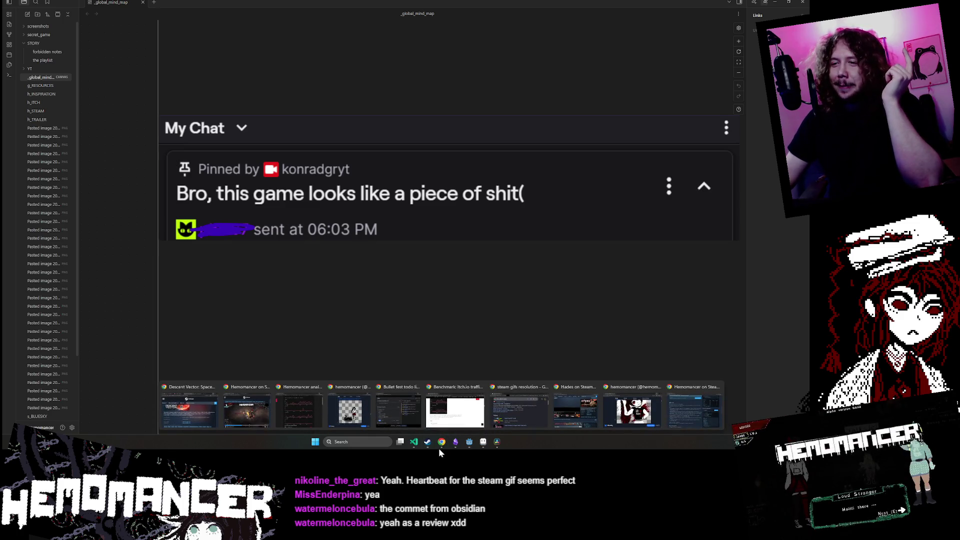
{"action": "left_click", "coordinate": [670, 397]}
{"action": "scroll", "coordinate": [304, 220], "scroll_direction": "up", "scroll_amount": 10}
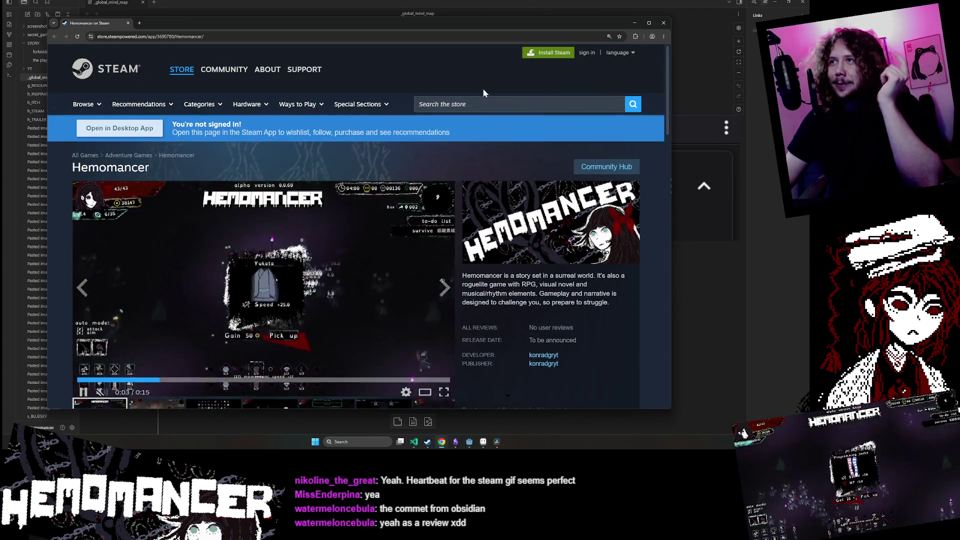
{"action": "left_click", "coordinate": [480, 104]}
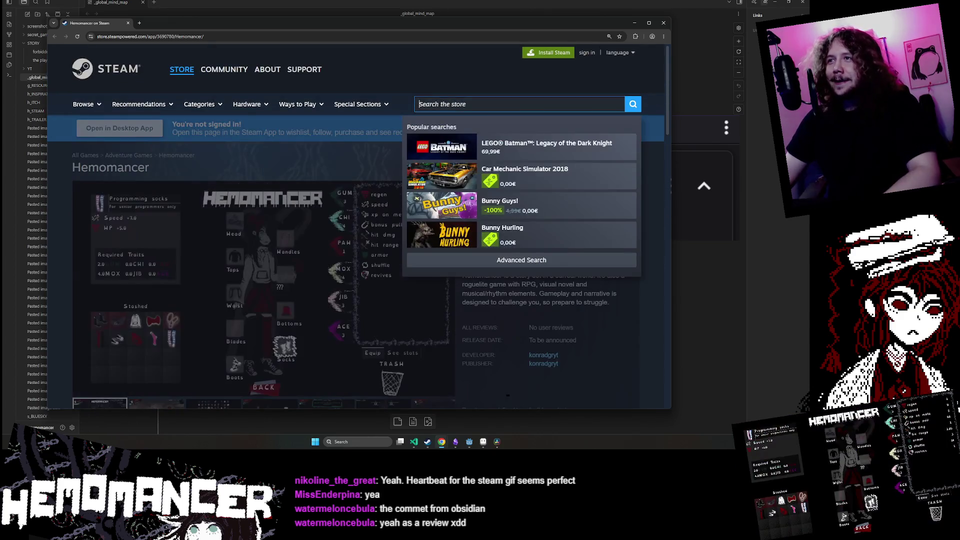
{"action": "type", "text": "hades"}
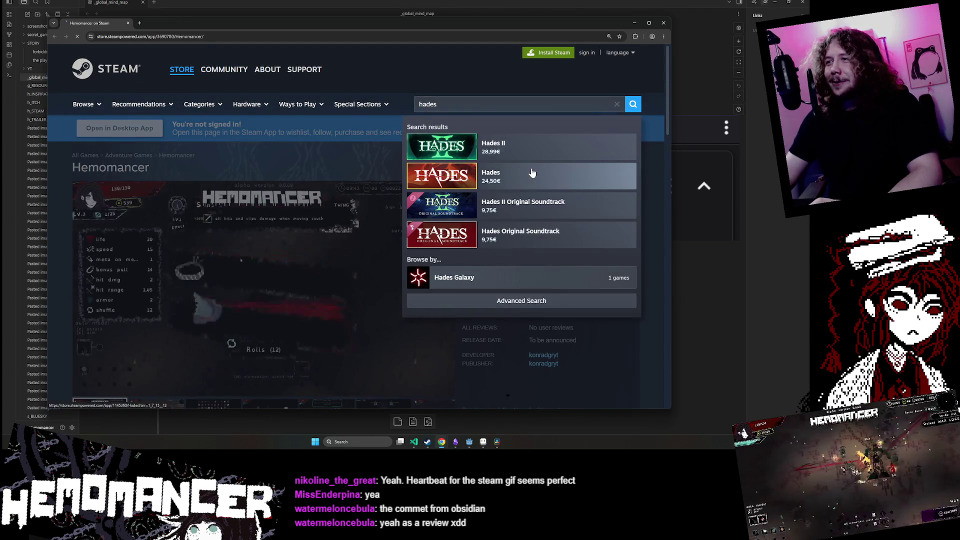
{"action": "left_click", "coordinate": [529, 175]}
{"action": "scroll", "coordinate": [338, 193], "scroll_direction": "down", "scroll_amount": 12}
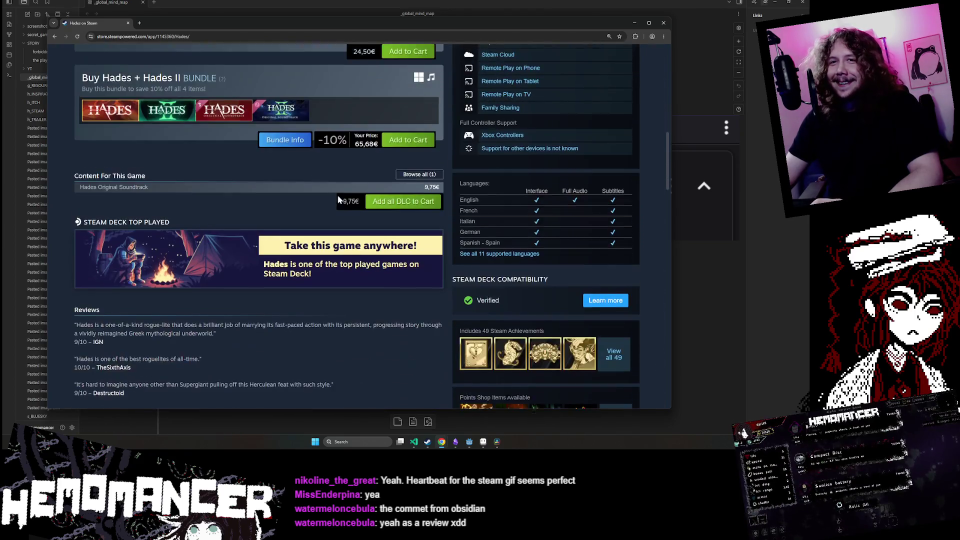
{"action": "scroll", "coordinate": [338, 196], "scroll_direction": "down", "scroll_amount": 1}
{"action": "left_click_drag", "start_coordinate": [75, 166], "coordinate": [220, 236]}
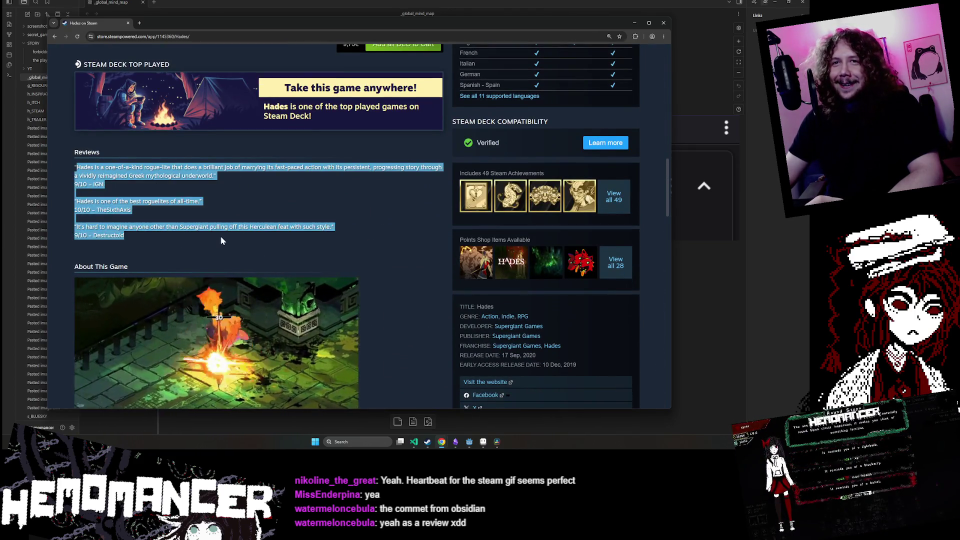
{"action": "left_click", "coordinate": [220, 236]}
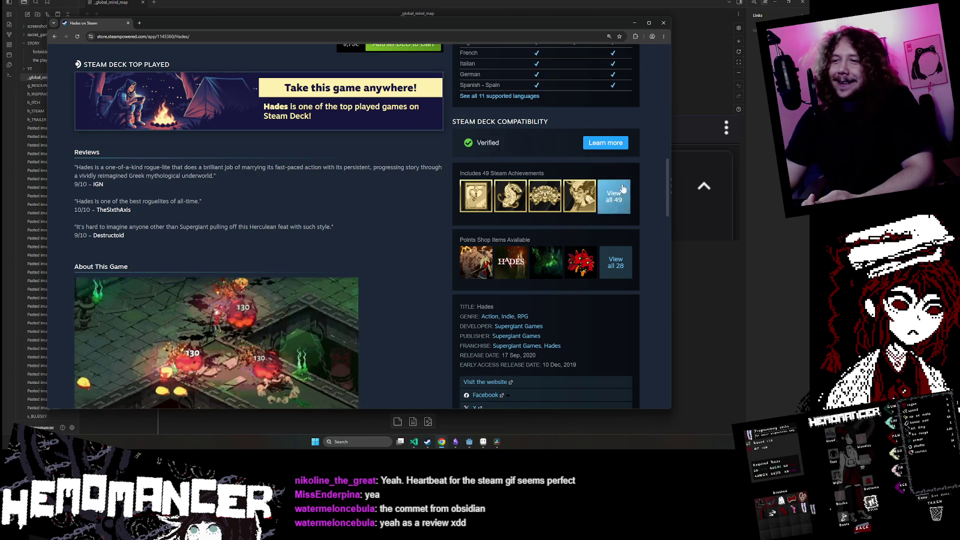
{"action": "left_click", "coordinate": [455, 442]}
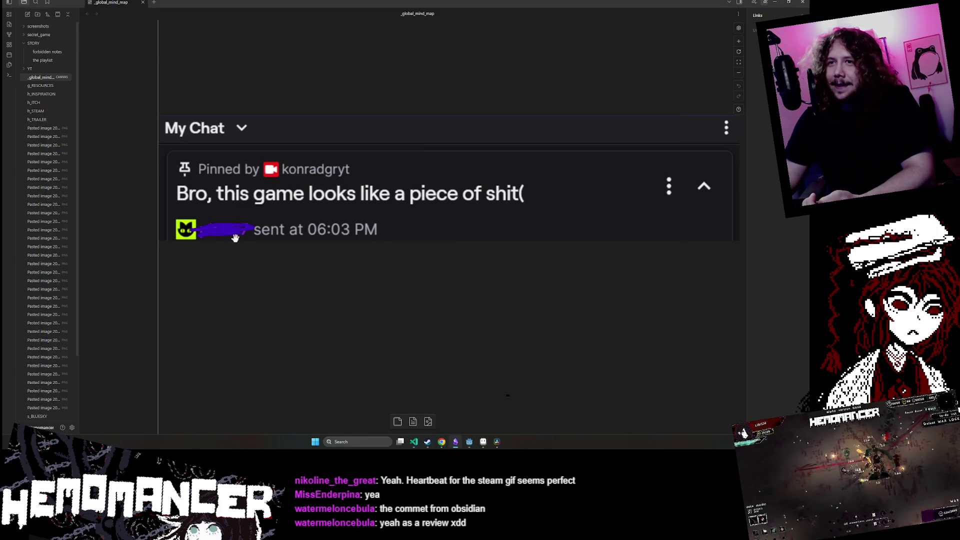